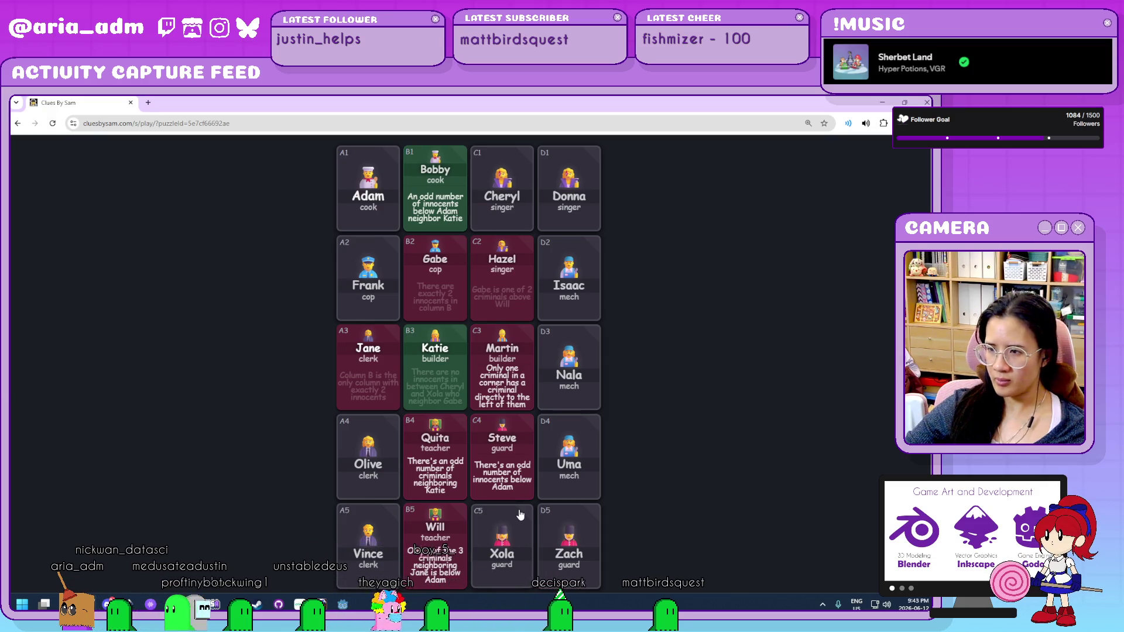
Try accusing Zach and Donna as criminals, dismissing each not-enough-evidence warning
{"action": "left_click", "coordinate": [583, 562]}
{"action": "left_click", "coordinate": [509, 392]}
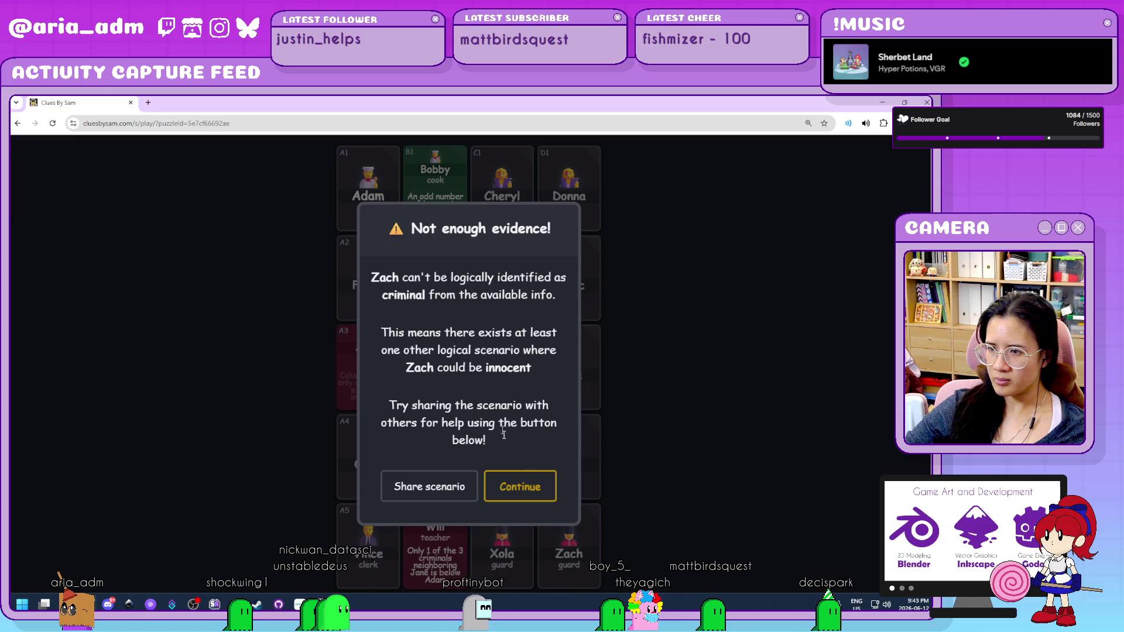
{"action": "left_click", "coordinate": [522, 494]}
{"action": "left_click", "coordinate": [585, 219]}
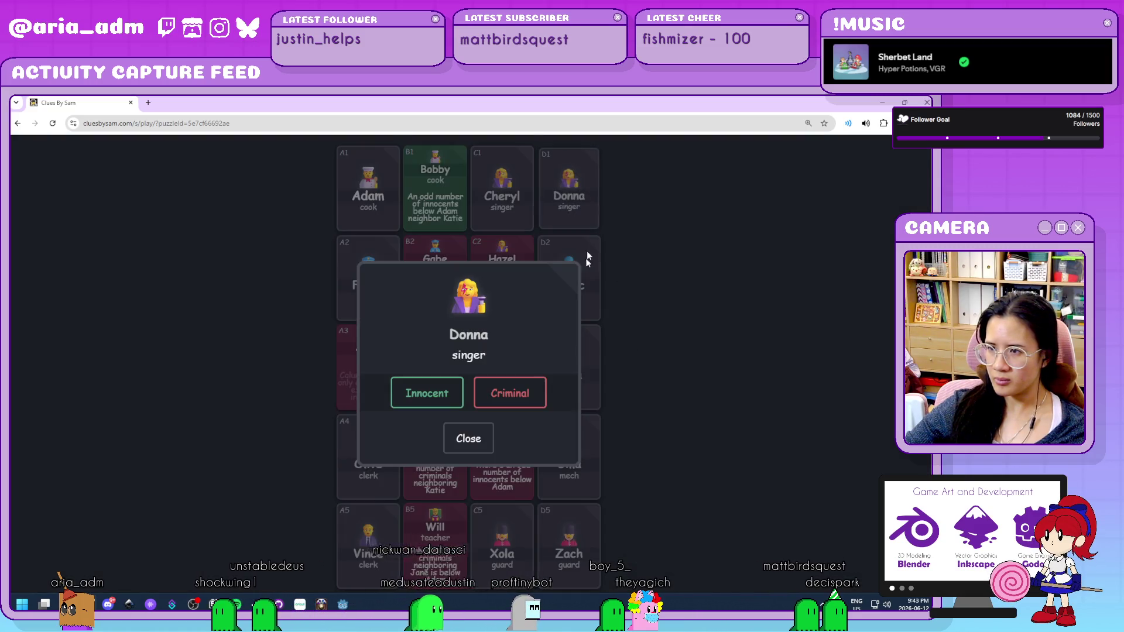
{"action": "left_click", "coordinate": [510, 393]}
{"action": "left_click", "coordinate": [520, 486]}
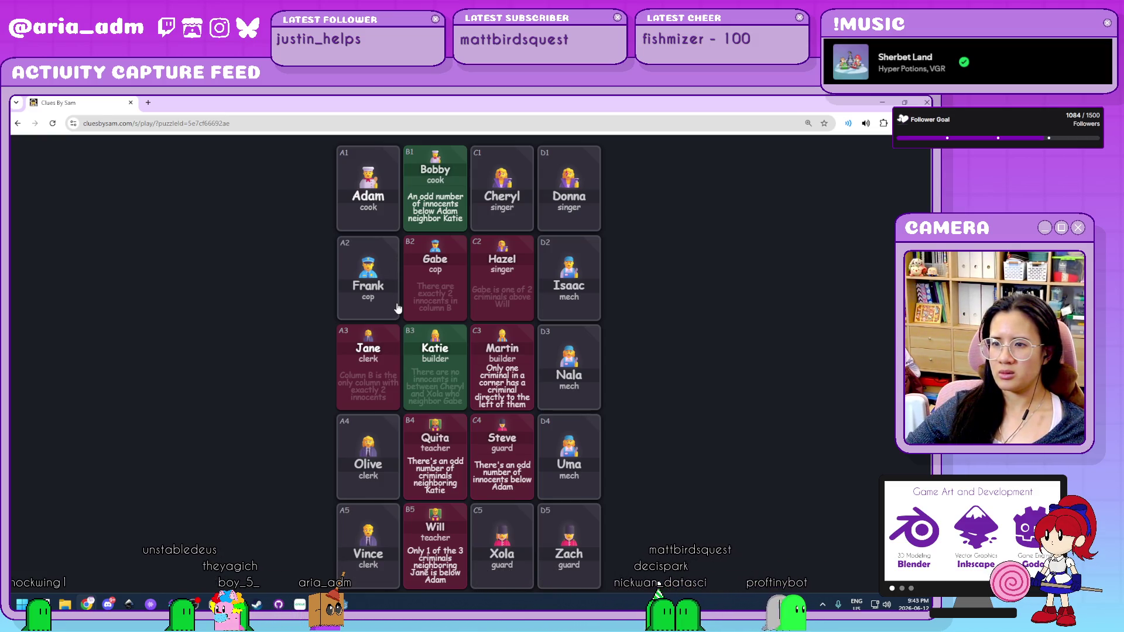
Mark Vince criminal, then open Uma's card and close it without a verdict
{"action": "left_click", "coordinate": [370, 546]}
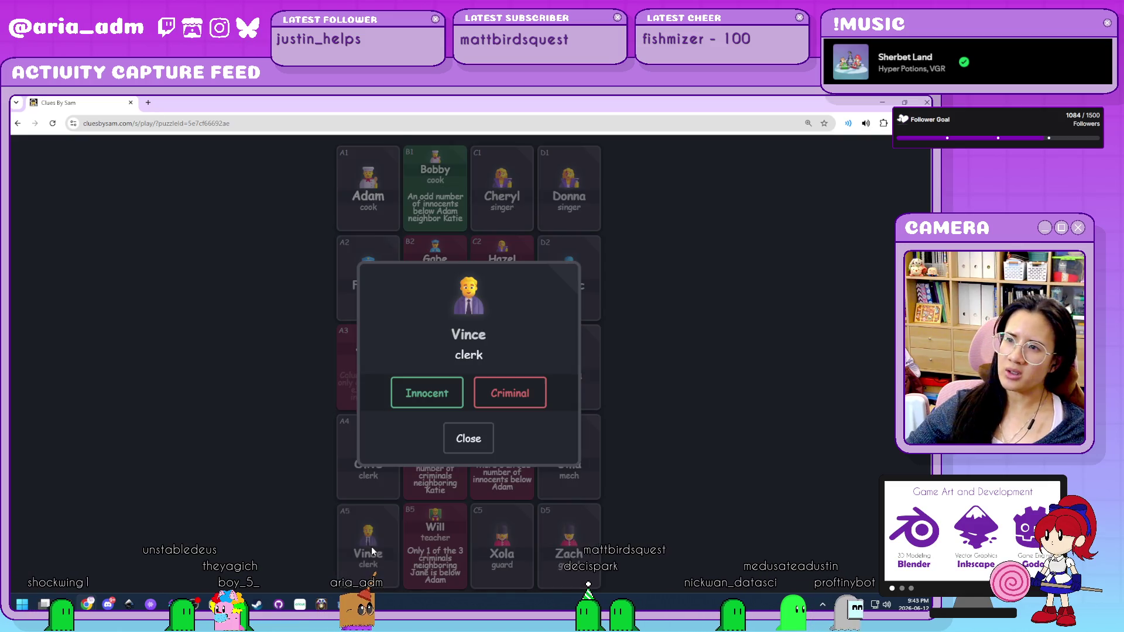
{"action": "left_click", "coordinate": [514, 394]}
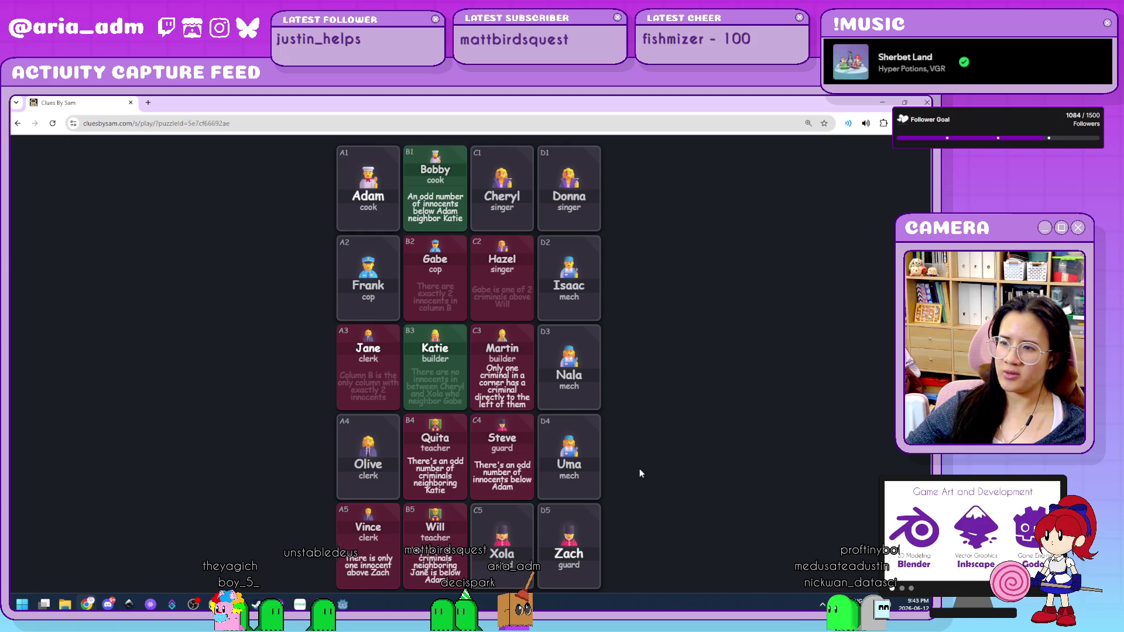
{"action": "left_click", "coordinate": [570, 459]}
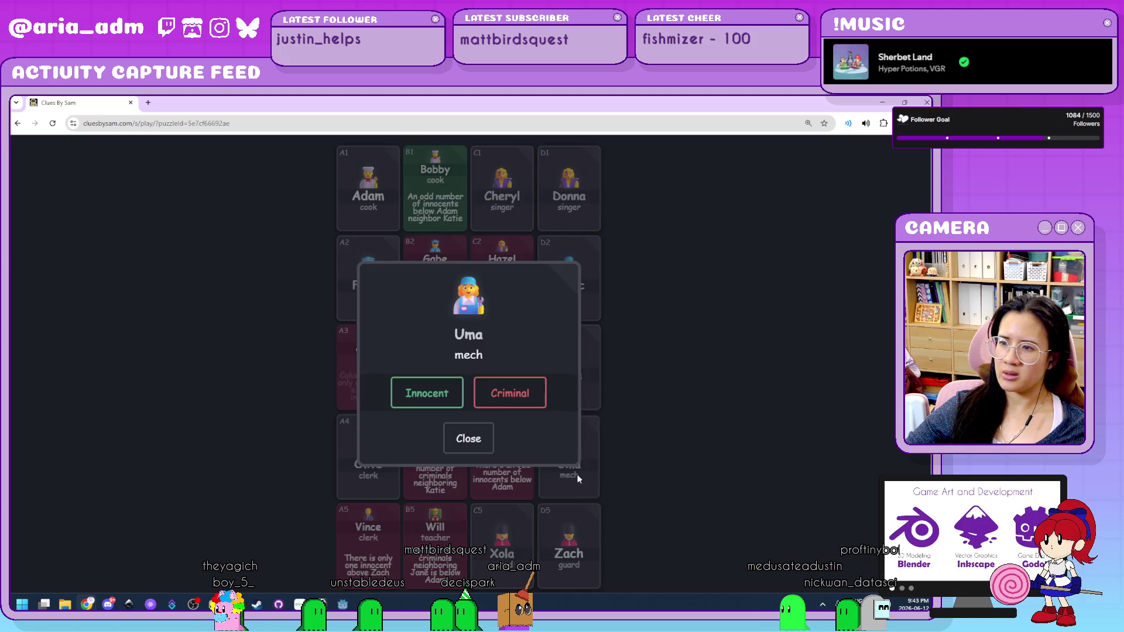
{"action": "left_click", "coordinate": [470, 443]}
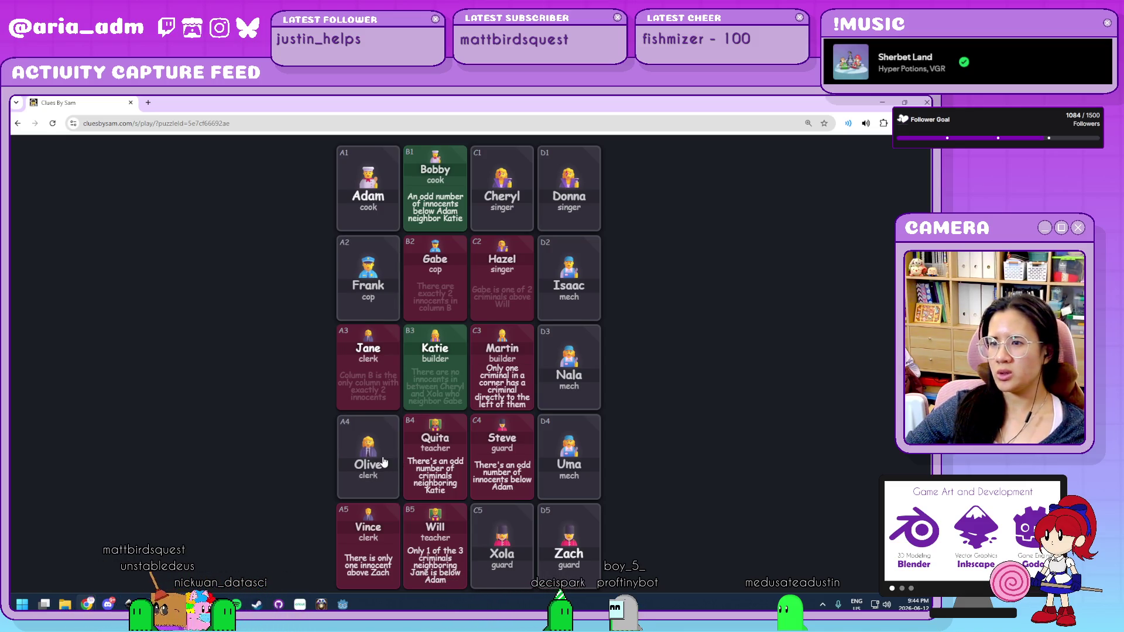
Mark Adam in A1 criminal, then try Olive and Frank as innocent and dismiss both warnings
{"action": "left_click", "coordinate": [378, 186]}
{"action": "left_click", "coordinate": [527, 398]}
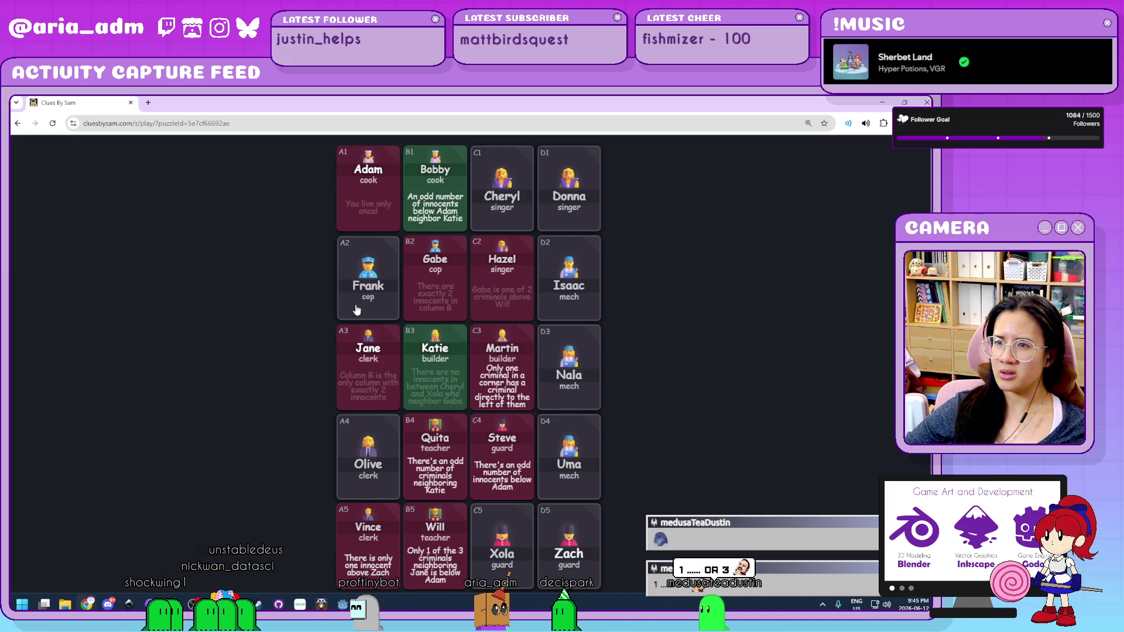
{"action": "left_click", "coordinate": [350, 451]}
{"action": "left_click", "coordinate": [426, 398]}
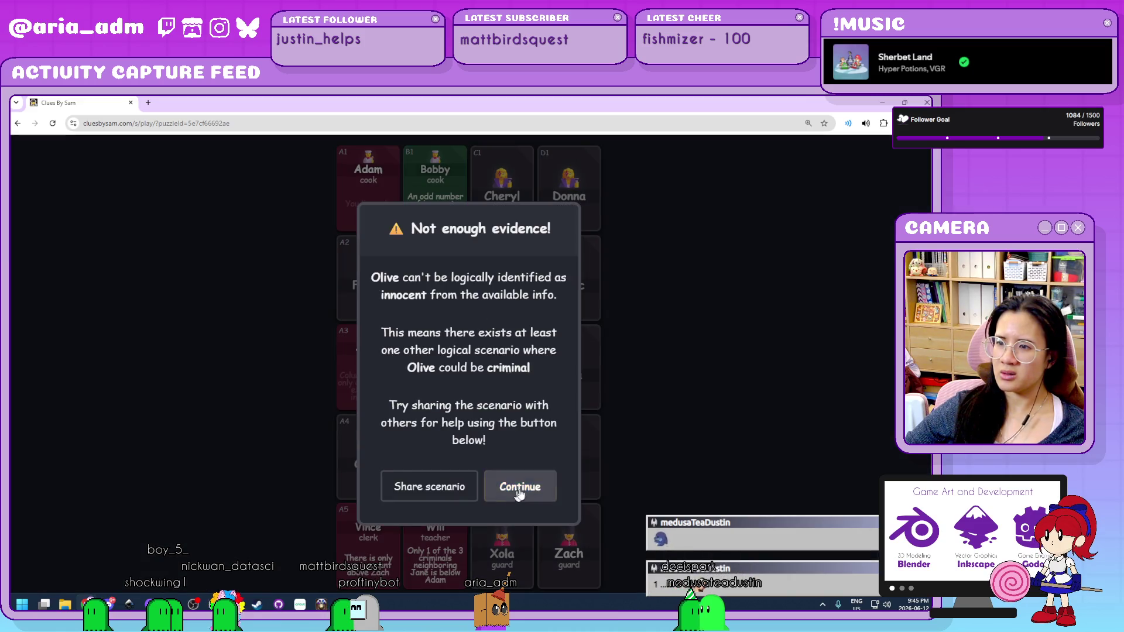
{"action": "left_click", "coordinate": [519, 495]}
{"action": "left_click", "coordinate": [367, 278]}
{"action": "left_click", "coordinate": [426, 395]}
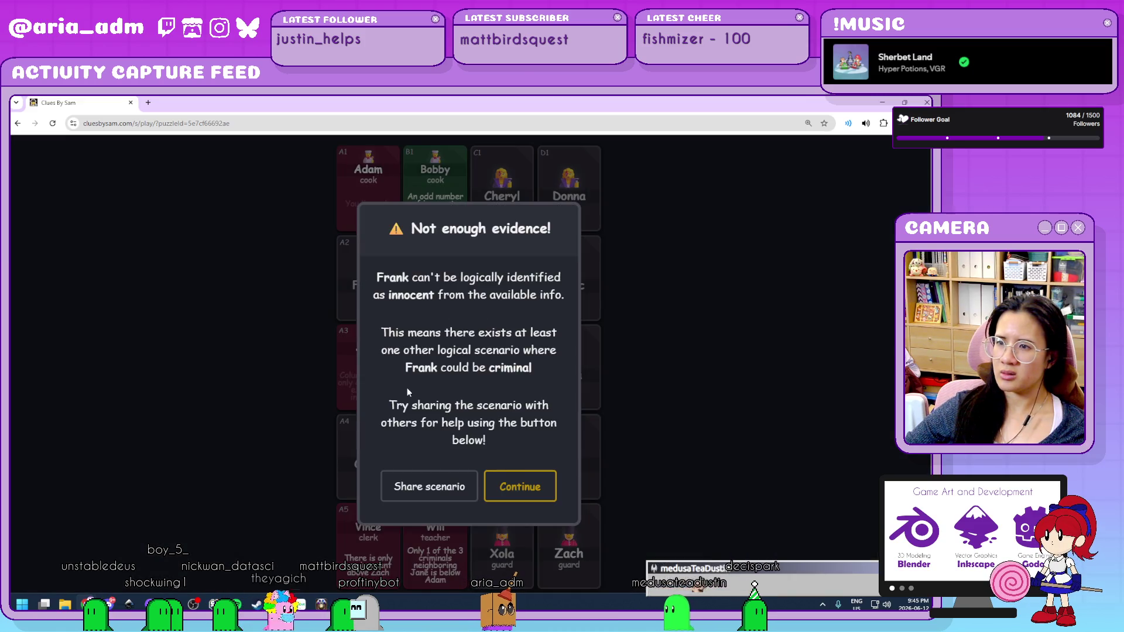
{"action": "left_click", "coordinate": [529, 491]}
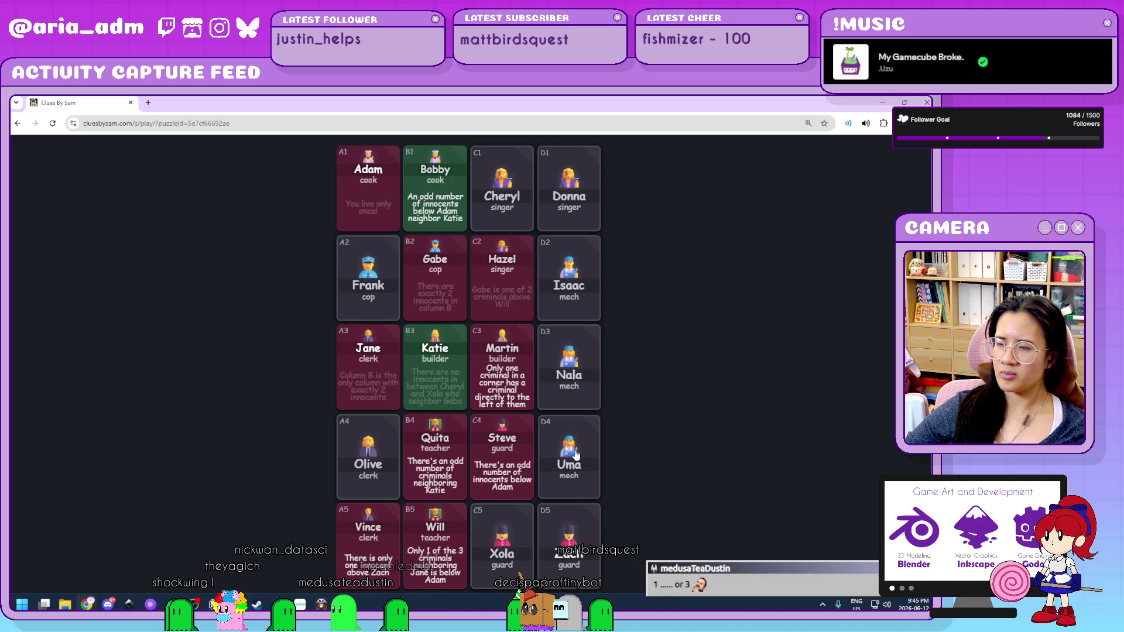
Mark Zach and Xola criminal
{"action": "left_click", "coordinate": [577, 535]}
{"action": "left_click", "coordinate": [527, 392]}
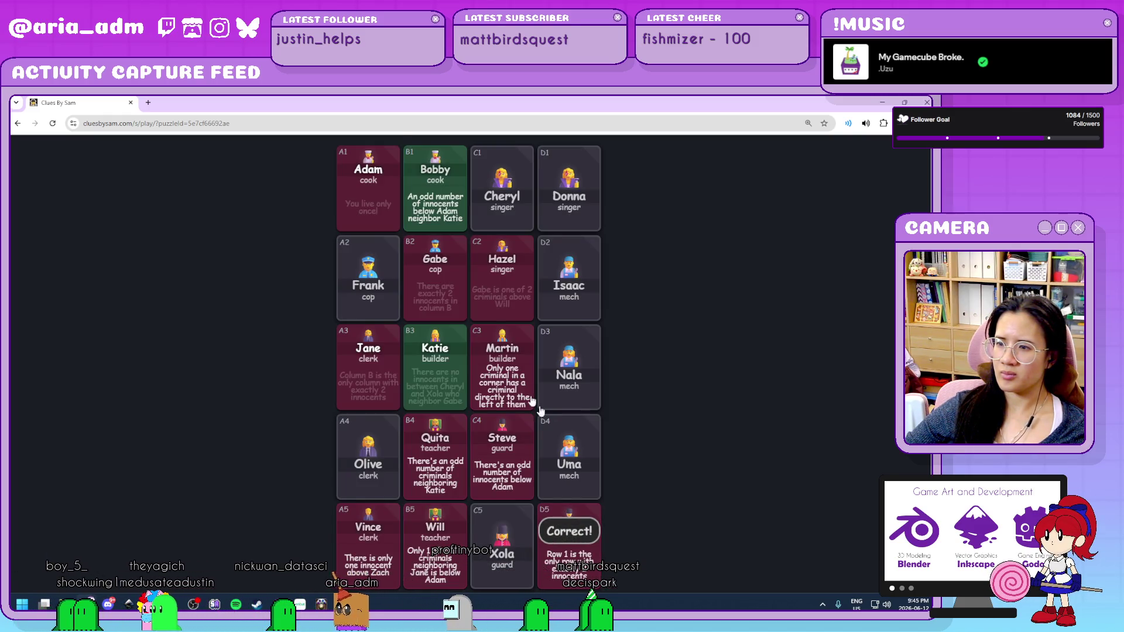
{"action": "left_click", "coordinate": [508, 536]}
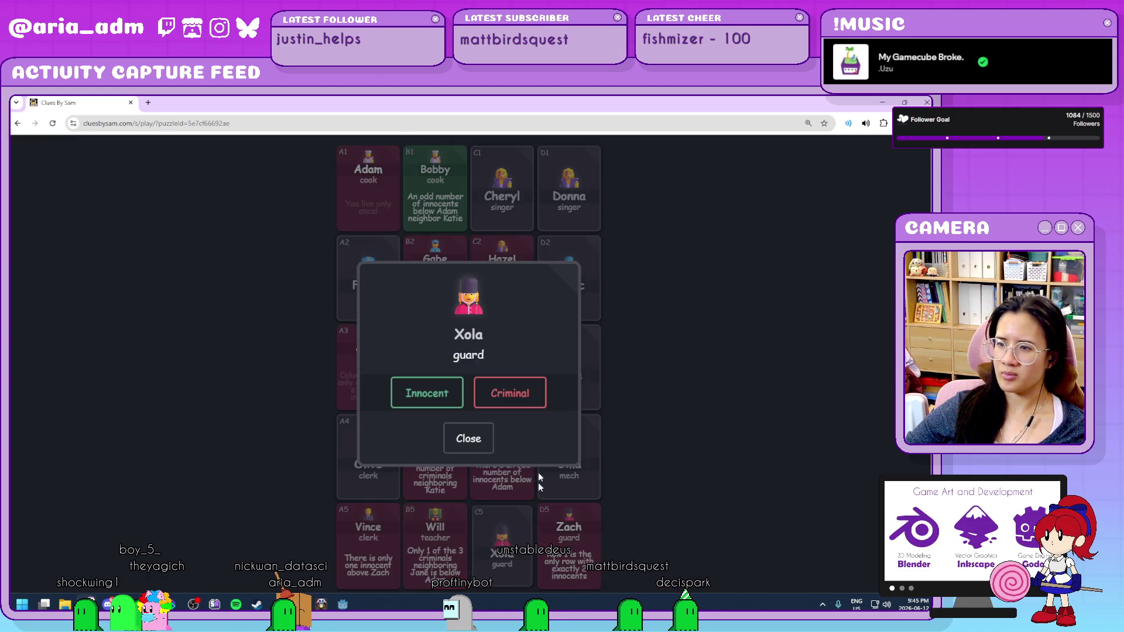
{"action": "left_click", "coordinate": [522, 398]}
Try Donna as criminal and Cheryl as innocent, dismissing both not-enough-evidence warnings
{"action": "left_click", "coordinate": [569, 188]}
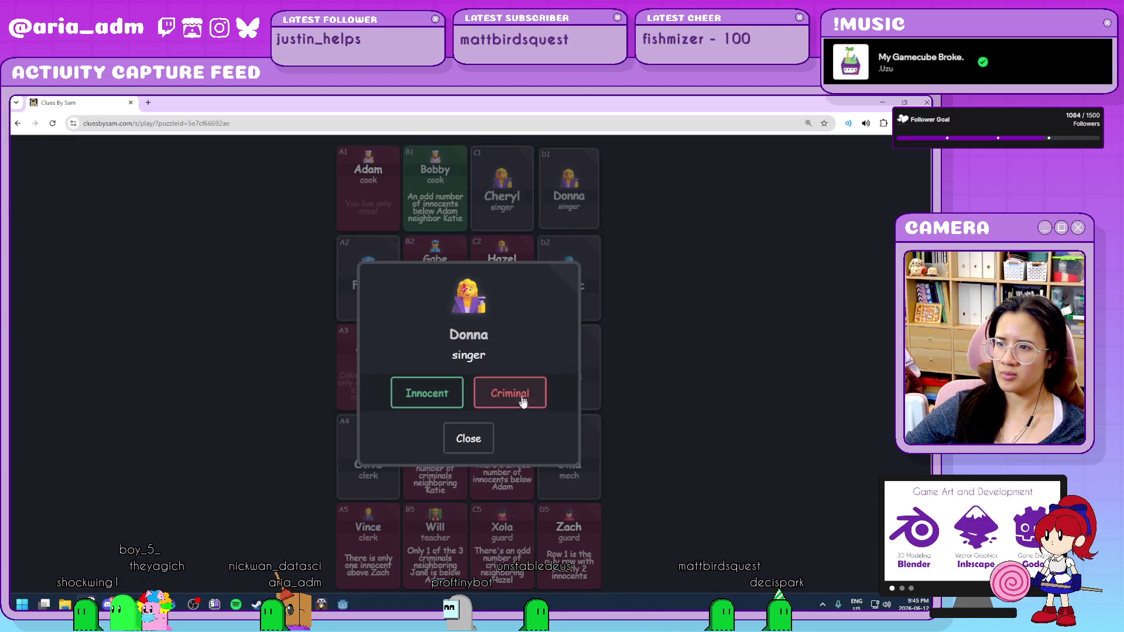
{"action": "left_click", "coordinate": [515, 394]}
{"action": "left_click", "coordinate": [521, 495]}
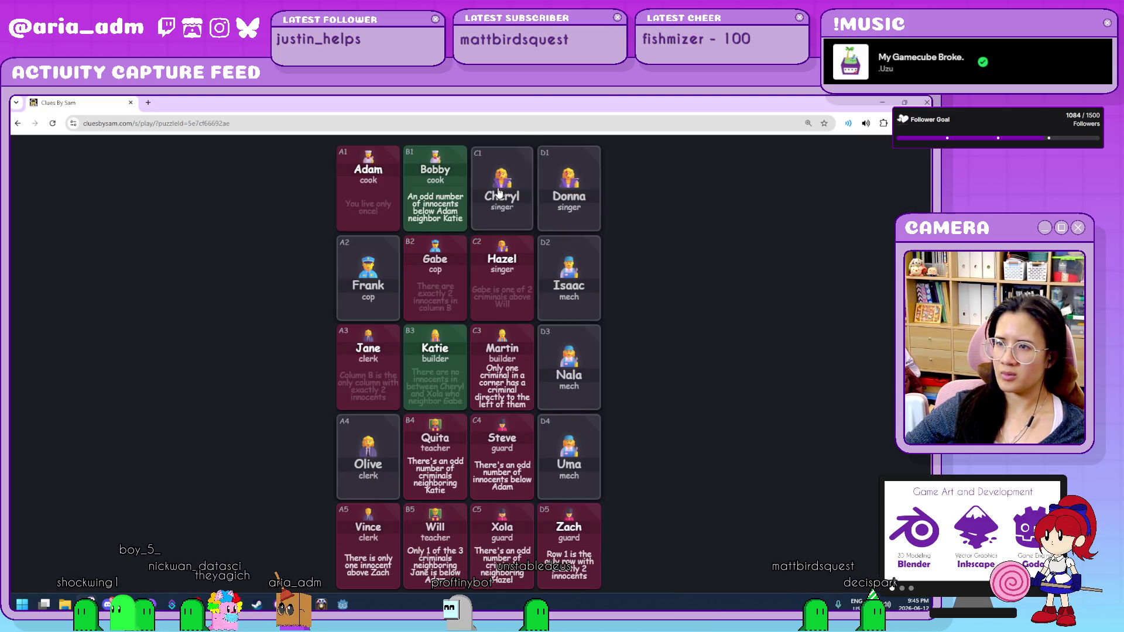
{"action": "left_click", "coordinate": [499, 193]}
{"action": "left_click", "coordinate": [410, 391]}
{"action": "left_click", "coordinate": [515, 485]}
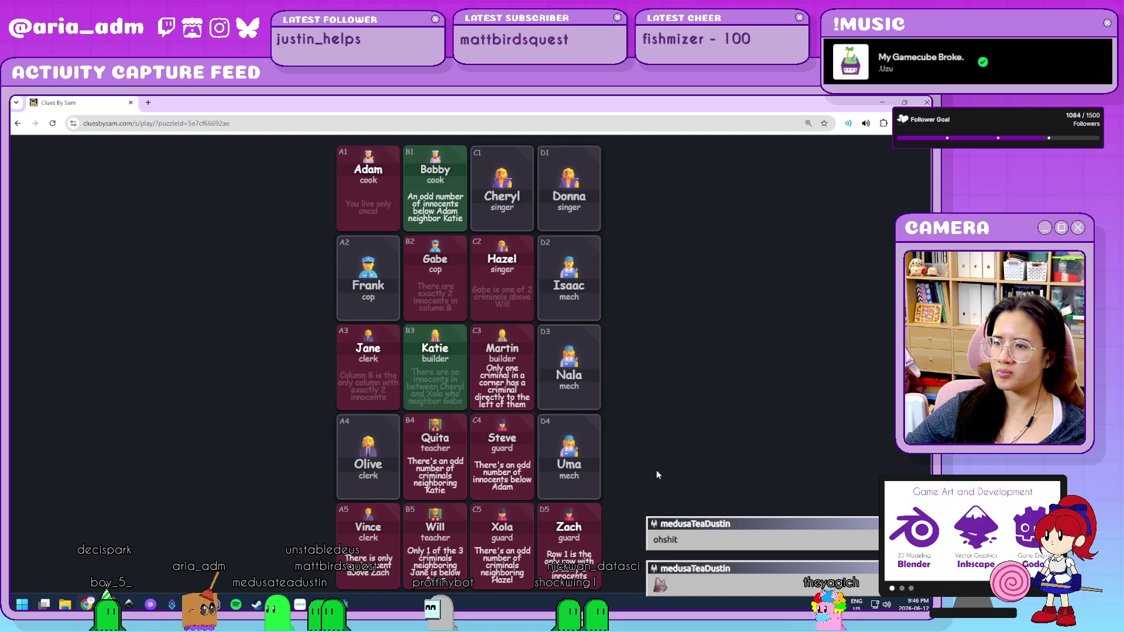
{"action": "left_click", "coordinate": [571, 465]}
{"action": "left_click", "coordinate": [413, 391]}
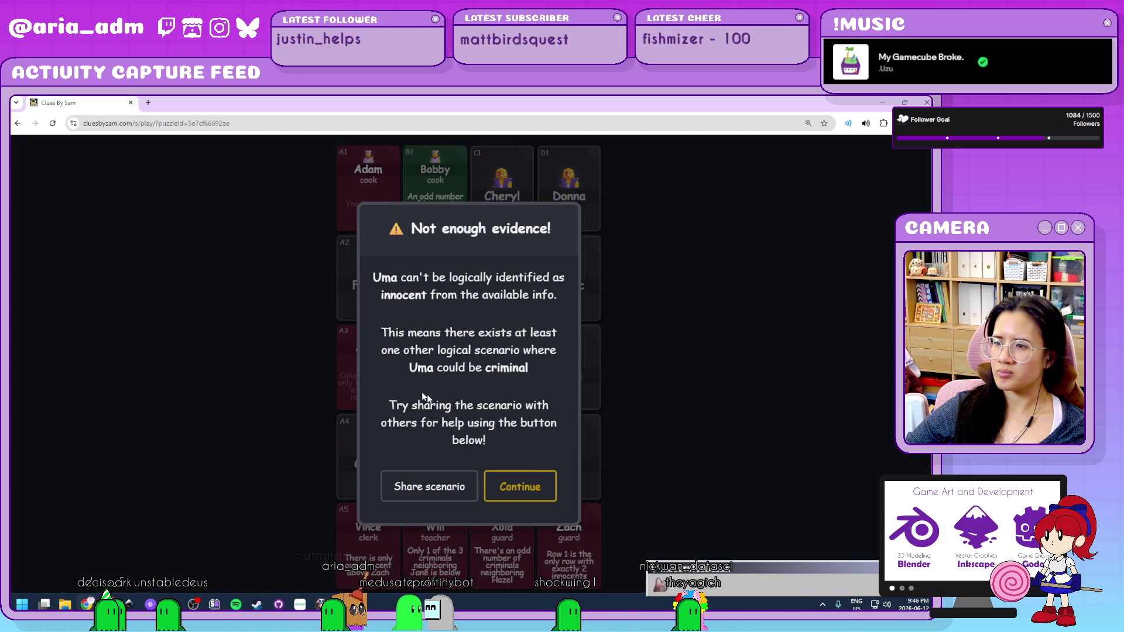
{"action": "left_click", "coordinate": [546, 489]}
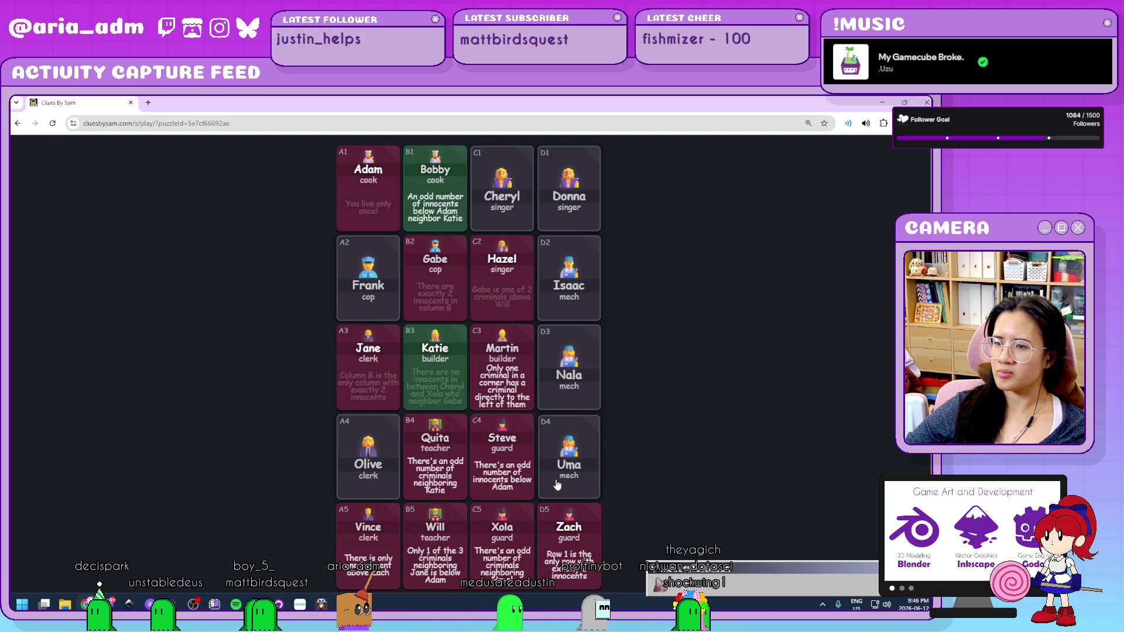
{"action": "left_click", "coordinate": [571, 376]}
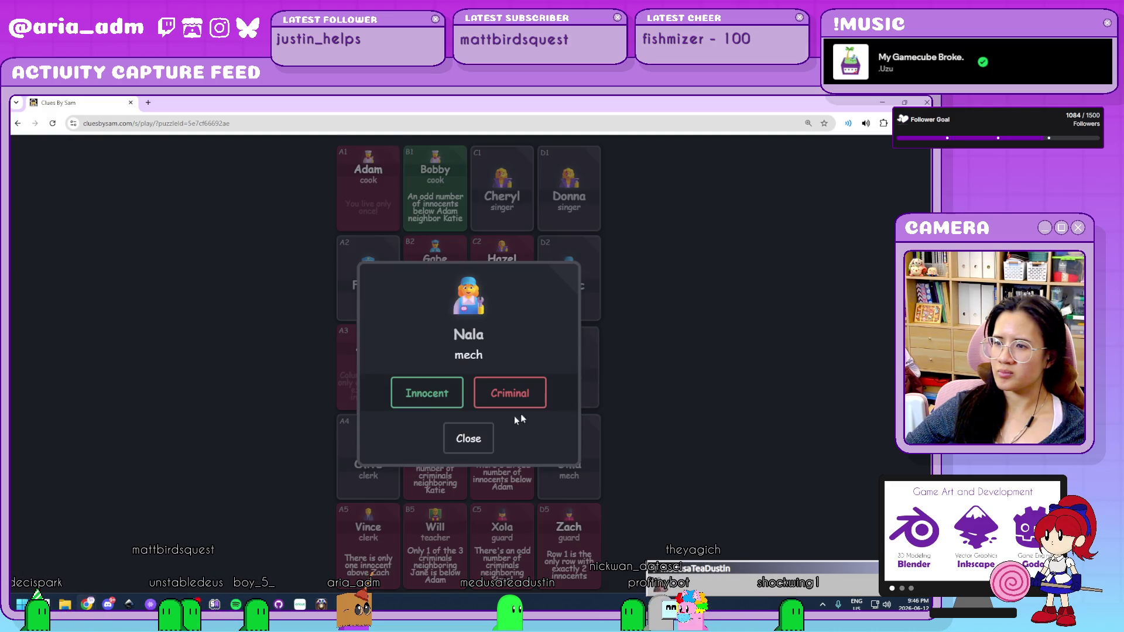
{"action": "left_click", "coordinate": [427, 393]}
{"action": "left_click", "coordinate": [519, 484]}
{"action": "left_click", "coordinate": [552, 319]}
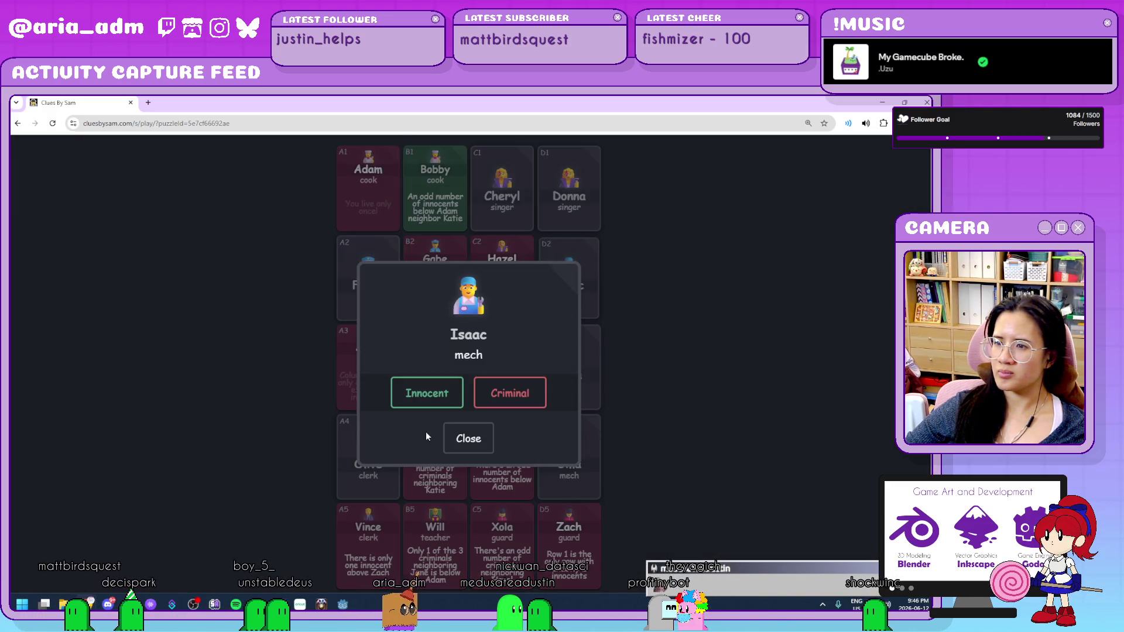
{"action": "left_click", "coordinate": [427, 393]}
{"action": "left_click", "coordinate": [519, 484]}
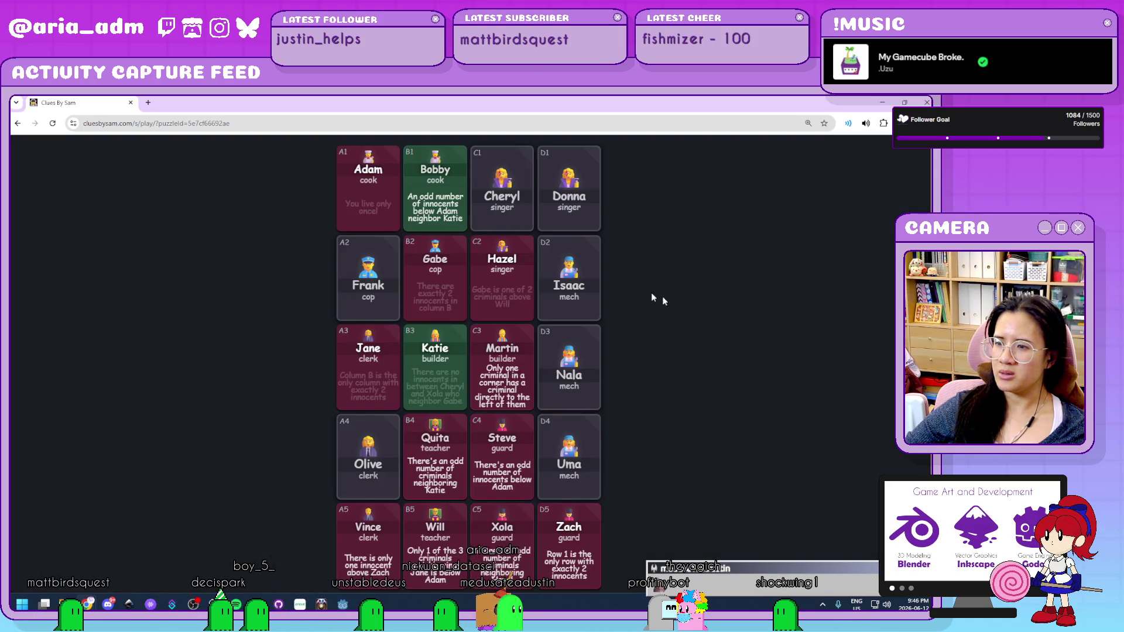
{"action": "left_click", "coordinate": [568, 187]}
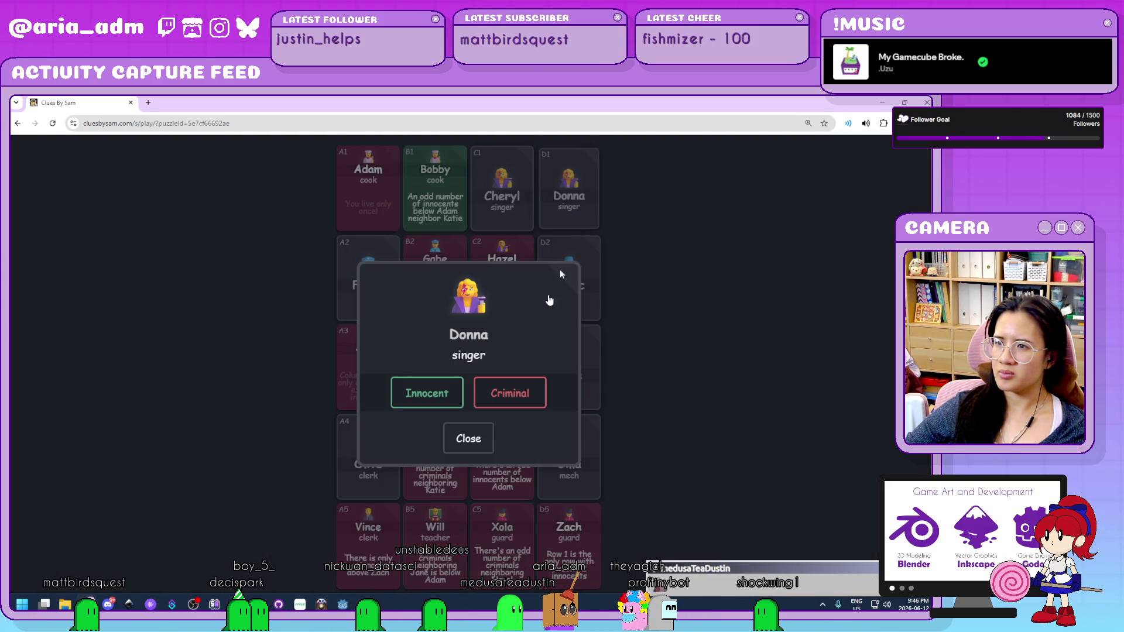
{"action": "left_click", "coordinate": [429, 394]}
{"action": "left_click", "coordinate": [539, 487]}
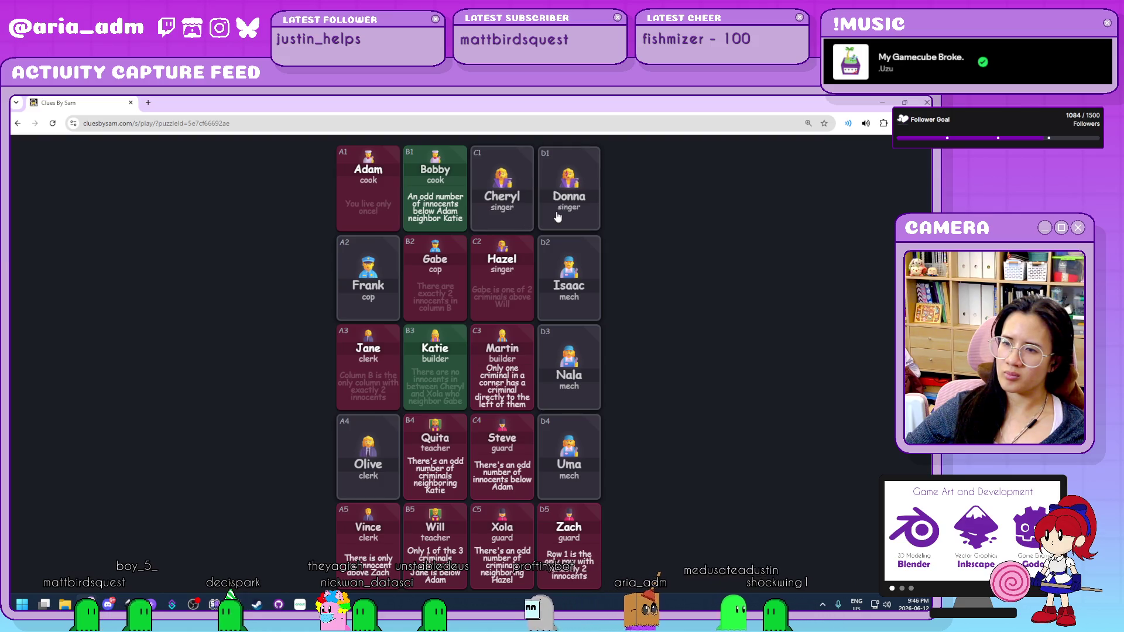
{"action": "left_click", "coordinate": [515, 220]}
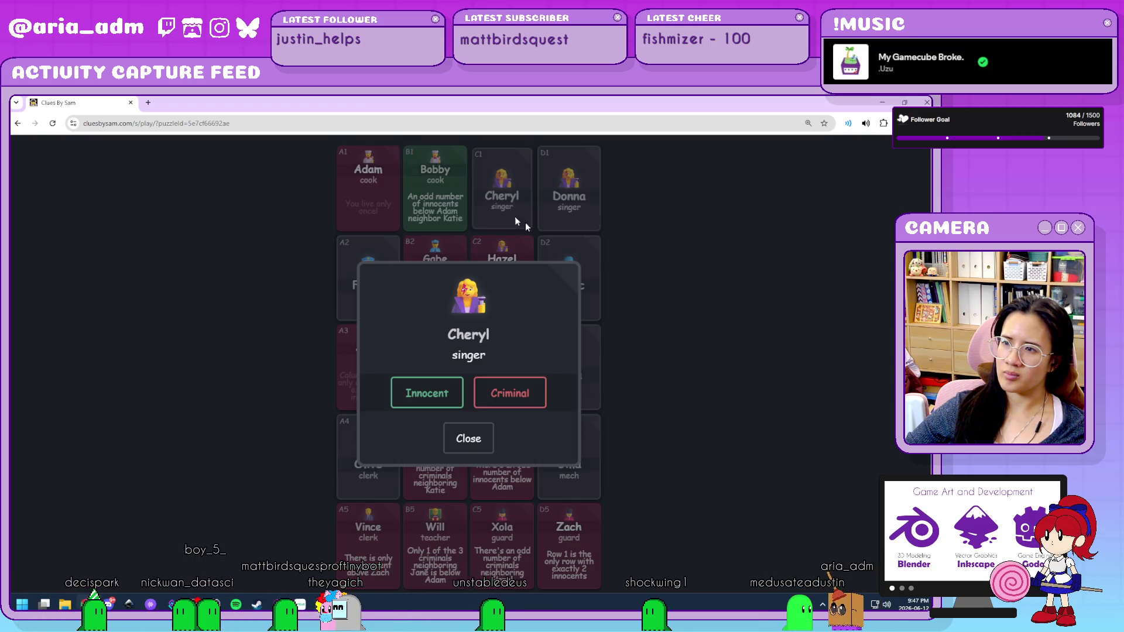
{"action": "left_click", "coordinate": [521, 394]}
{"action": "left_click", "coordinate": [520, 487]}
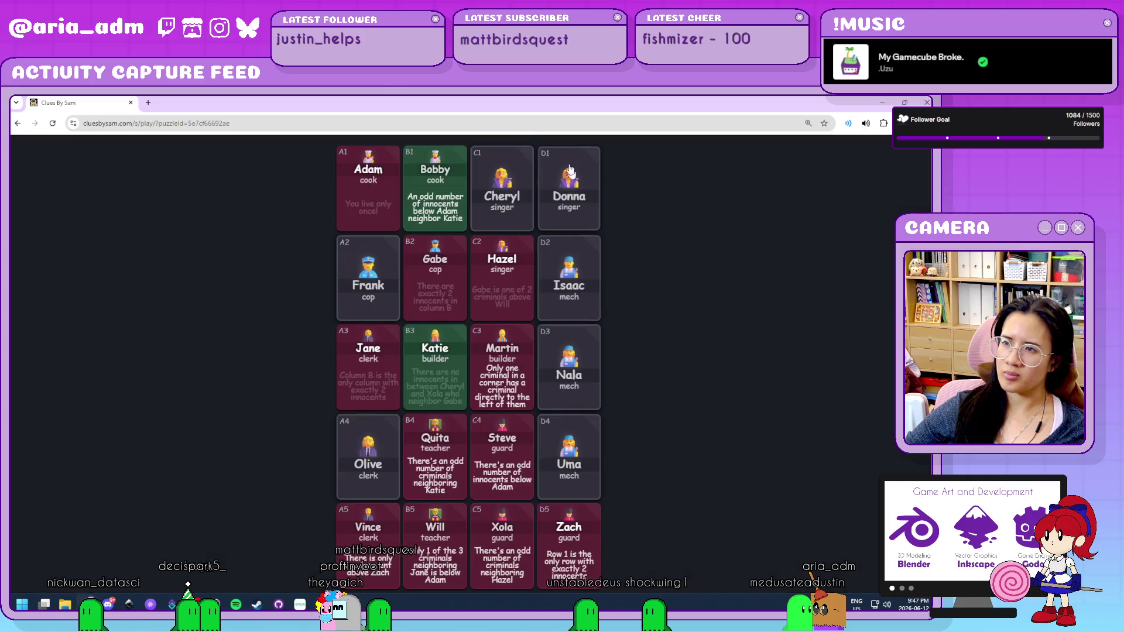
{"action": "left_click", "coordinate": [568, 188]}
{"action": "left_click", "coordinate": [517, 406]}
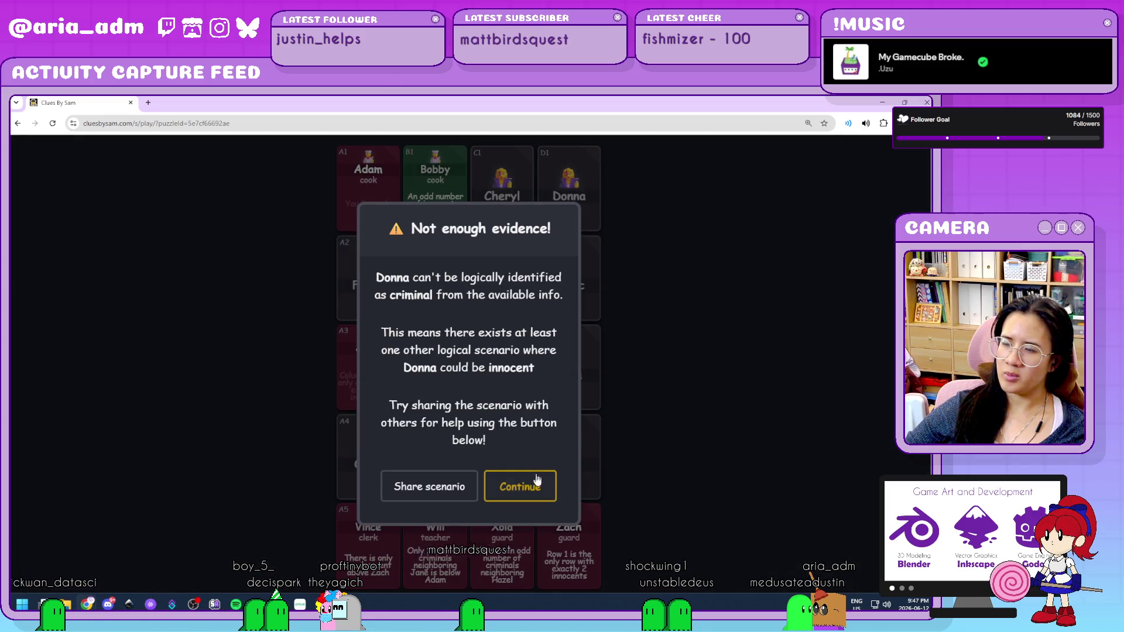
{"action": "left_click", "coordinate": [520, 485]}
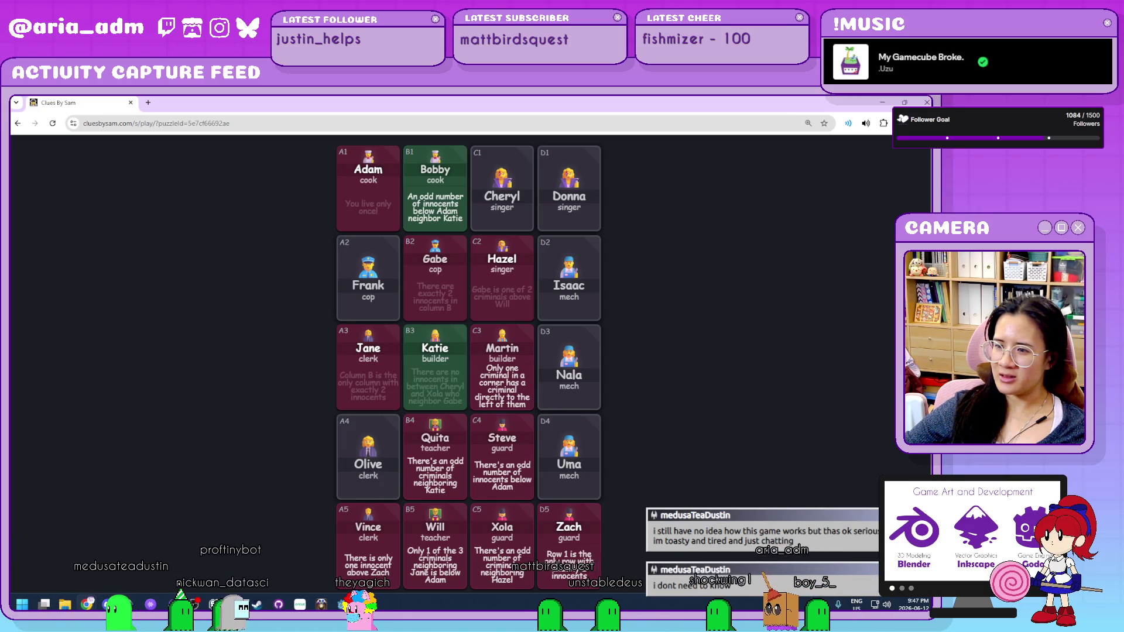
{"action": "scroll", "coordinate": [846, 464], "scroll_direction": "down", "scroll_amount": 3}
{"action": "scroll", "coordinate": [846, 464], "scroll_direction": "up", "scroll_amount": 3}
{"action": "scroll", "coordinate": [846, 464], "scroll_direction": "down", "scroll_amount": 1}
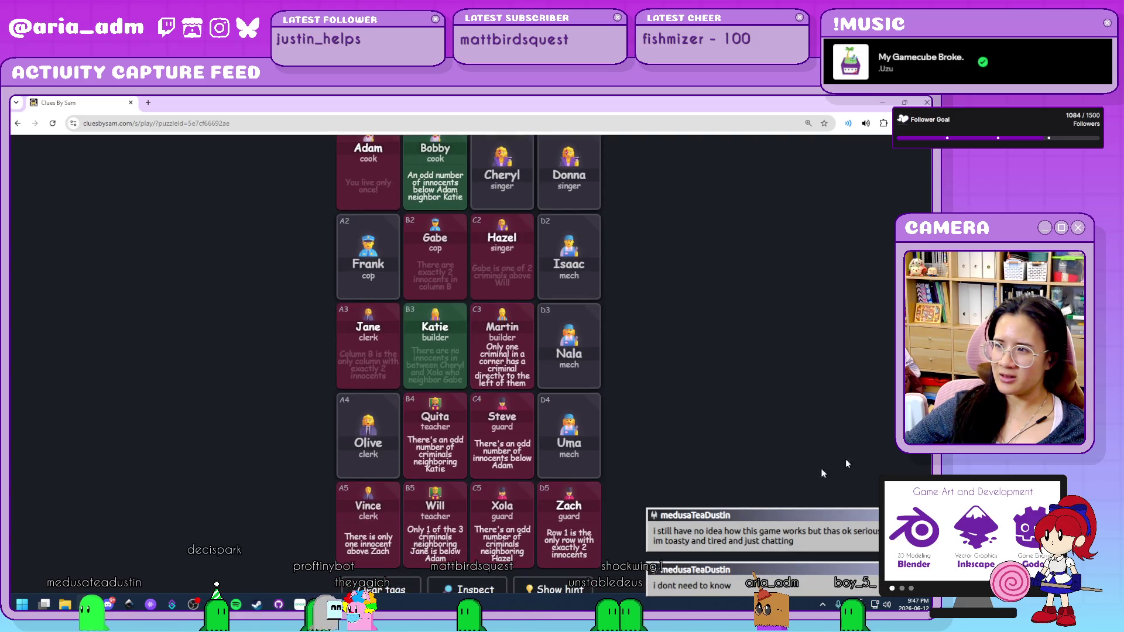
{"action": "scroll", "coordinate": [846, 464], "scroll_direction": "up", "scroll_amount": 1}
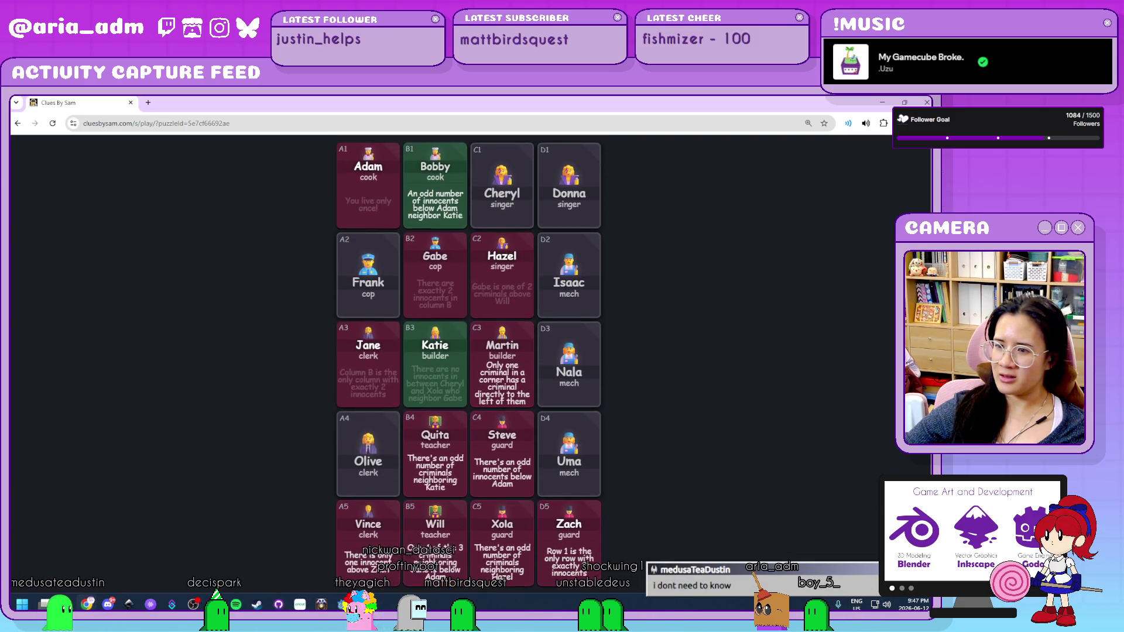
{"action": "scroll", "coordinate": [468, 363], "scroll_direction": "up", "scroll_amount": 1}
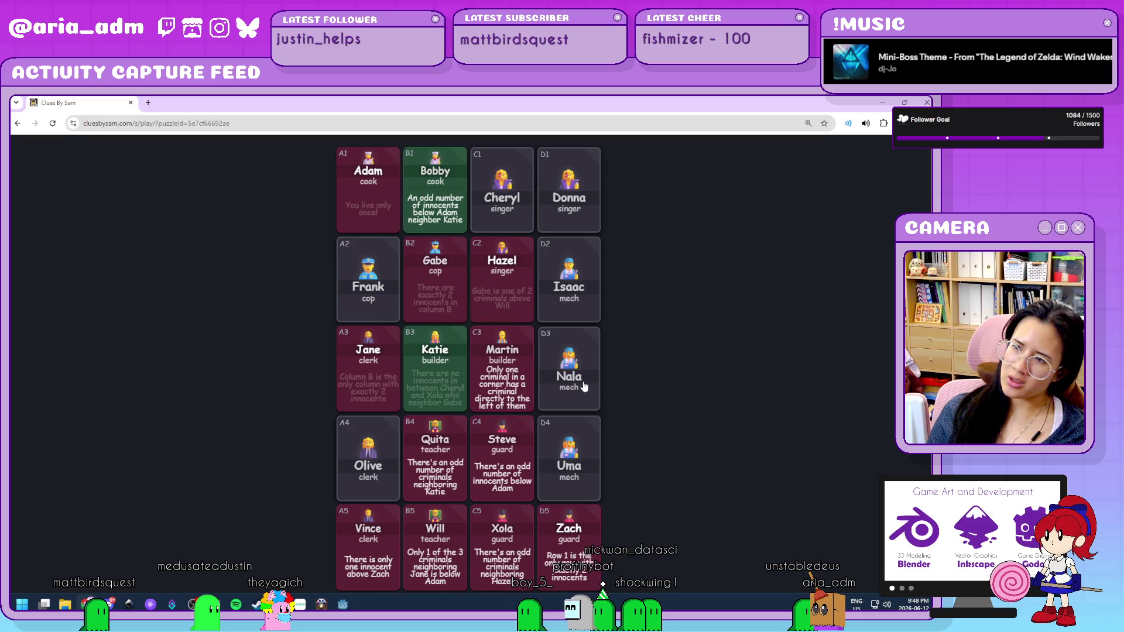
{"action": "left_click", "coordinate": [567, 296]}
{"action": "left_click", "coordinate": [538, 392]}
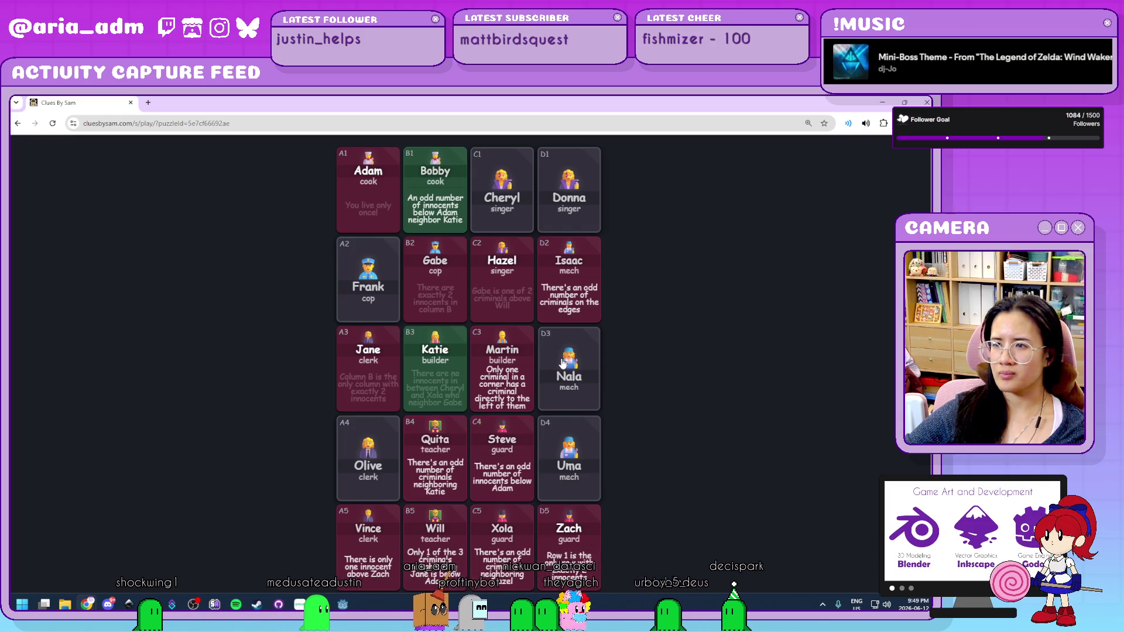
{"action": "left_click", "coordinate": [511, 195]}
{"action": "left_click", "coordinate": [427, 394]}
{"action": "left_click", "coordinate": [519, 485]}
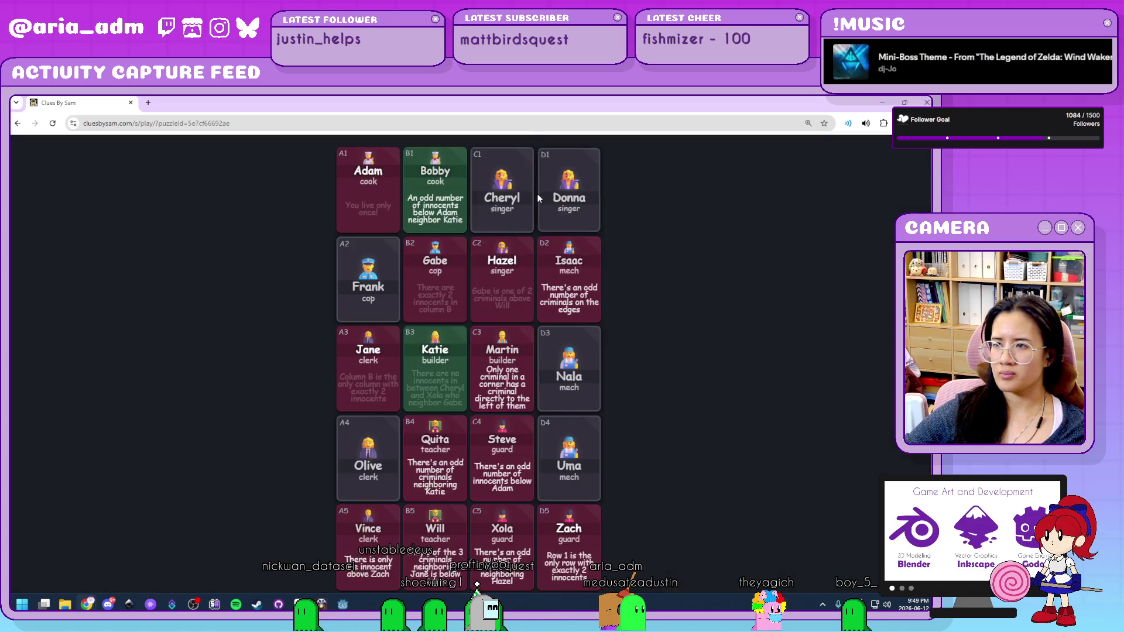
{"action": "left_click", "coordinate": [539, 199]}
{"action": "left_click", "coordinate": [524, 392]}
{"action": "left_click", "coordinate": [543, 489]}
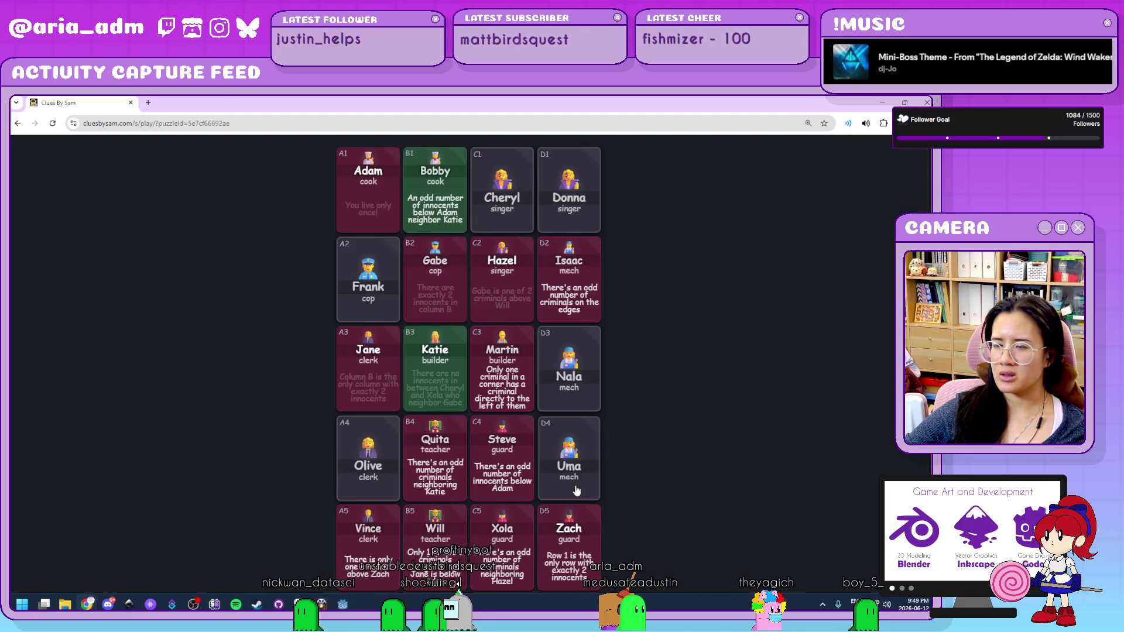
Mark Nala in D3 and Uma in D4 as criminals
{"action": "left_click", "coordinate": [572, 377]}
{"action": "left_click", "coordinate": [543, 393]}
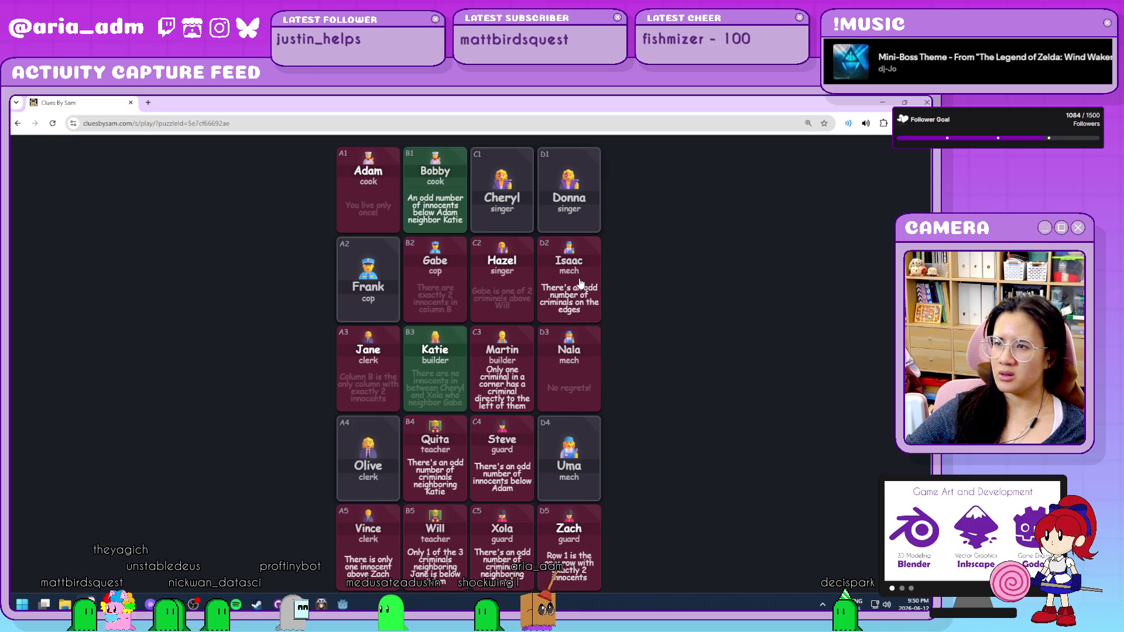
{"action": "left_click", "coordinate": [585, 478]}
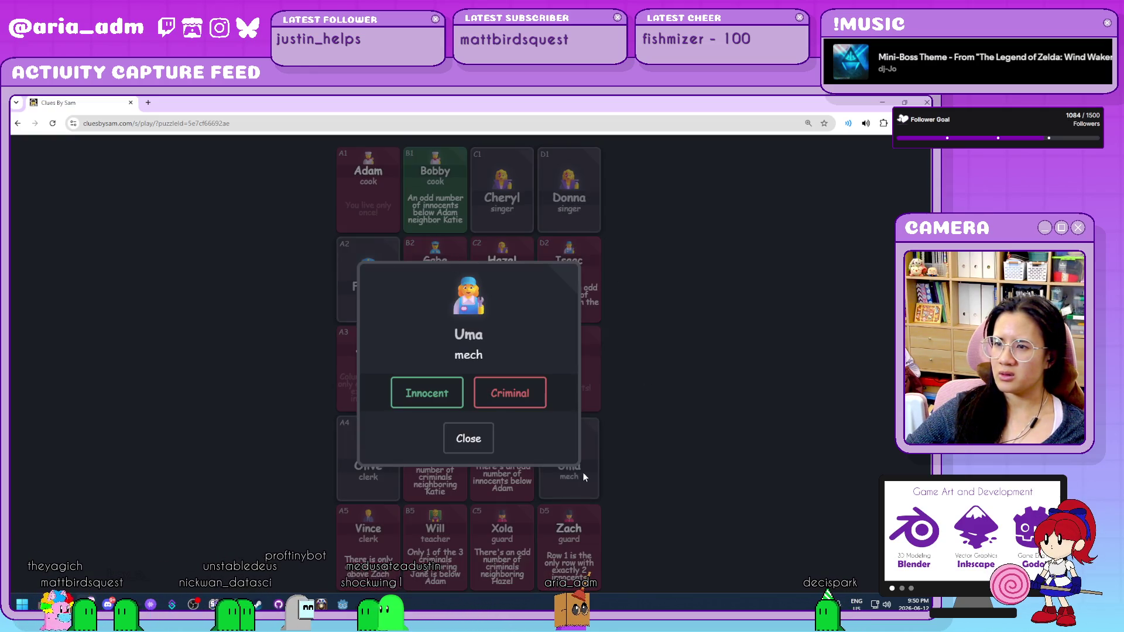
{"action": "left_click", "coordinate": [529, 406]}
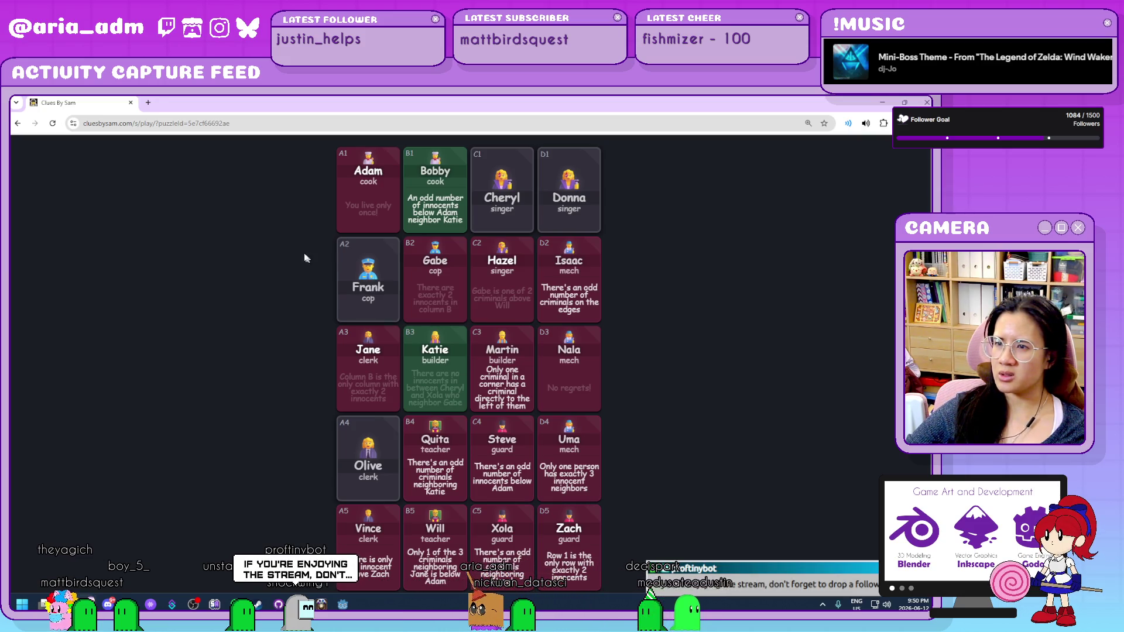
Try Frank innocent, Cheryl innocent and Donna criminal, each rejected for insufficient evidence
{"action": "left_click", "coordinate": [364, 300]}
{"action": "left_click", "coordinate": [424, 388]}
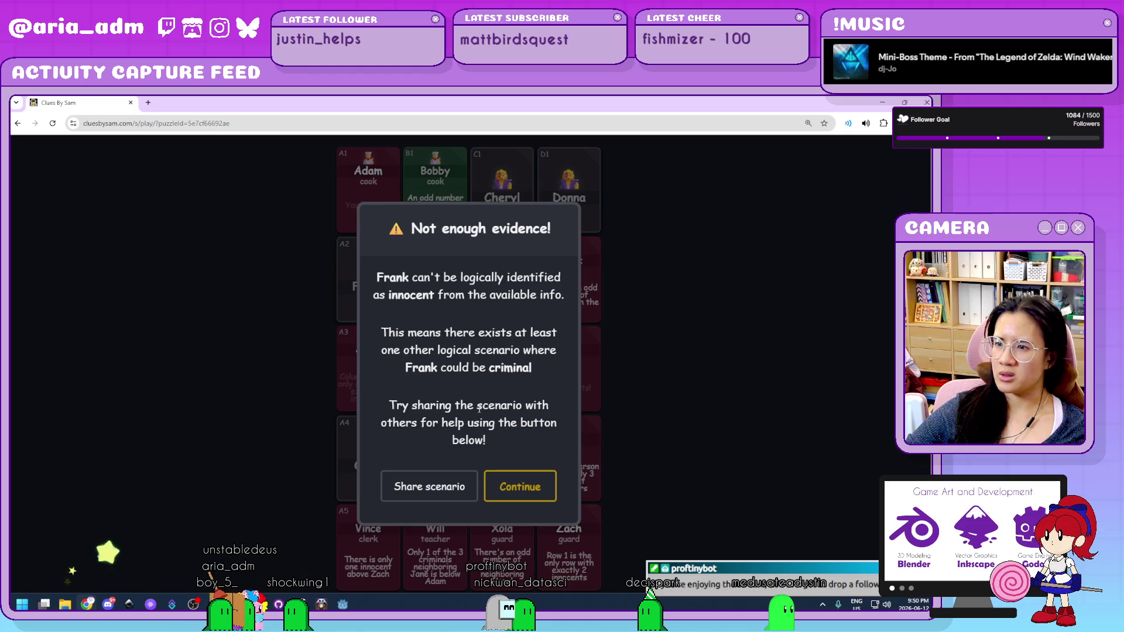
{"action": "left_click", "coordinate": [519, 484]}
{"action": "left_click", "coordinate": [507, 213]}
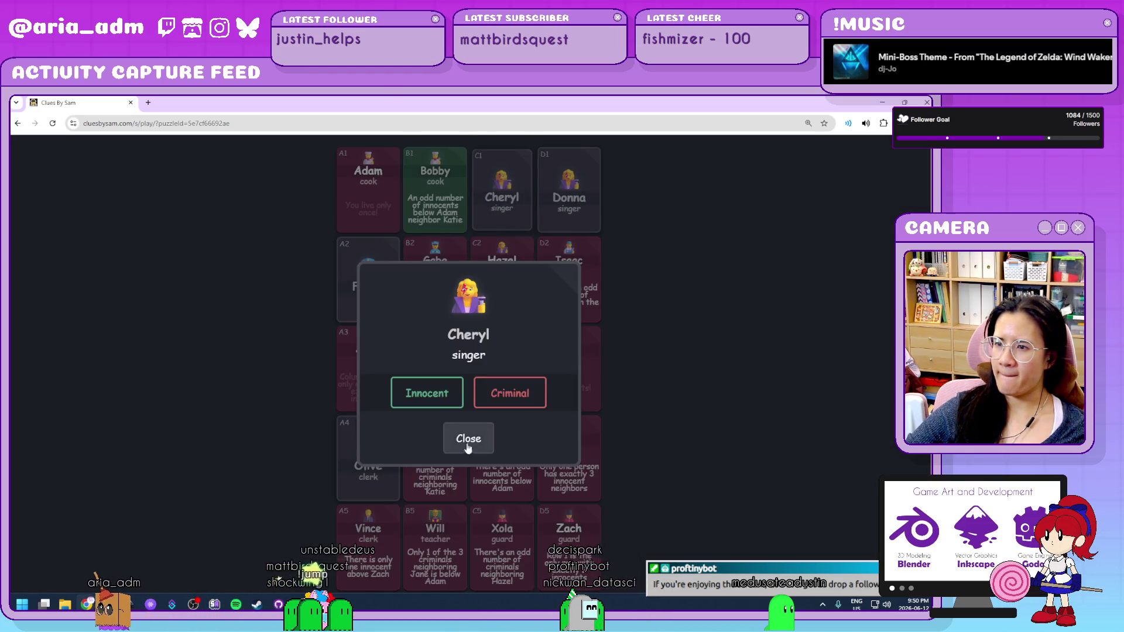
{"action": "left_click", "coordinate": [427, 387]}
{"action": "left_click", "coordinate": [513, 487]}
{"action": "left_click", "coordinate": [564, 219]}
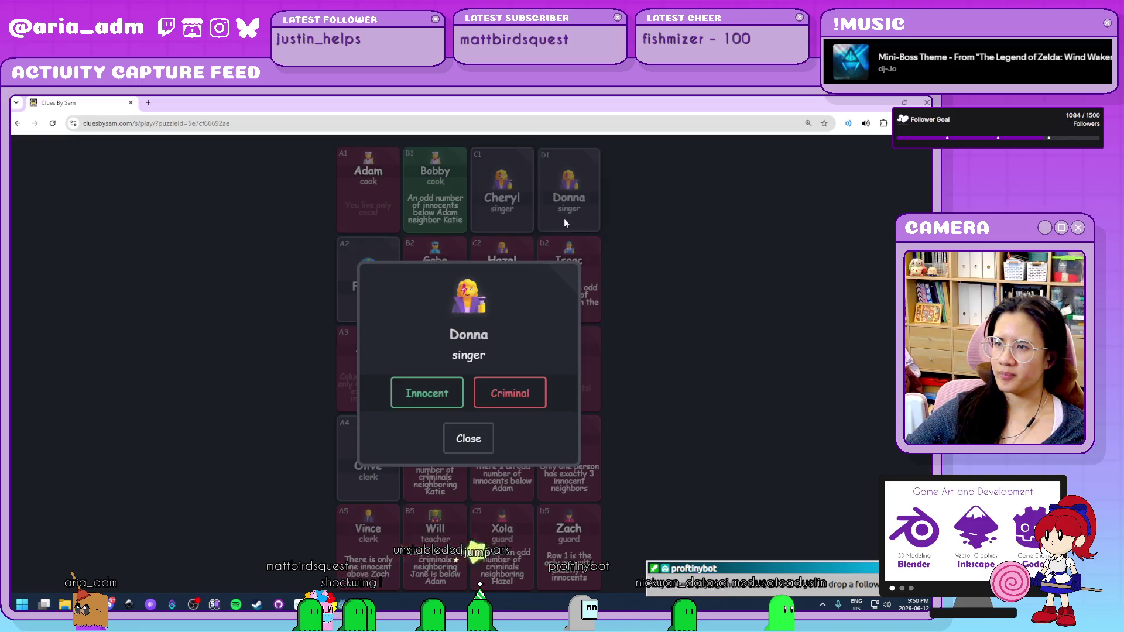
{"action": "left_click", "coordinate": [509, 389]}
{"action": "left_click", "coordinate": [524, 489]}
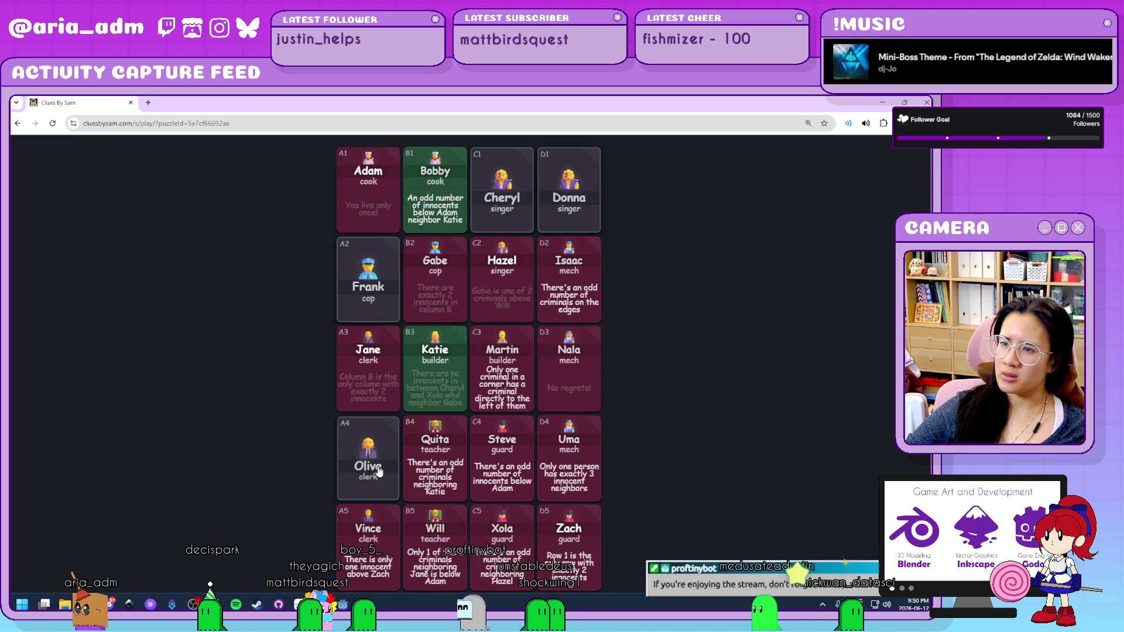
Mark Frank criminal and Olive innocent; Cheryl as innocent is rejected
{"action": "left_click", "coordinate": [356, 300]}
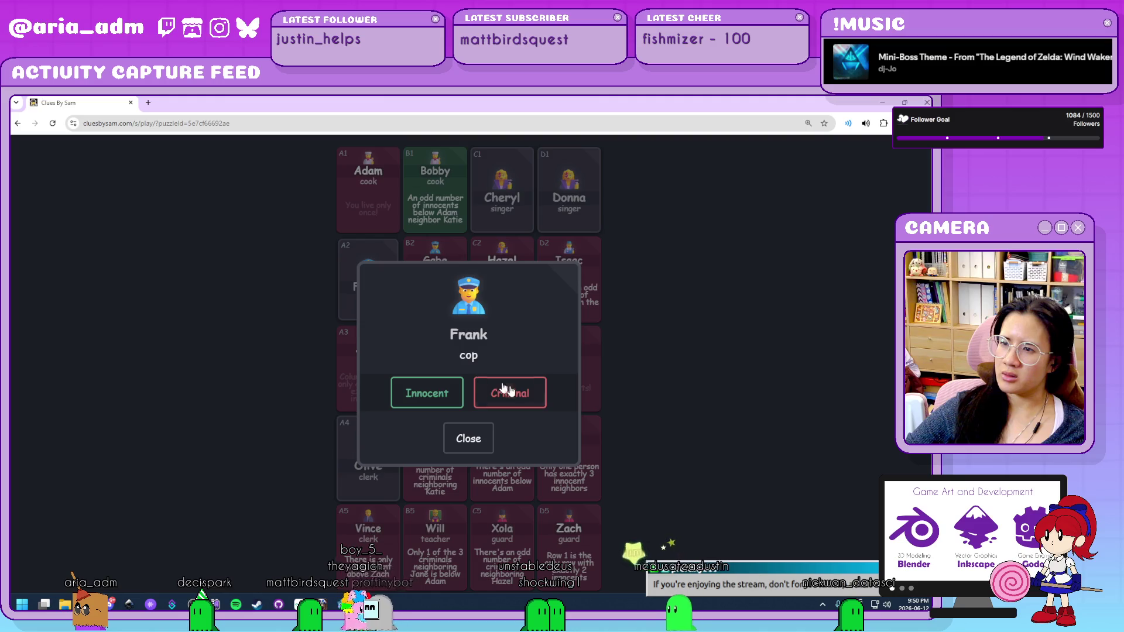
{"action": "left_click", "coordinate": [511, 392]}
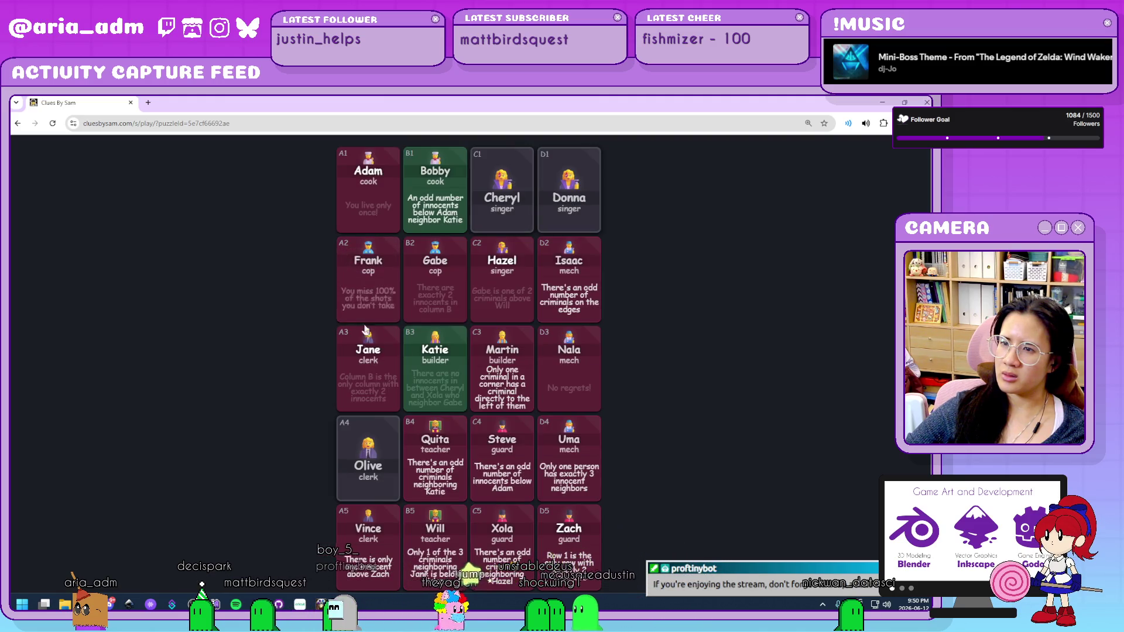
{"action": "left_click", "coordinate": [367, 456]}
{"action": "left_click", "coordinate": [424, 392]}
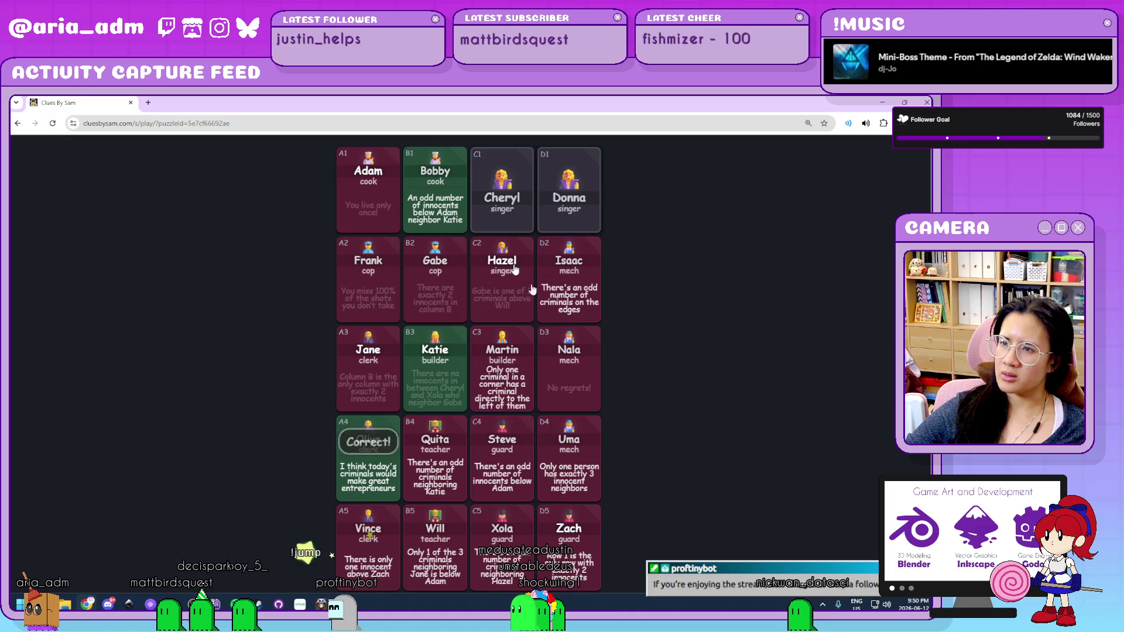
{"action": "left_click", "coordinate": [502, 193]}
{"action": "left_click", "coordinate": [426, 392]}
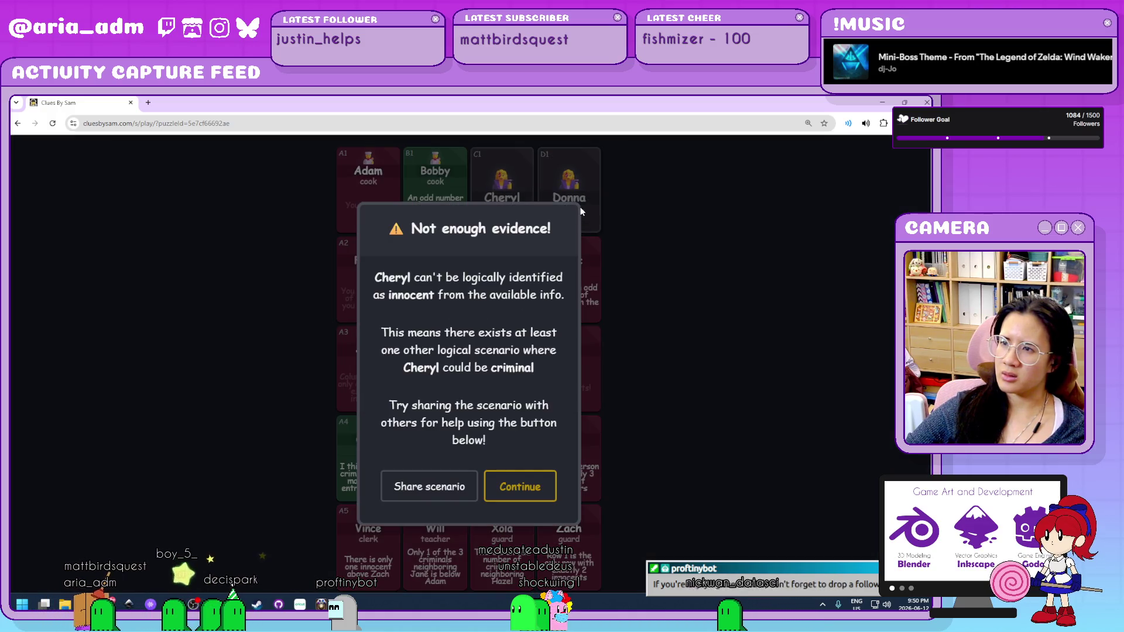
{"action": "left_click", "coordinate": [523, 494]}
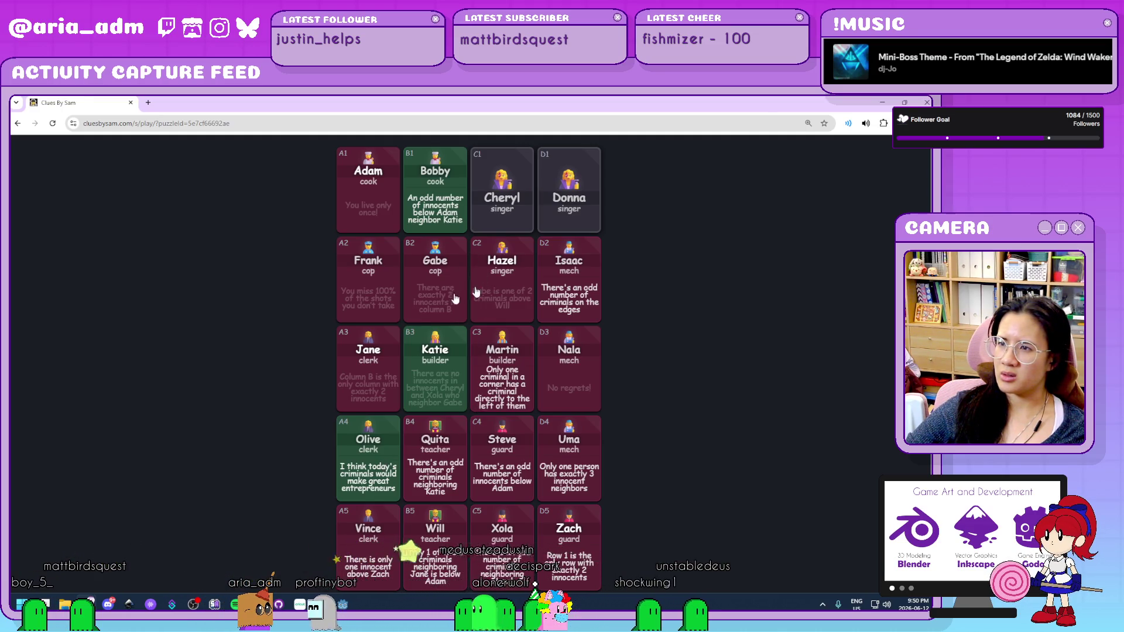
Mark Donna innocent and Cheryl criminal to solve the puzzle
{"action": "left_click", "coordinate": [582, 228]}
{"action": "left_click", "coordinate": [412, 410]}
{"action": "left_click", "coordinate": [505, 226]}
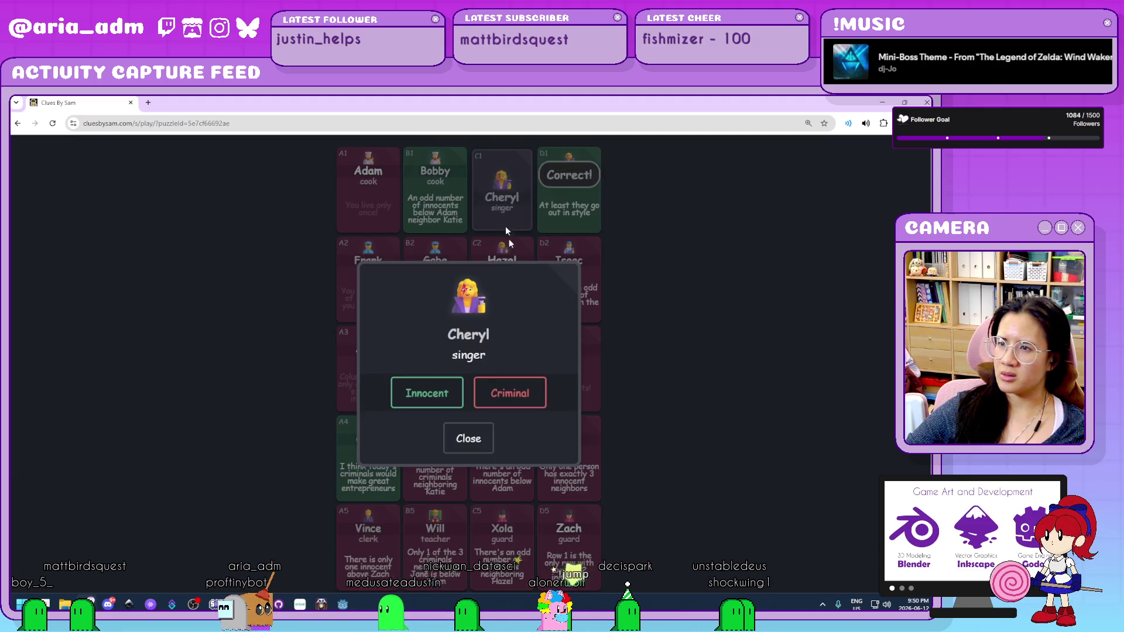
{"action": "left_click", "coordinate": [518, 404]}
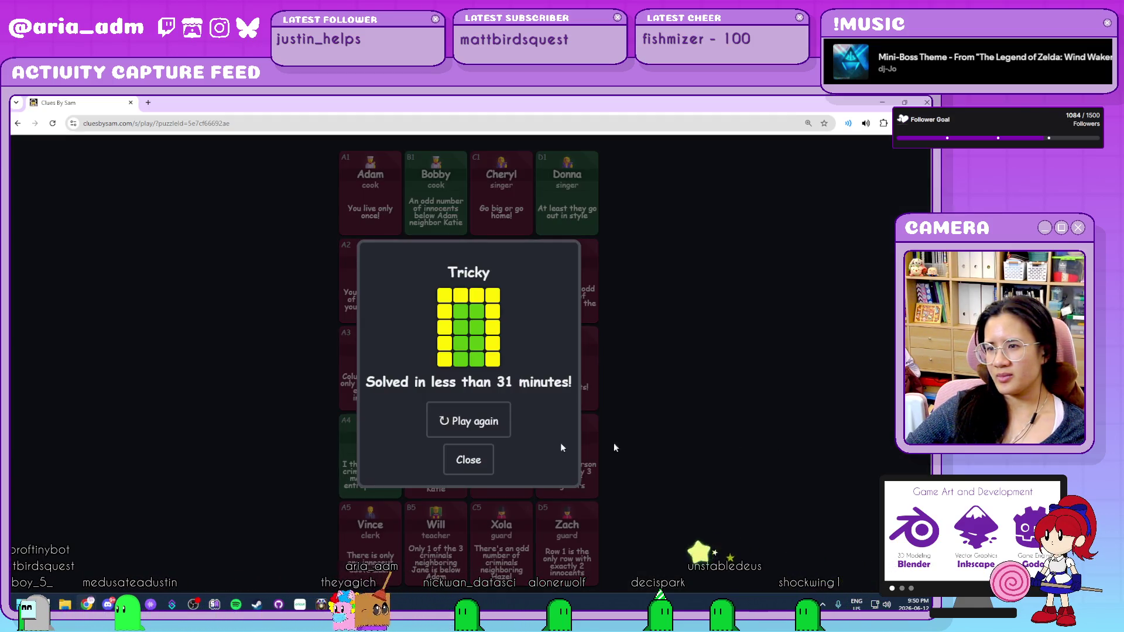
Close the puzzle-solved summary and Alt+Tab back to the Godot editor
{"action": "left_click", "coordinate": [476, 464]}
{"action": "scroll", "coordinate": [655, 437], "scroll_direction": "down", "scroll_amount": 8}
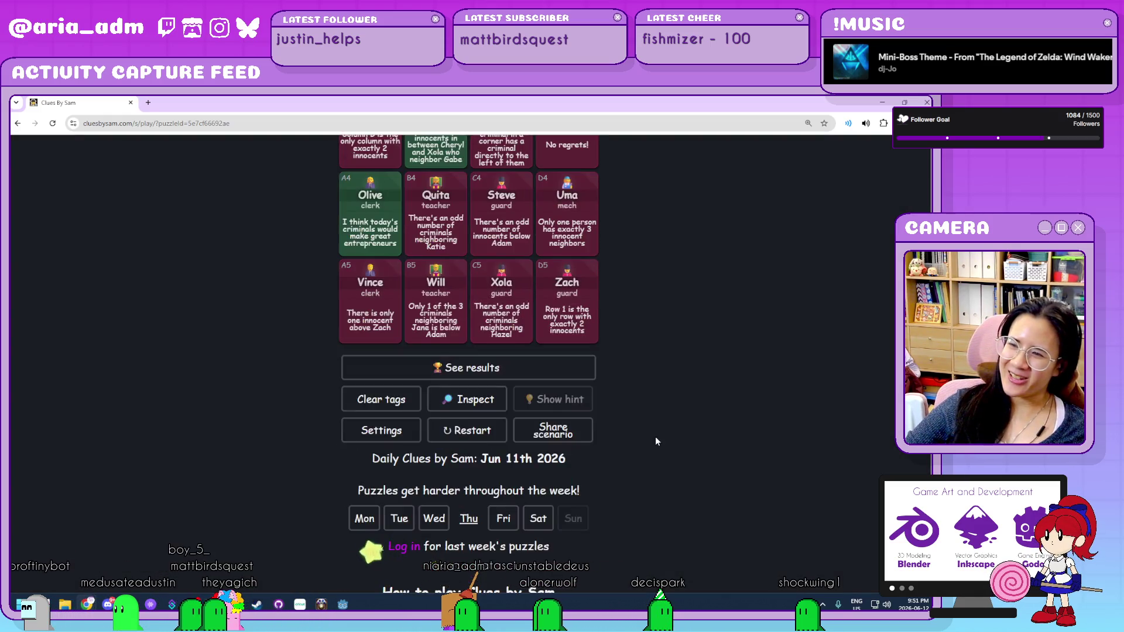
{"action": "scroll", "coordinate": [656, 438], "scroll_direction": "up", "scroll_amount": 9}
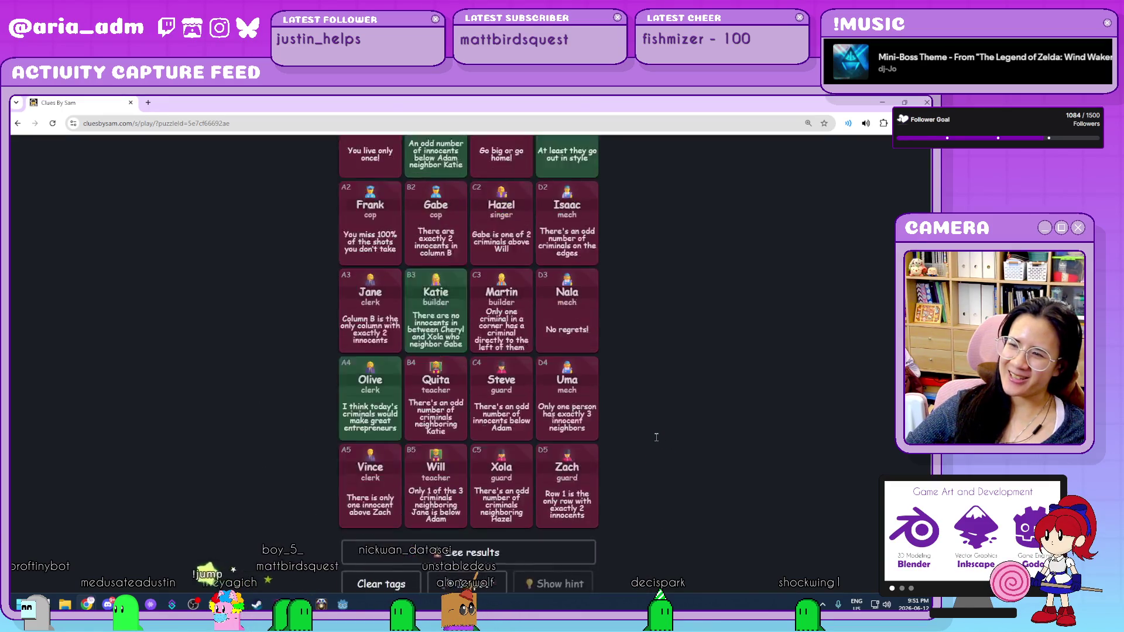
{"action": "scroll", "coordinate": [659, 439], "scroll_direction": "down", "scroll_amount": 6}
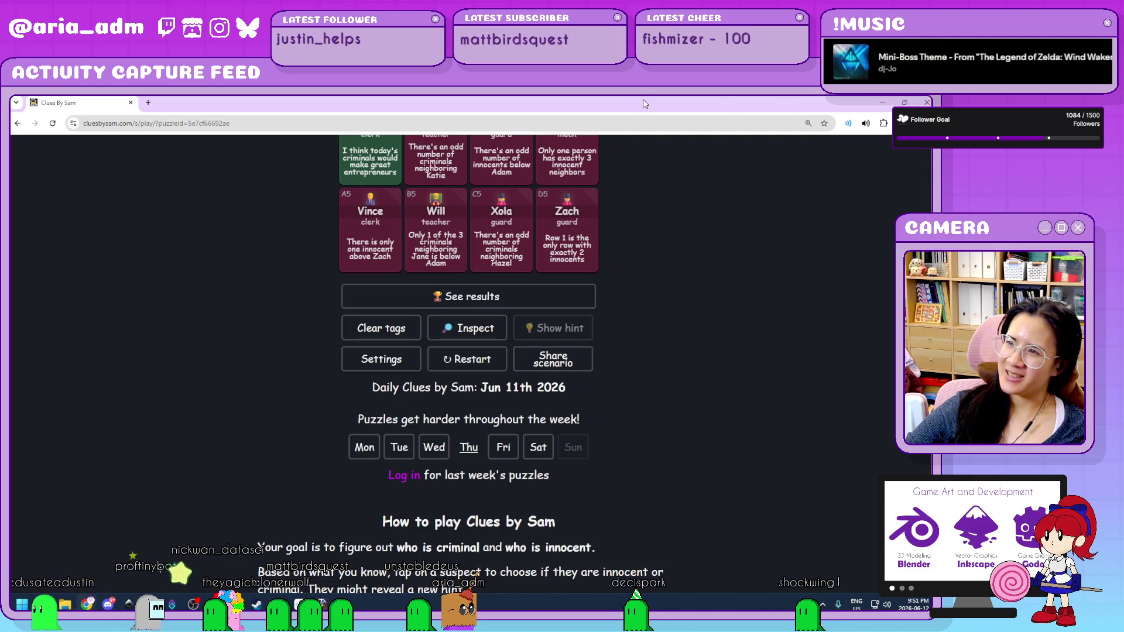
{"action": "key", "text": "alt+Tab"}
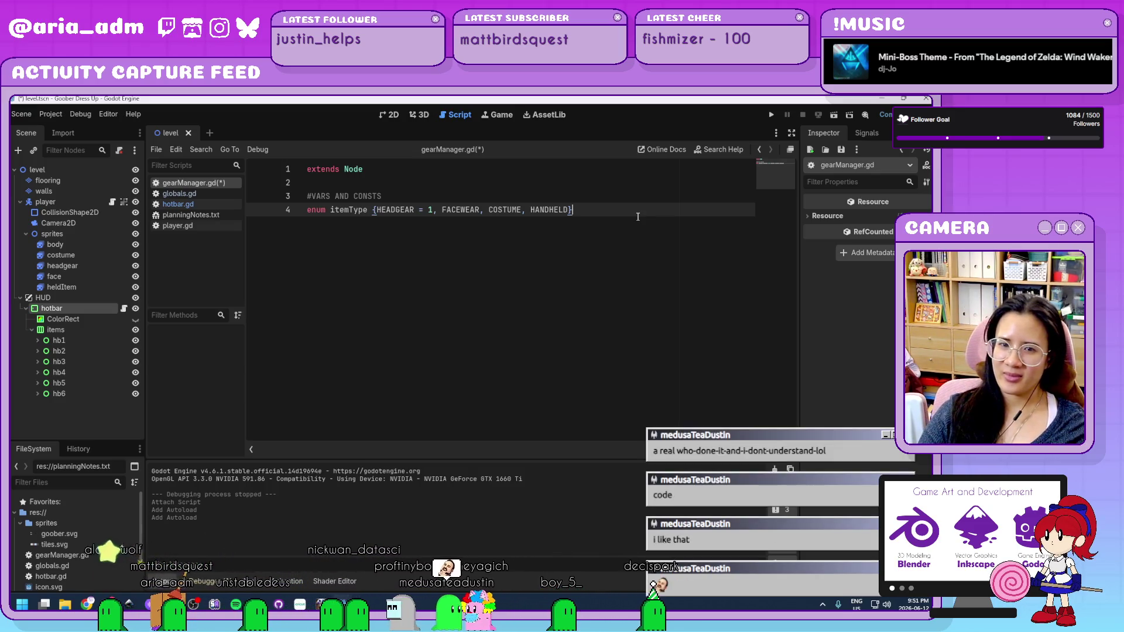
Add a new line below the itemType enum and look over the hotbar in the 2D view
{"action": "key", "text": "Return"}
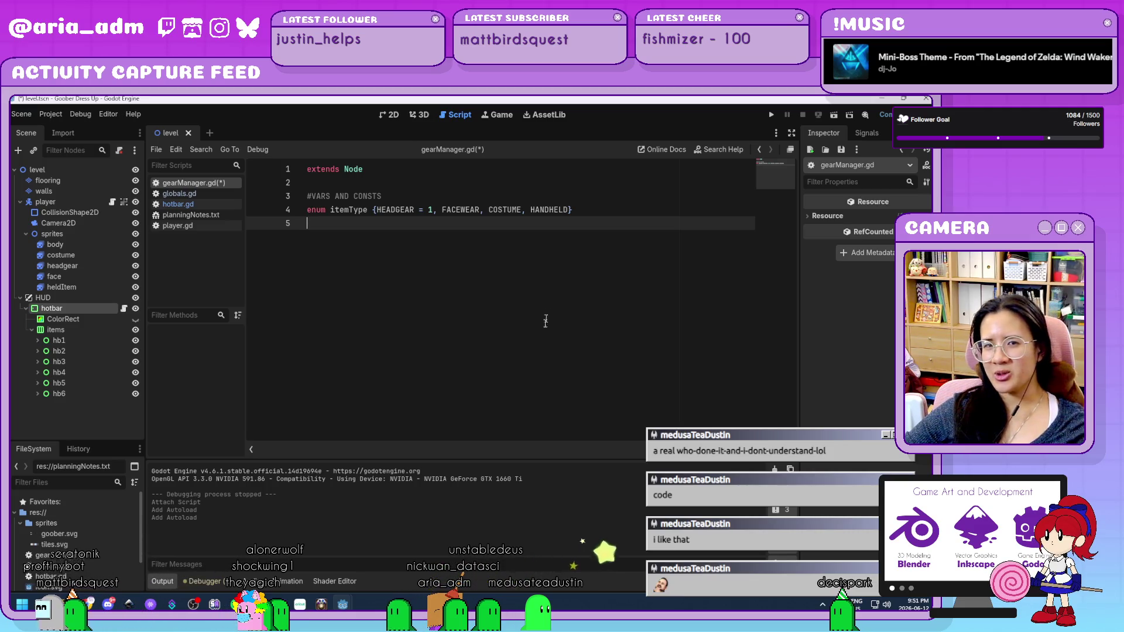
{"action": "left_click", "coordinate": [390, 117]}
{"action": "scroll", "coordinate": [459, 404], "scroll_direction": "up", "scroll_amount": 4}
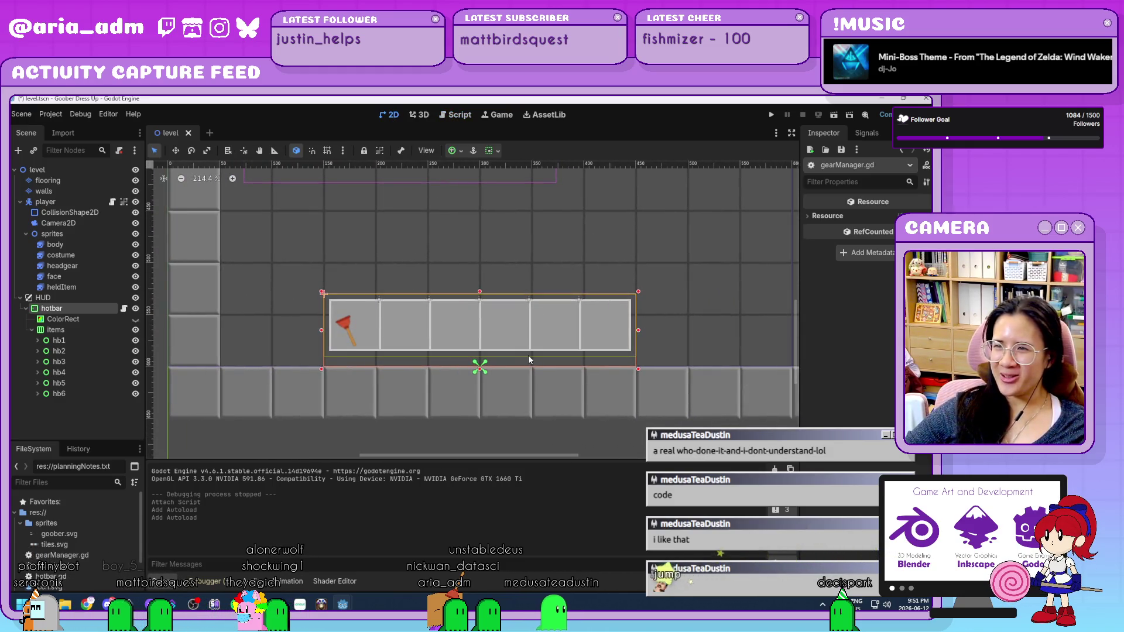
{"action": "scroll", "coordinate": [529, 360], "scroll_direction": "down", "scroll_amount": 5}
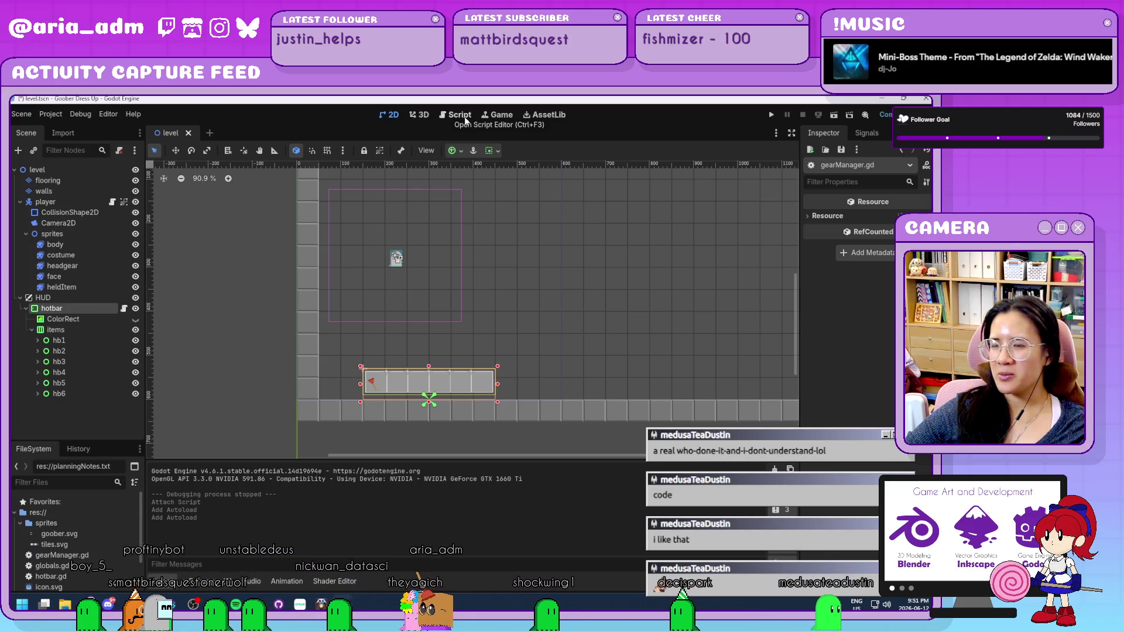
Return to gearManager.gd and leave one blank line below the enum
{"action": "left_click", "coordinate": [466, 119]}
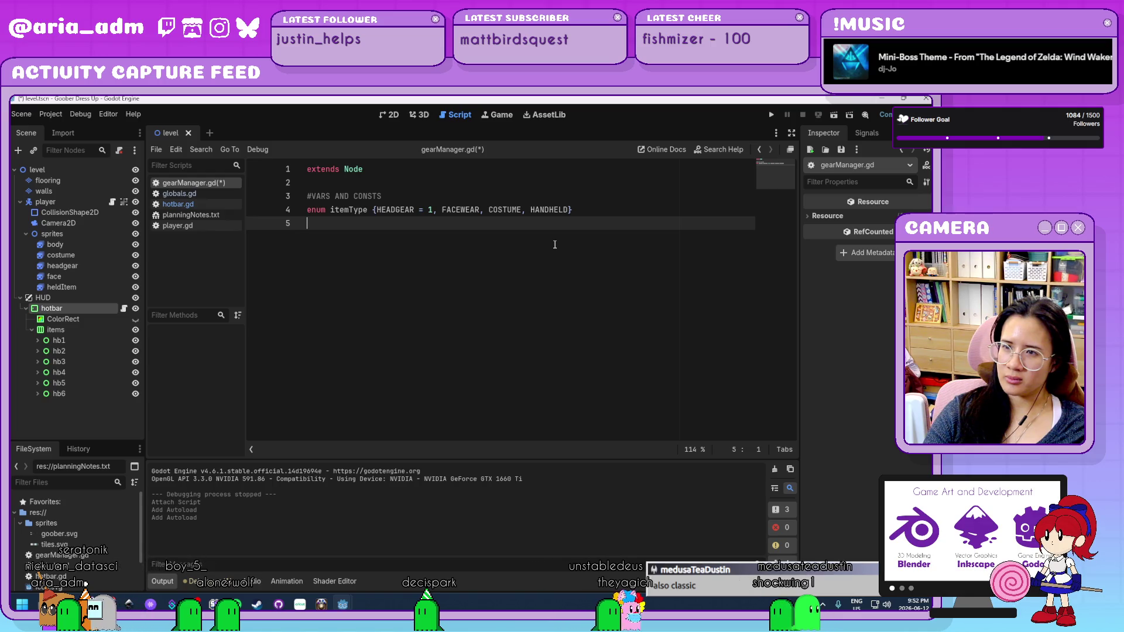
{"action": "key", "text": "Return"}
{"action": "key", "text": "BackSpace"}
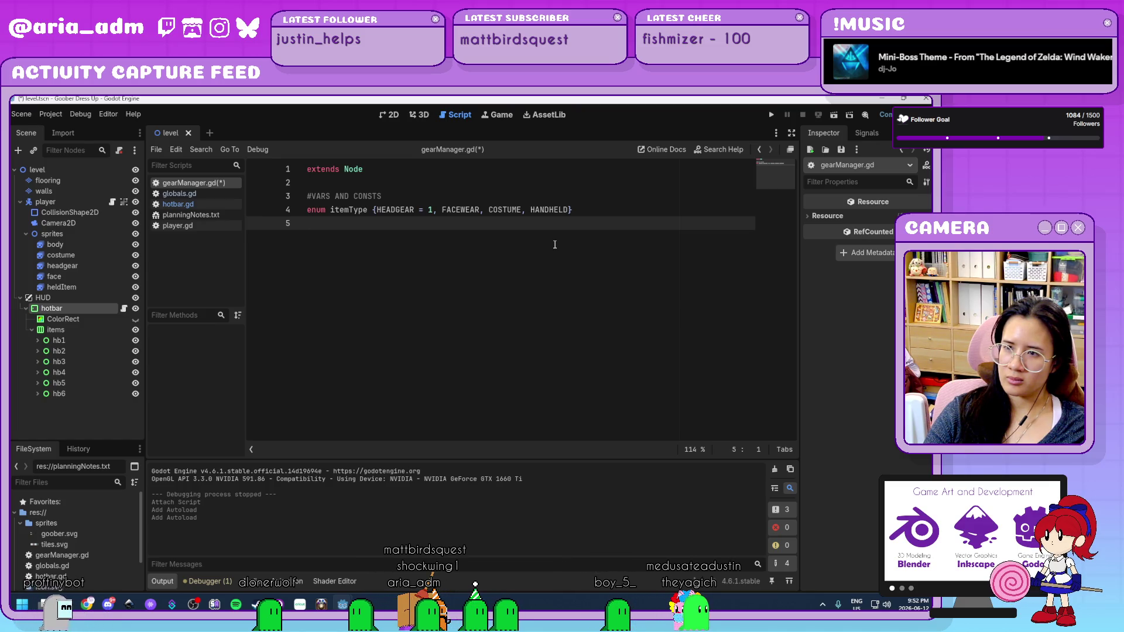
Write enum handheldItem {PLUNGER = 1, RAINBOW, DUCKY} below itemType and save gearManager.gd
{"action": "type", "text": "enum "}
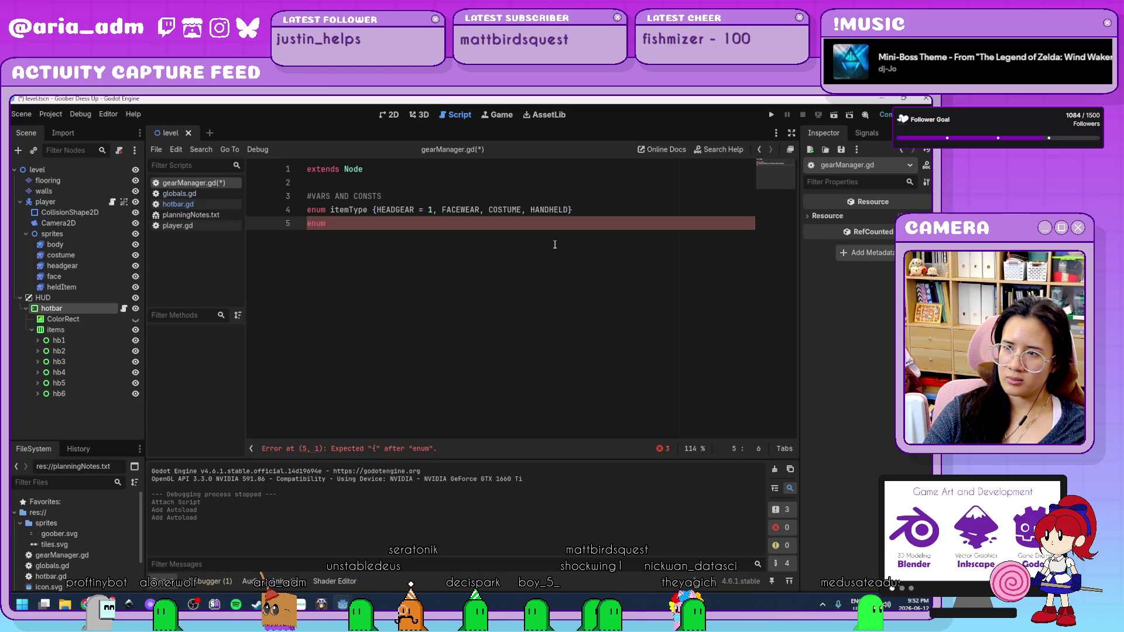
{"action": "type", "text": "hand"}
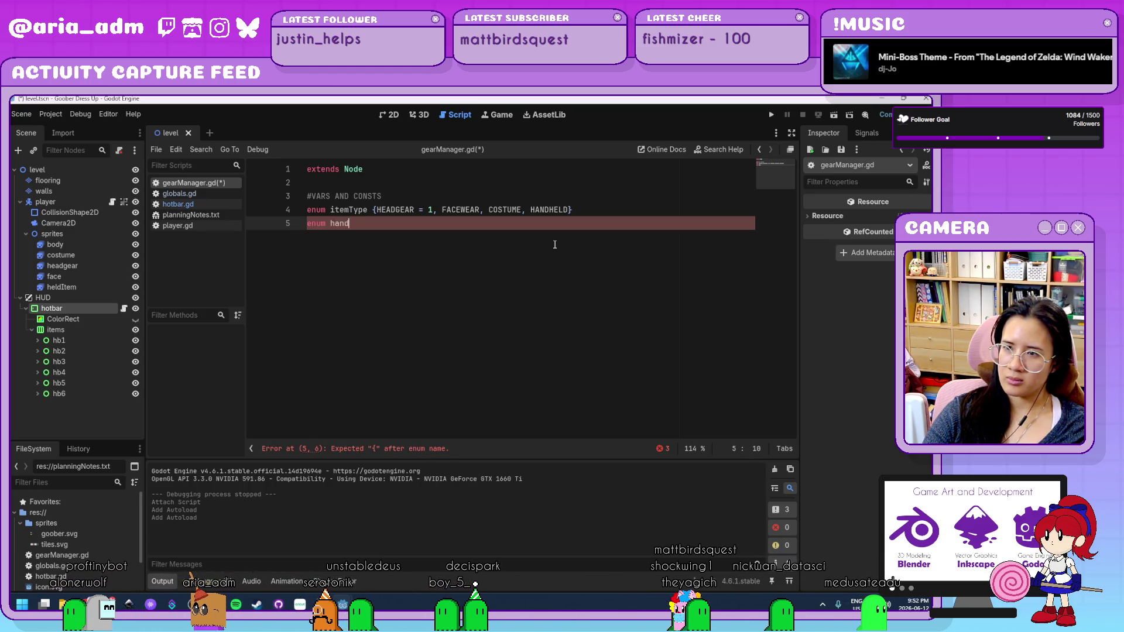
{"action": "type", "text": "heldItem {"}
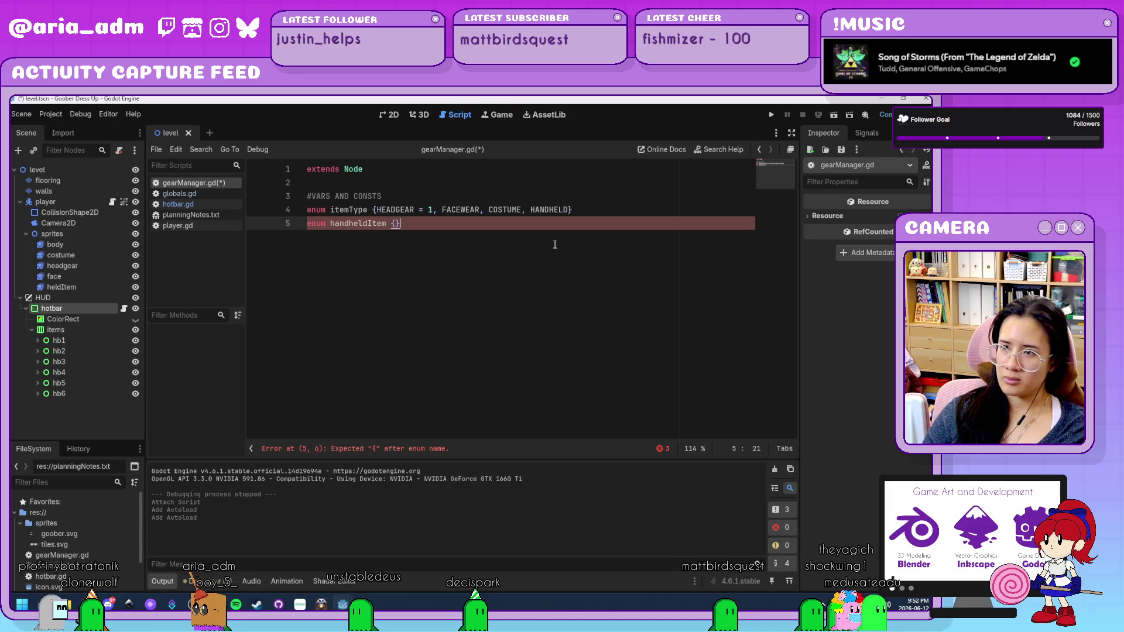
{"action": "key", "text": "Left"}
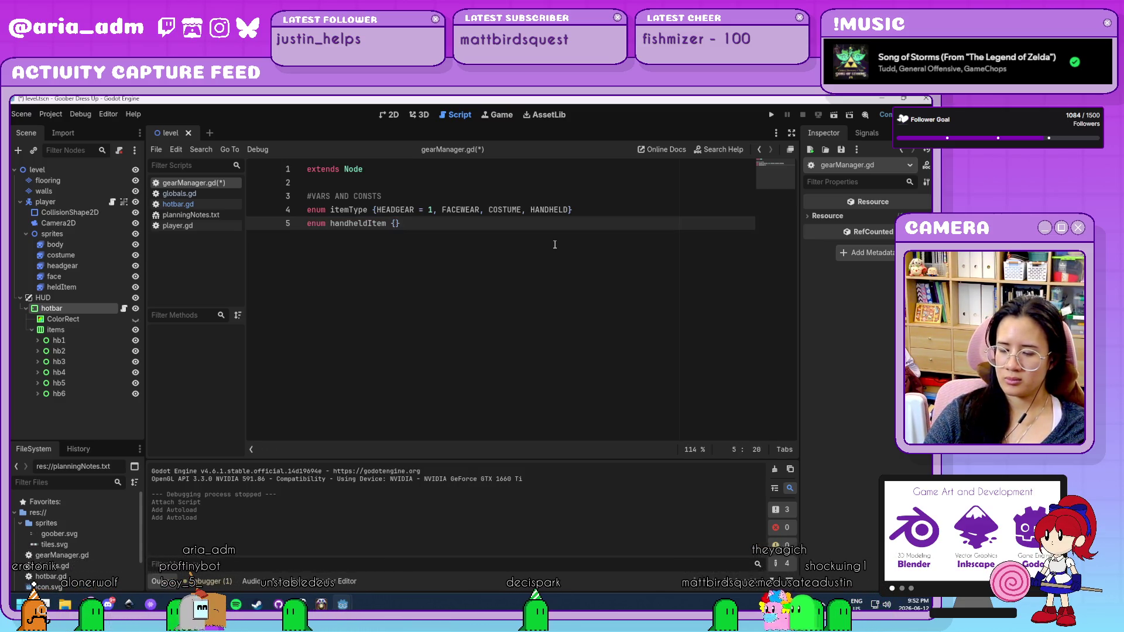
{"action": "type", "text": "PL"}
{"action": "type", "text": "R = 1, "}
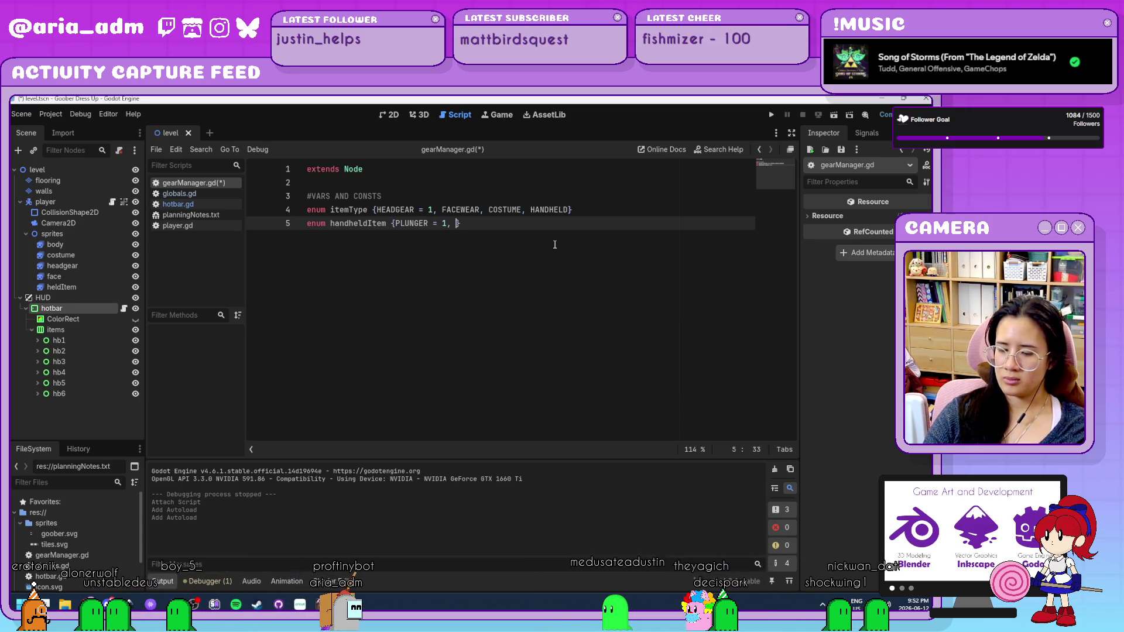
{"action": "type", "text": "RAINBOW,"}
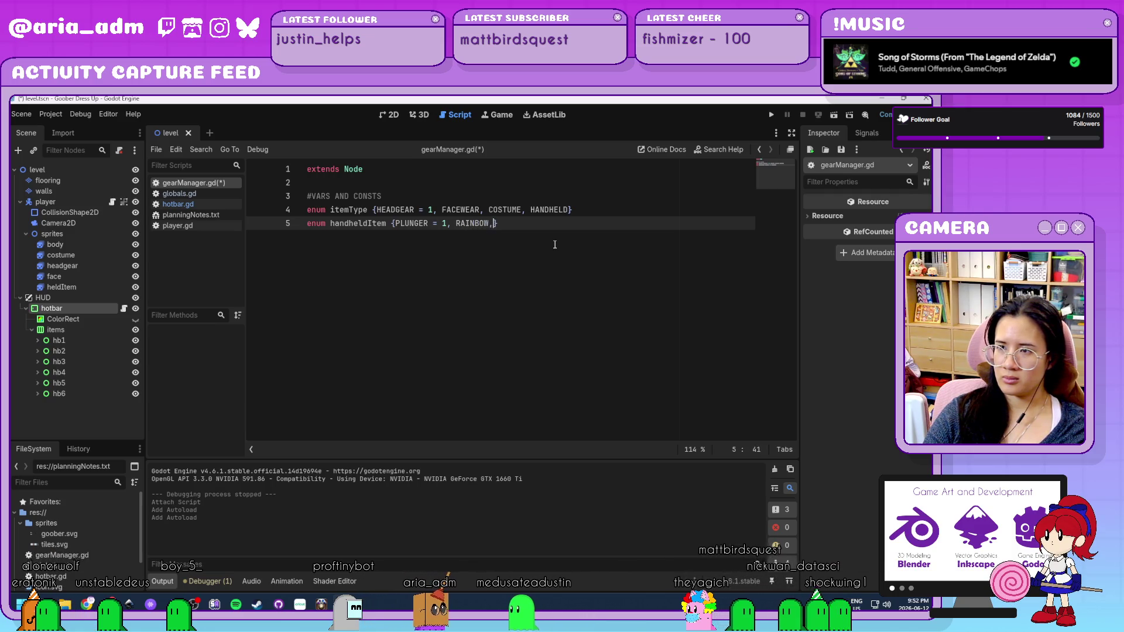
{"action": "type", "text": " DUCKY"}
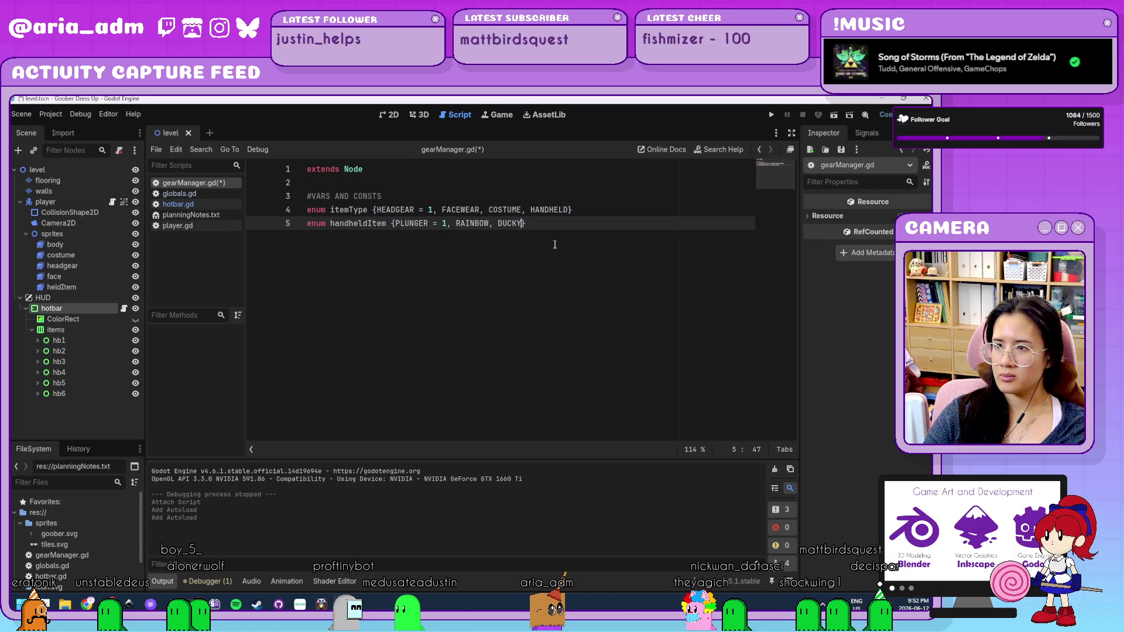
{"action": "type", "text": "}"}
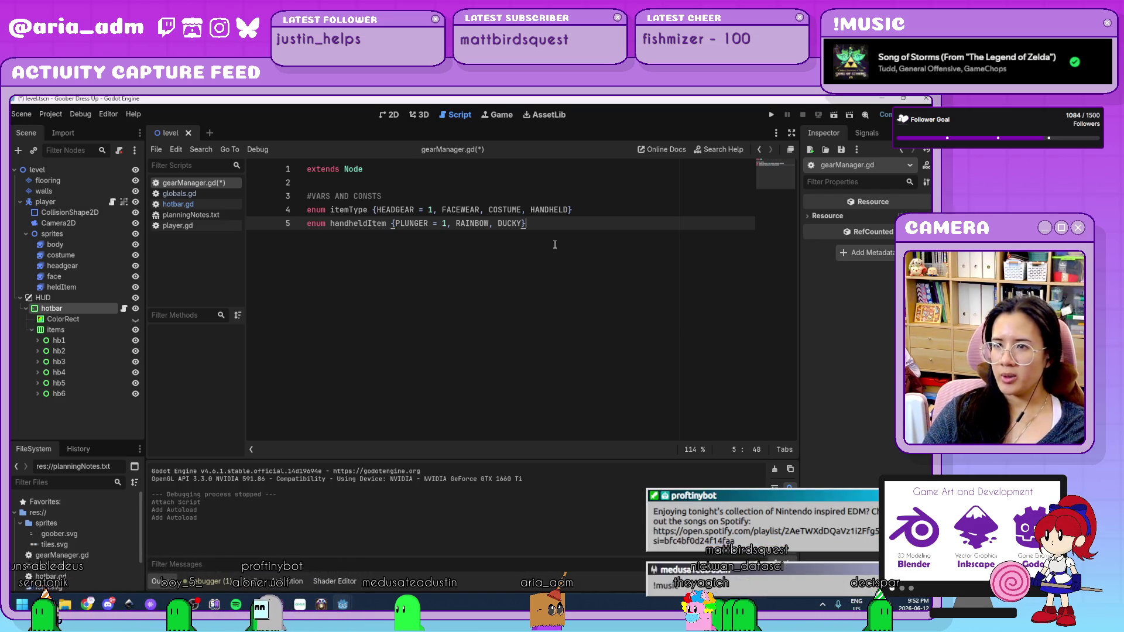
{"action": "key", "text": "Return"}
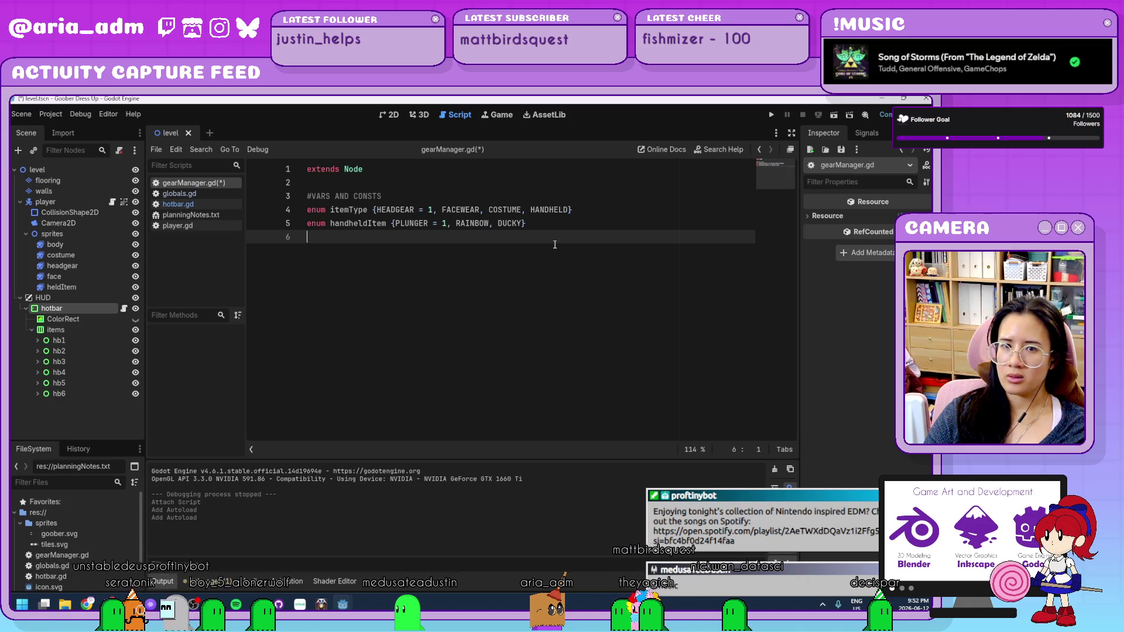
{"action": "key", "text": "Return"}
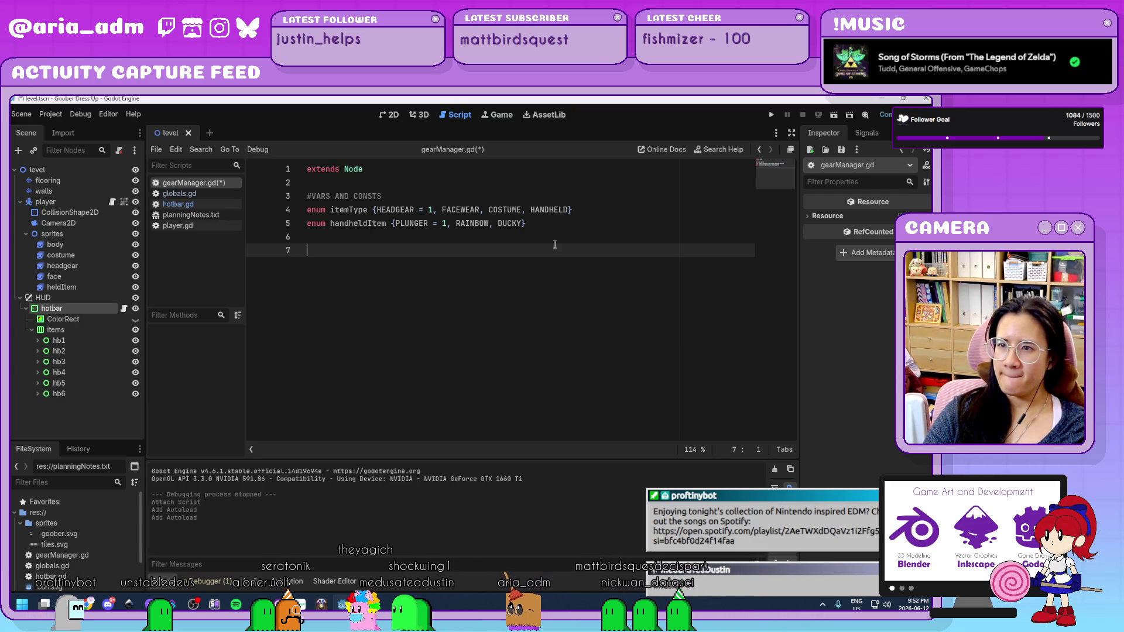
{"action": "key", "text": "ctrl+s"}
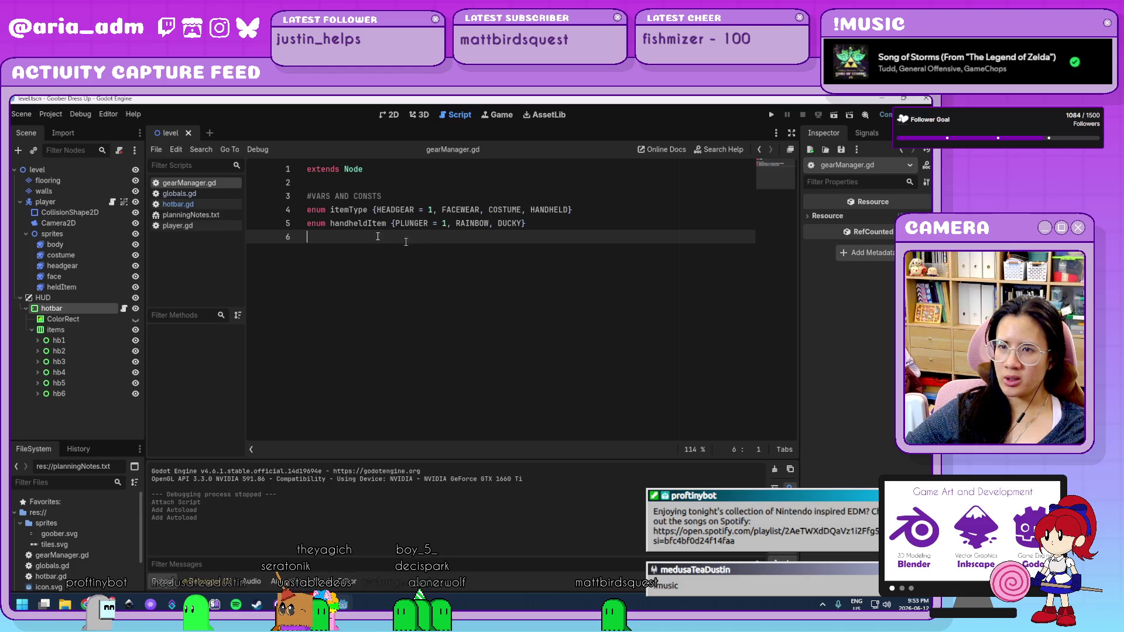
Look through globals.gd and hotbar.gd, then pan the 2D view to the six-slot hotbar
{"action": "left_click", "coordinate": [224, 194]}
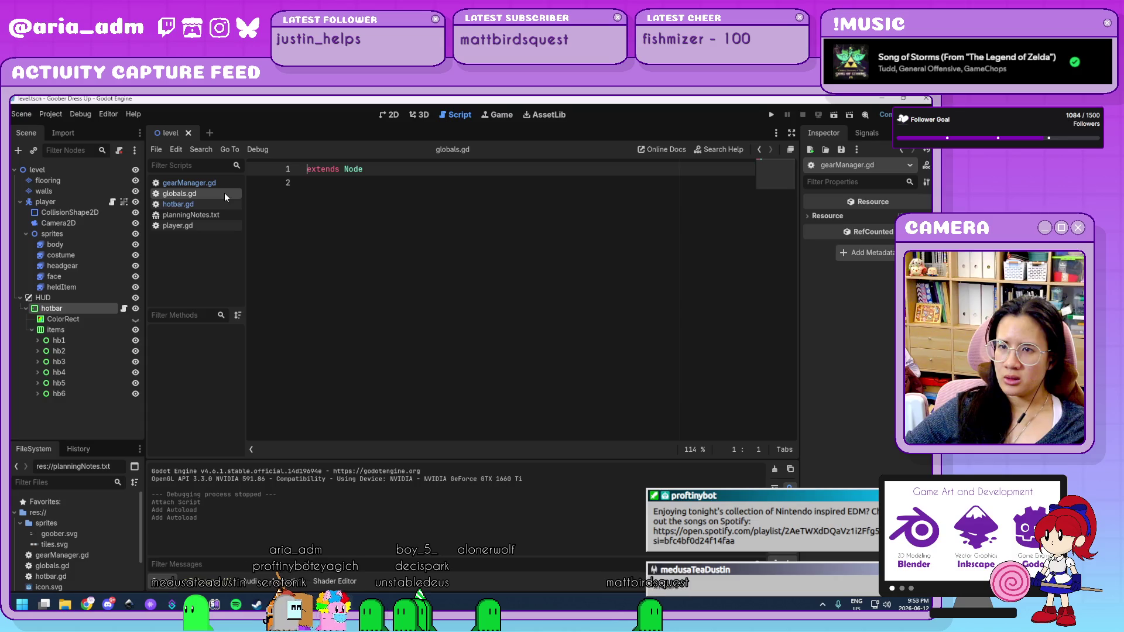
{"action": "left_click", "coordinate": [216, 203]}
{"action": "left_click", "coordinate": [388, 114]}
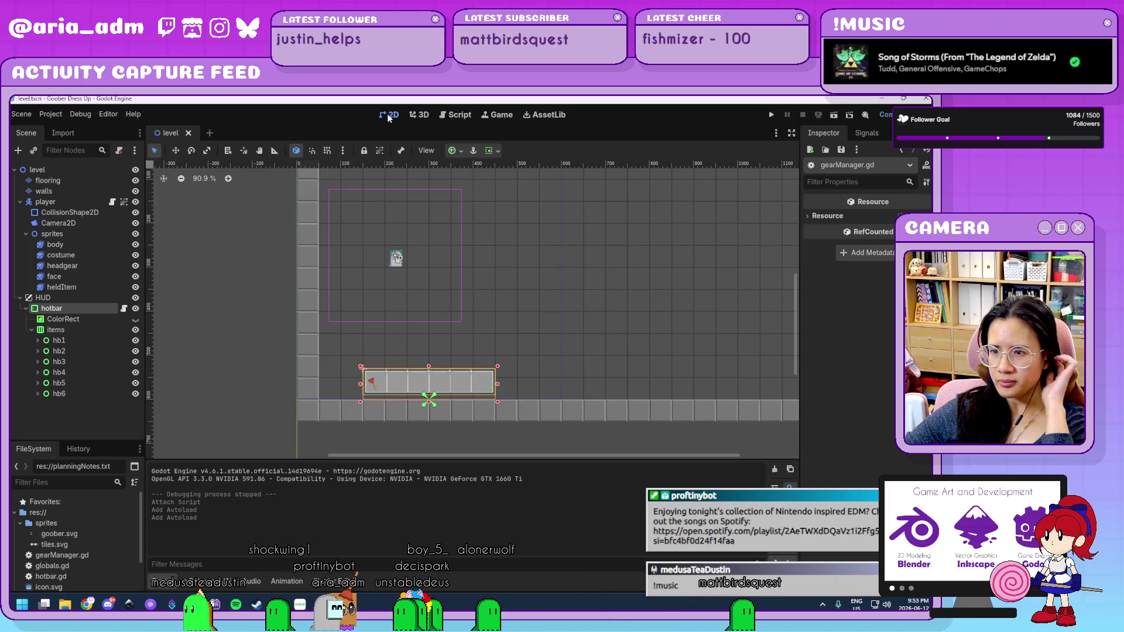
{"action": "scroll", "coordinate": [389, 384], "scroll_direction": "up", "scroll_amount": 5}
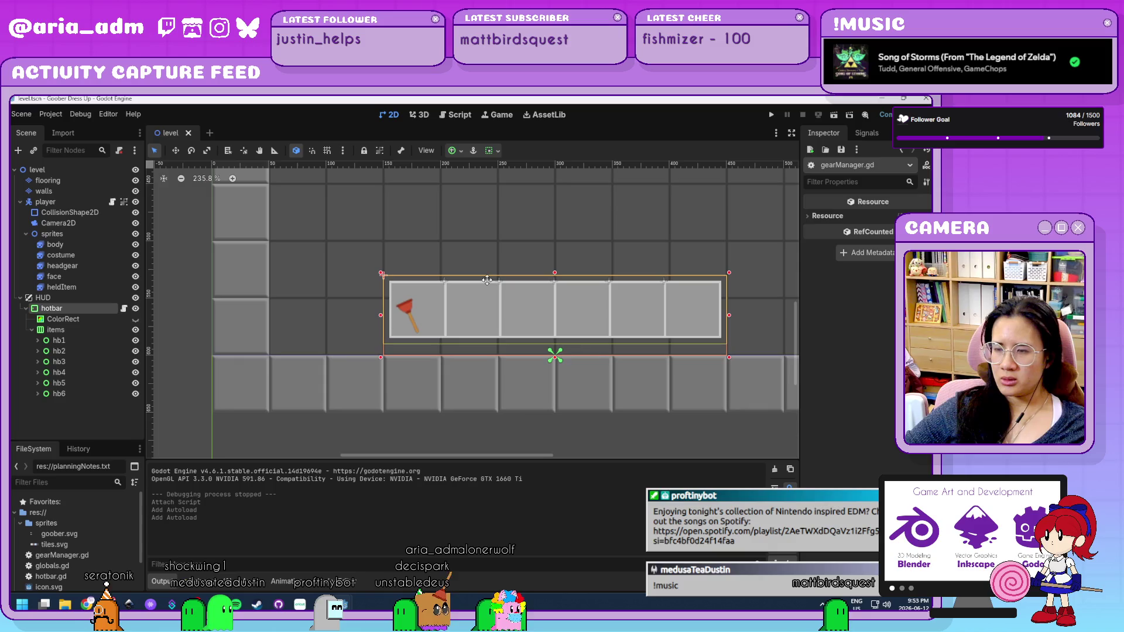
{"action": "scroll", "coordinate": [487, 280], "scroll_direction": "down", "scroll_amount": 3}
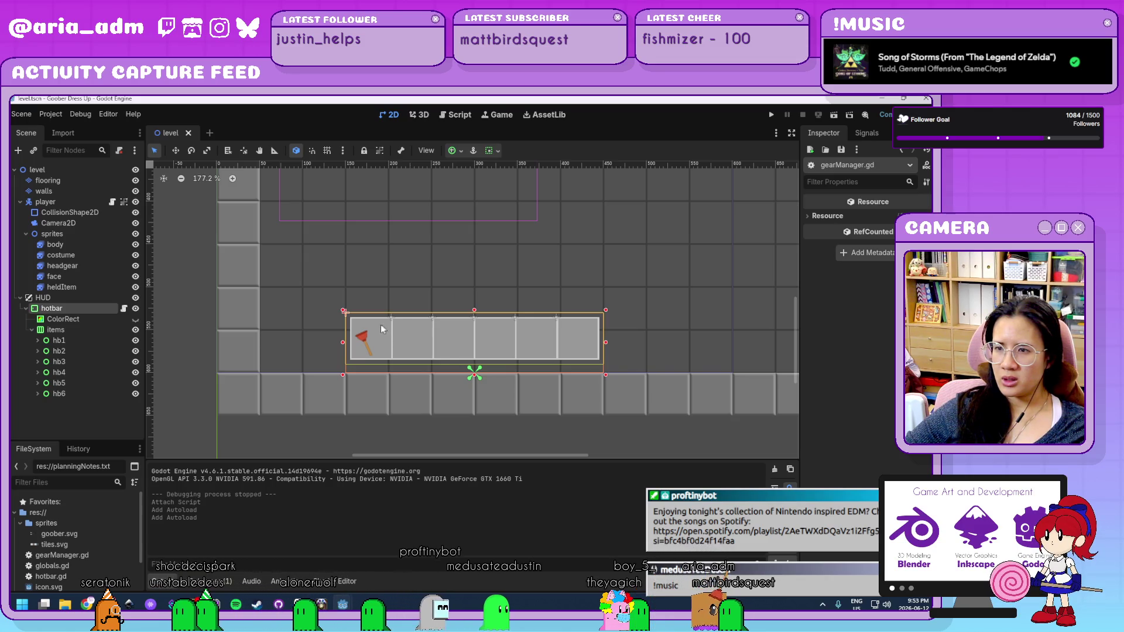
{"action": "left_click_drag", "start_coordinate": [401, 281], "coordinate": [378, 304]}
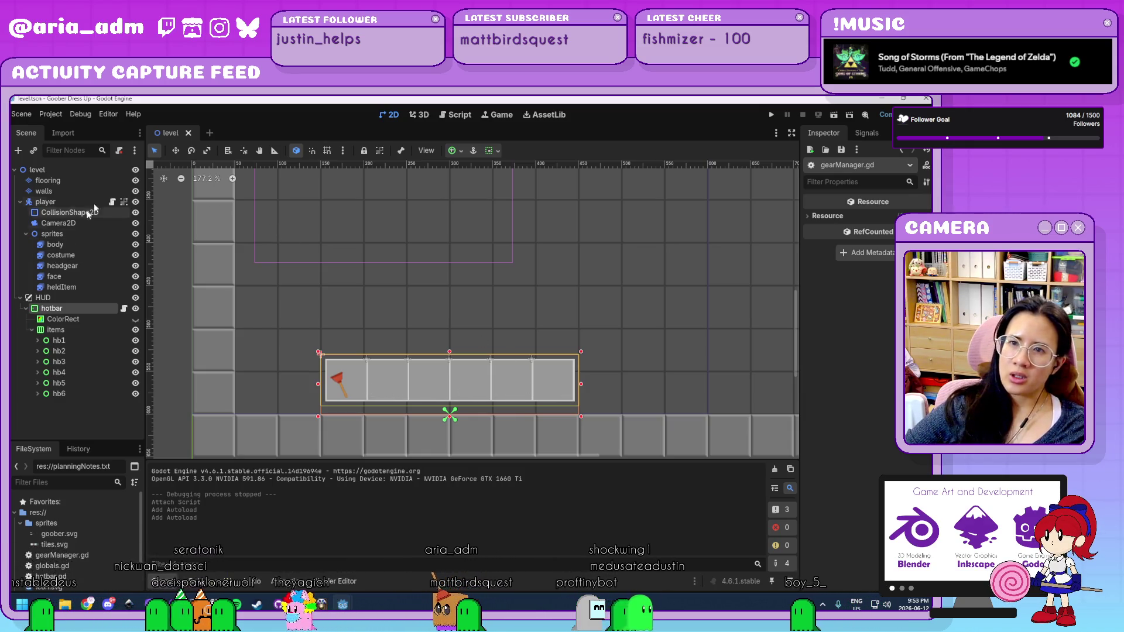
Open the Input Map tab of Project Settings
{"action": "left_click", "coordinate": [50, 114]}
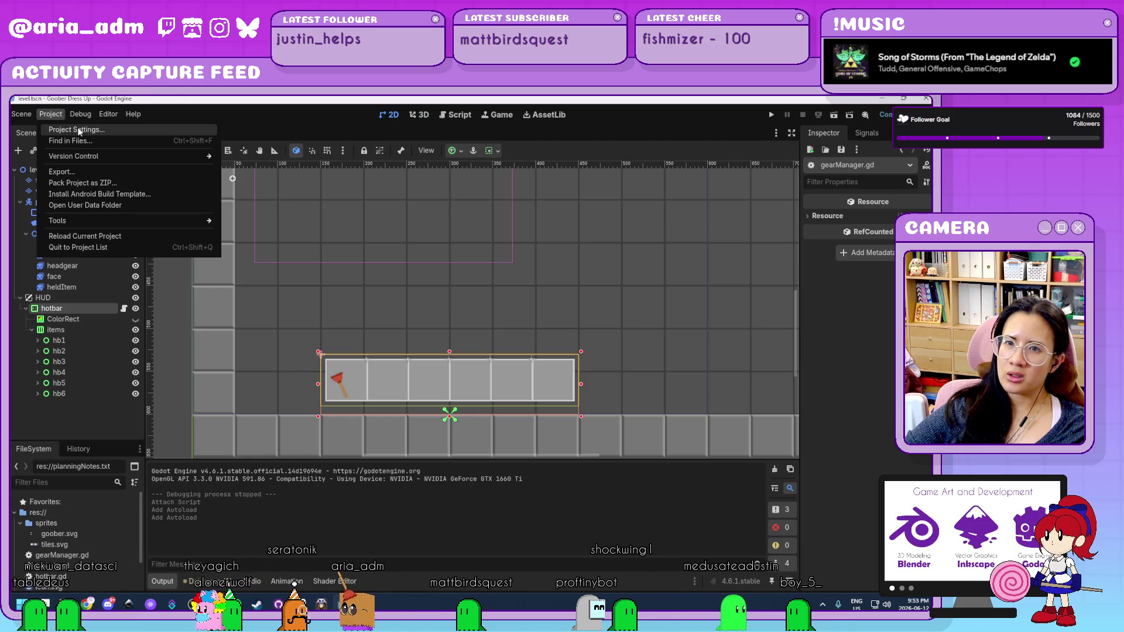
{"action": "left_click", "coordinate": [65, 130]}
{"action": "left_click", "coordinate": [252, 197]}
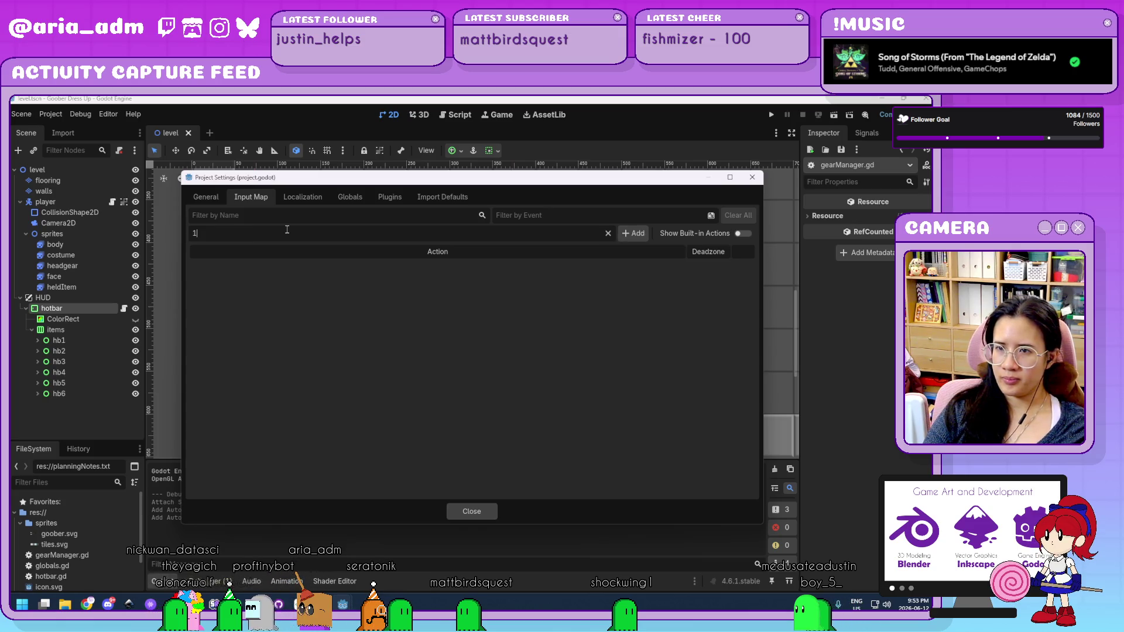
Add new input actions named 1, 2, 3, 4, 5 and 6
{"action": "key", "text": "Return"}
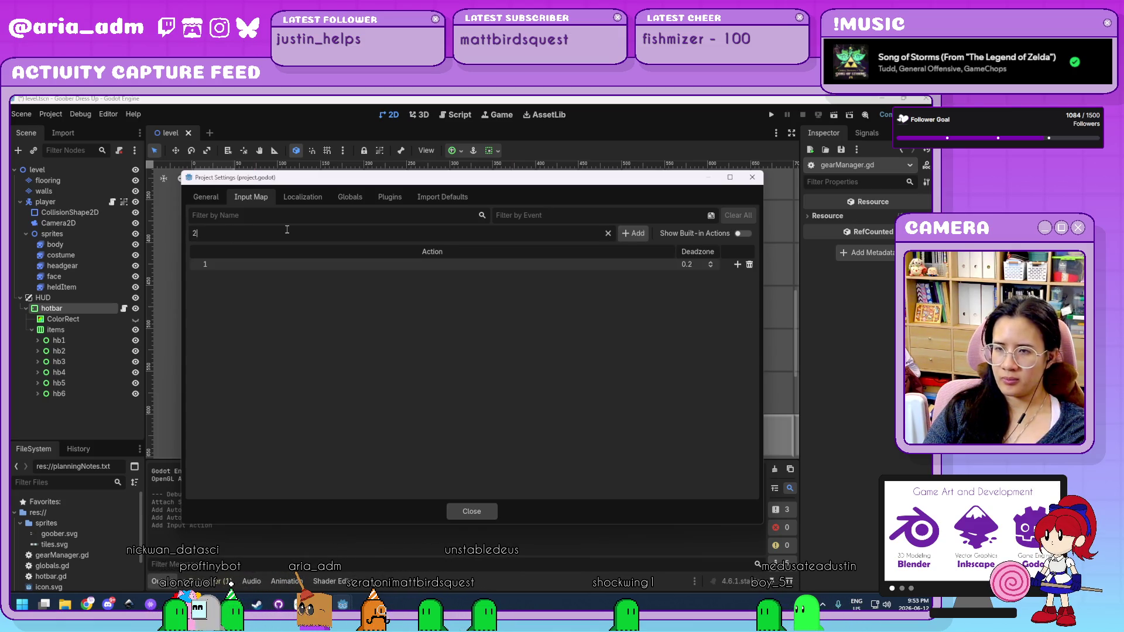
{"action": "key", "text": "Return"}
{"action": "type", "text": "3"}
{"action": "key", "text": "Return"}
{"action": "key", "text": "Return"}
{"action": "type", "text": "5"}
{"action": "key", "text": "Return"}
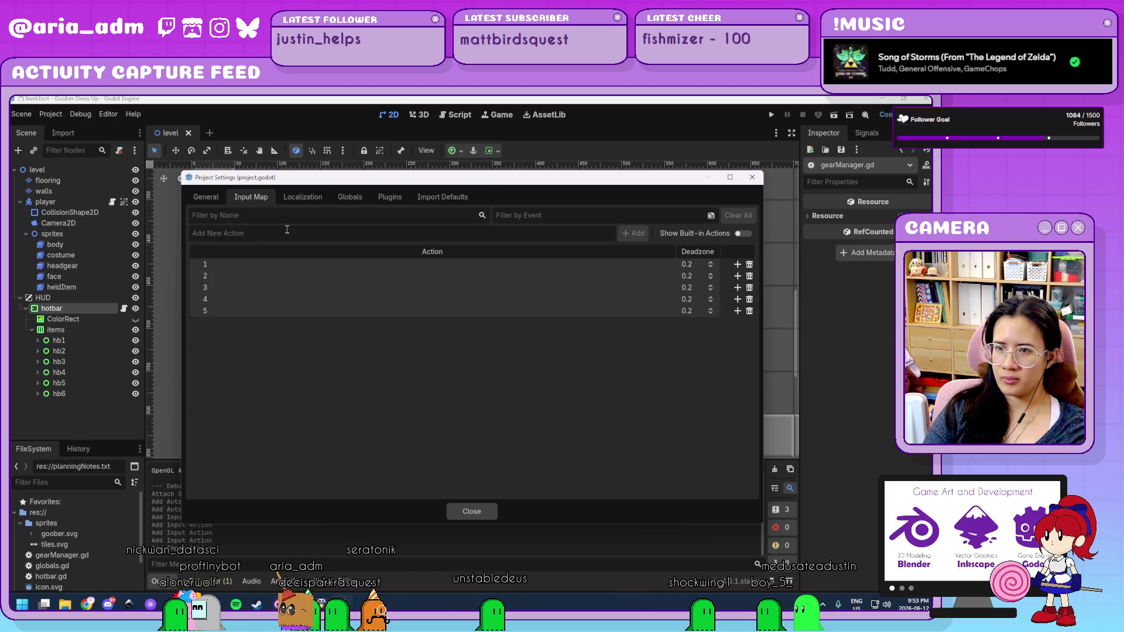
{"action": "type", "text": "6"}
{"action": "key", "text": "Return"}
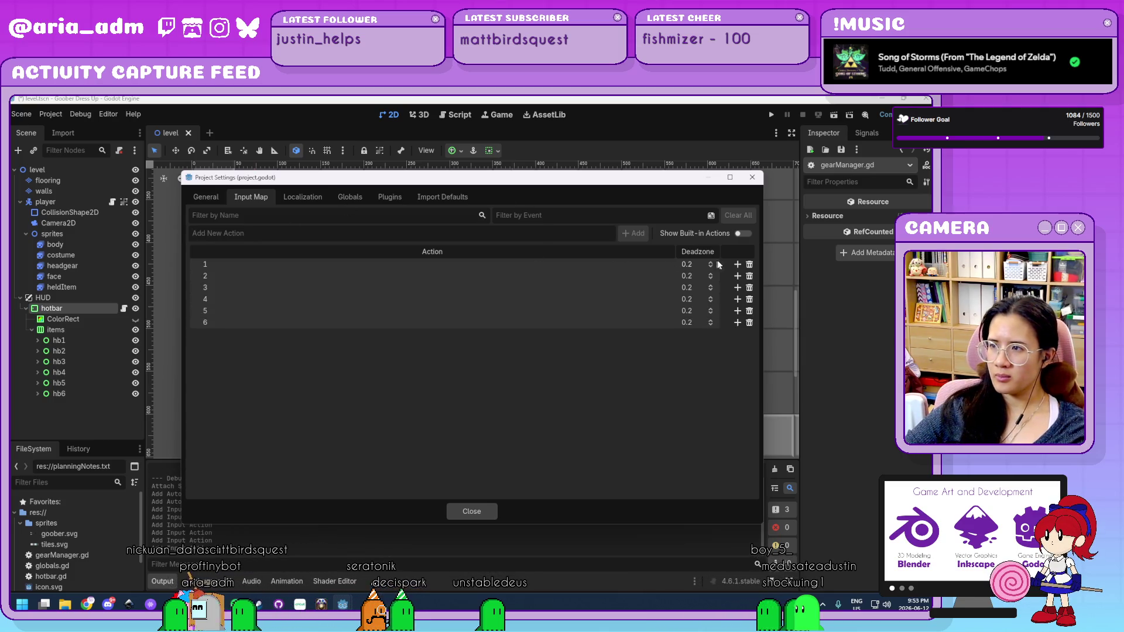
Bind physical keys 1, 2 and 3 to input actions 1, 2 and 3
{"action": "left_click", "coordinate": [737, 264]}
{"action": "key", "text": "1"}
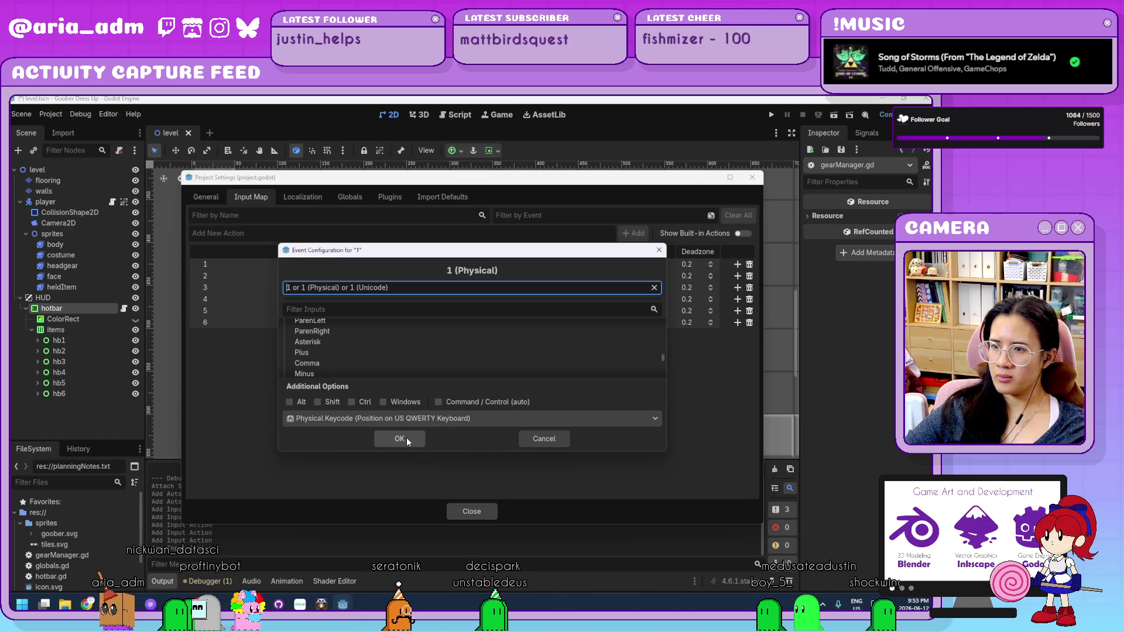
{"action": "left_click", "coordinate": [406, 438]}
{"action": "left_click", "coordinate": [737, 288]}
{"action": "key", "text": "2"}
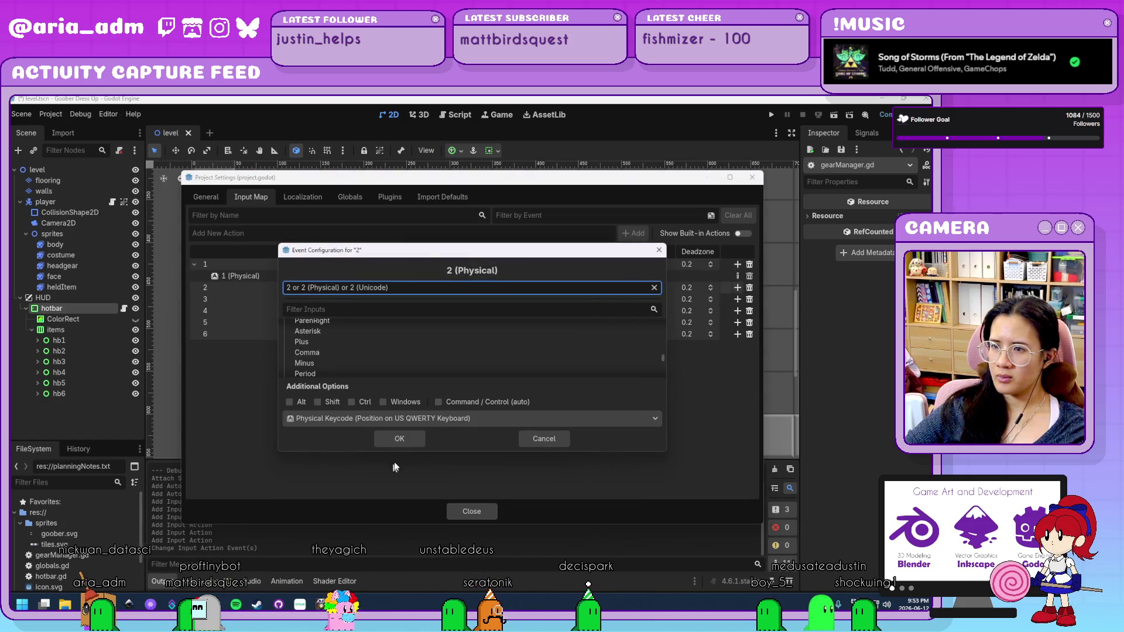
{"action": "key", "text": "Return"}
{"action": "left_click", "coordinate": [737, 311]}
{"action": "key", "text": "3"}
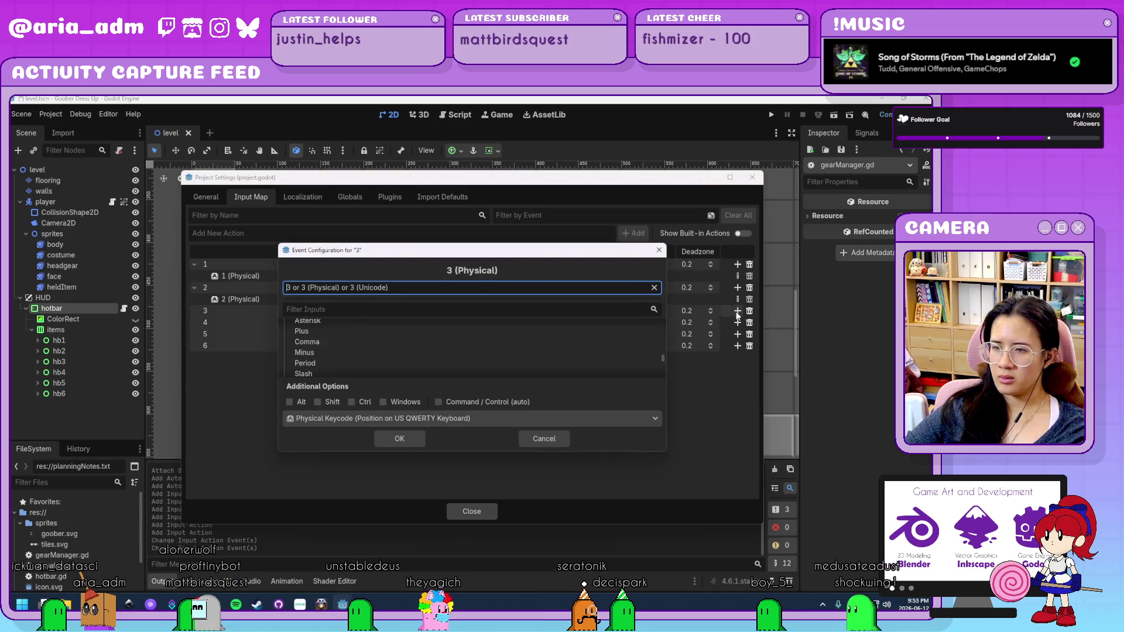
{"action": "key", "text": "Return"}
Bind keys 4, 5 and 6 to actions 4–6, then close Project Settings
{"action": "left_click", "coordinate": [738, 335]}
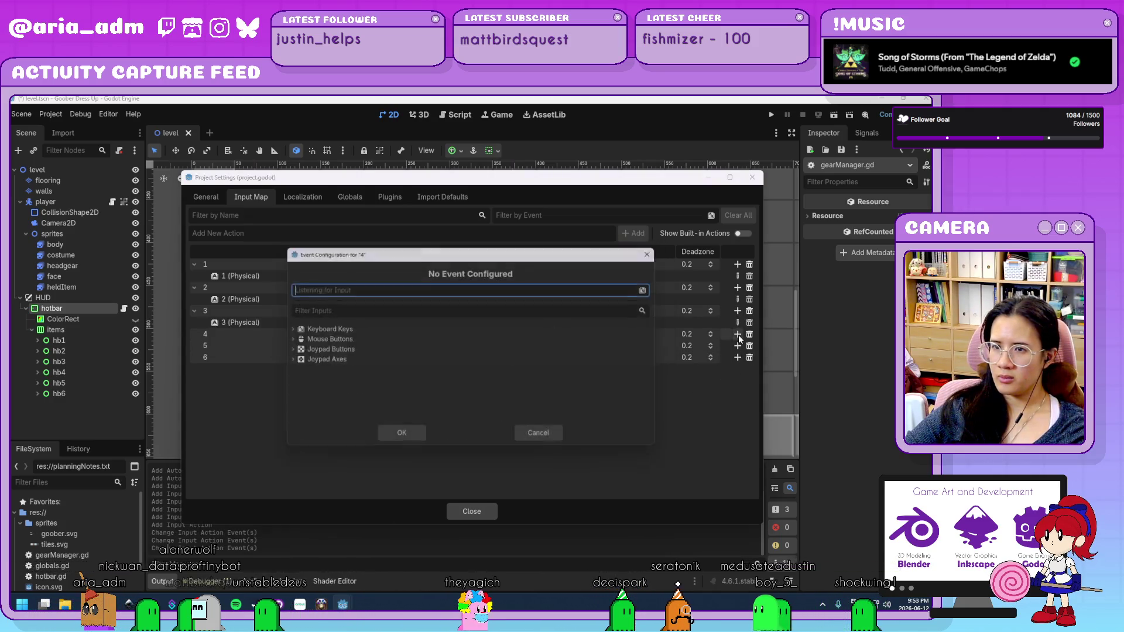
{"action": "key", "text": "3"}
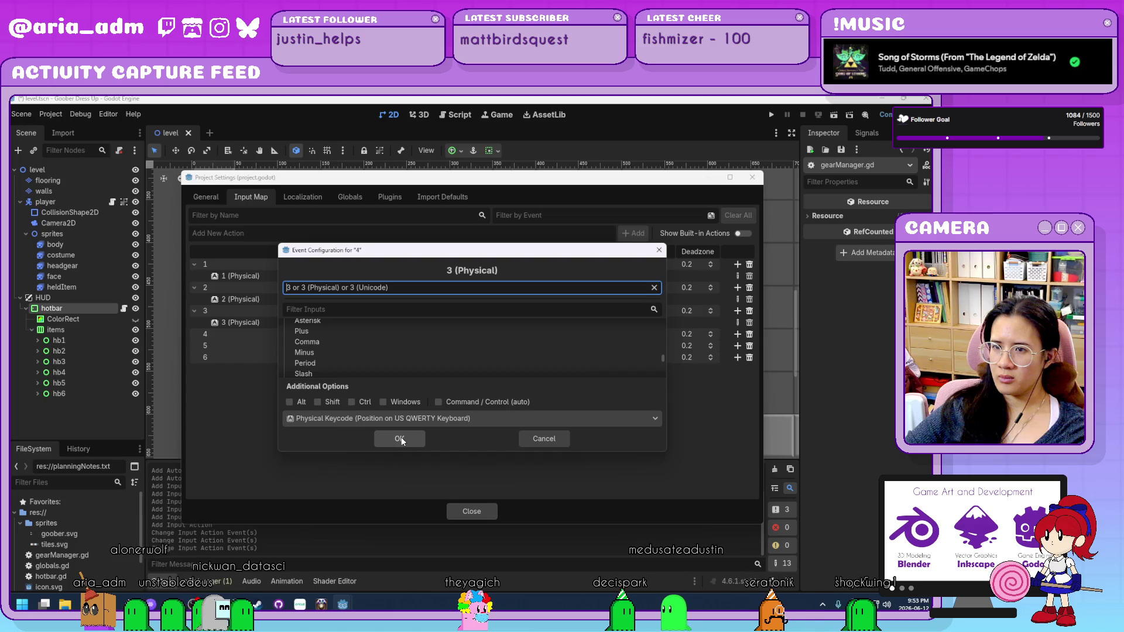
{"action": "key", "text": "4"}
{"action": "left_click", "coordinate": [400, 440]}
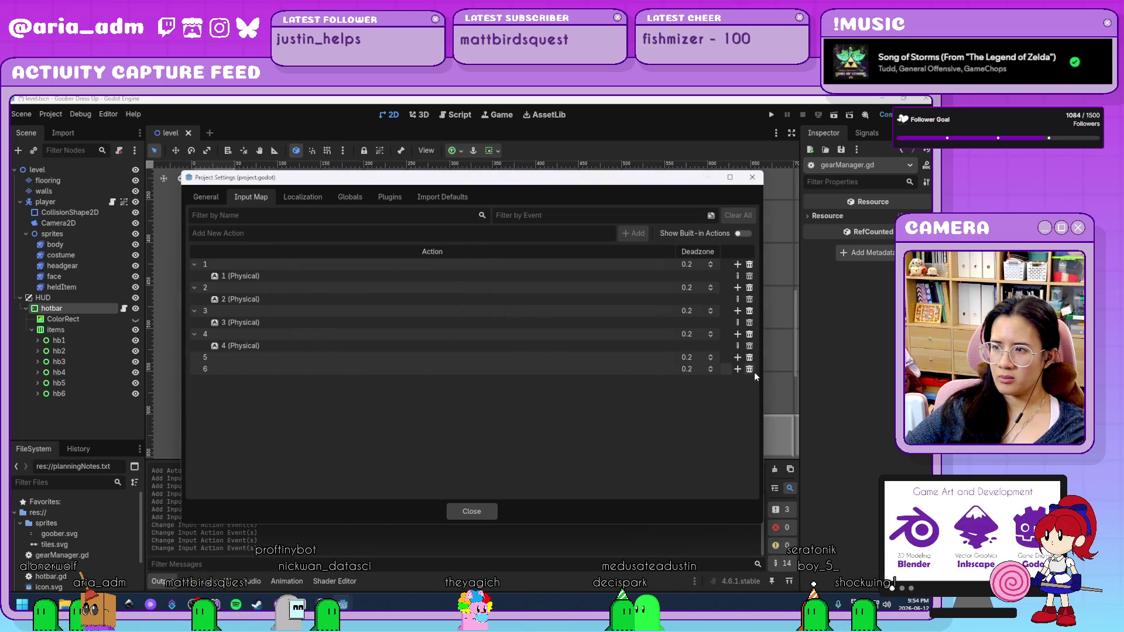
{"action": "left_click", "coordinate": [737, 357]}
{"action": "key", "text": "5"}
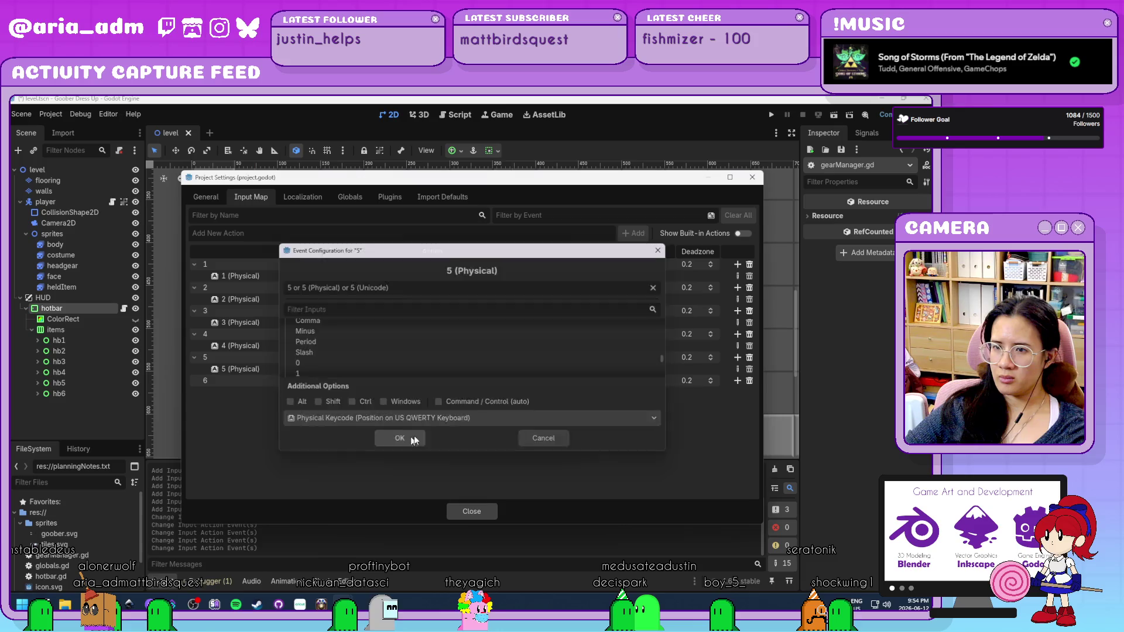
{"action": "left_click", "coordinate": [413, 438]}
{"action": "left_click", "coordinate": [738, 380]}
{"action": "key", "text": "6"}
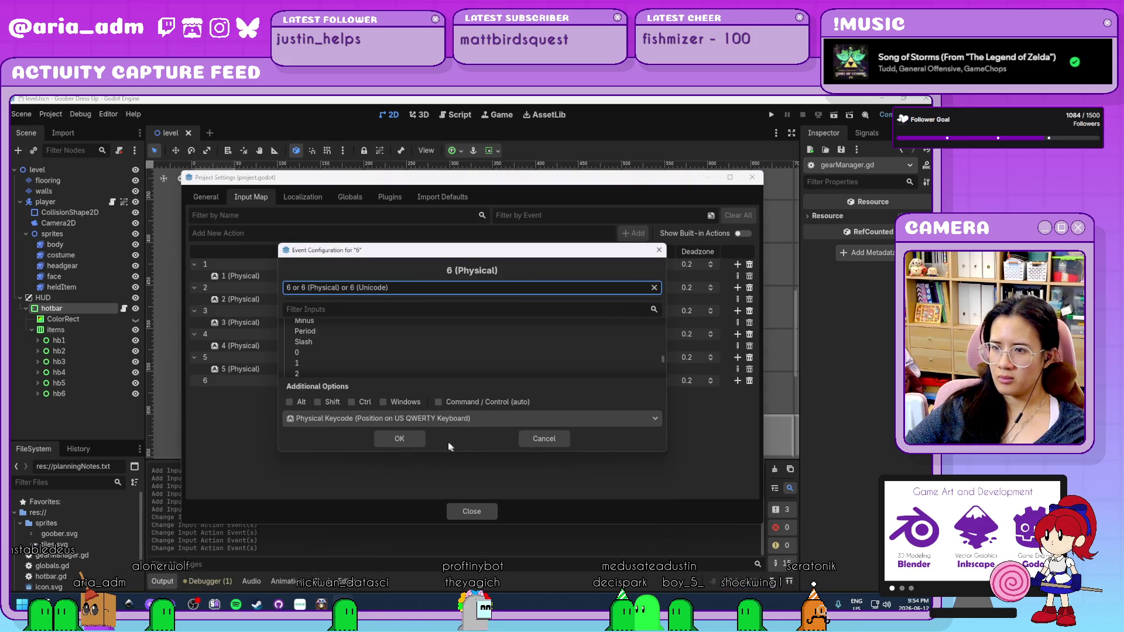
{"action": "left_click", "coordinate": [414, 438]}
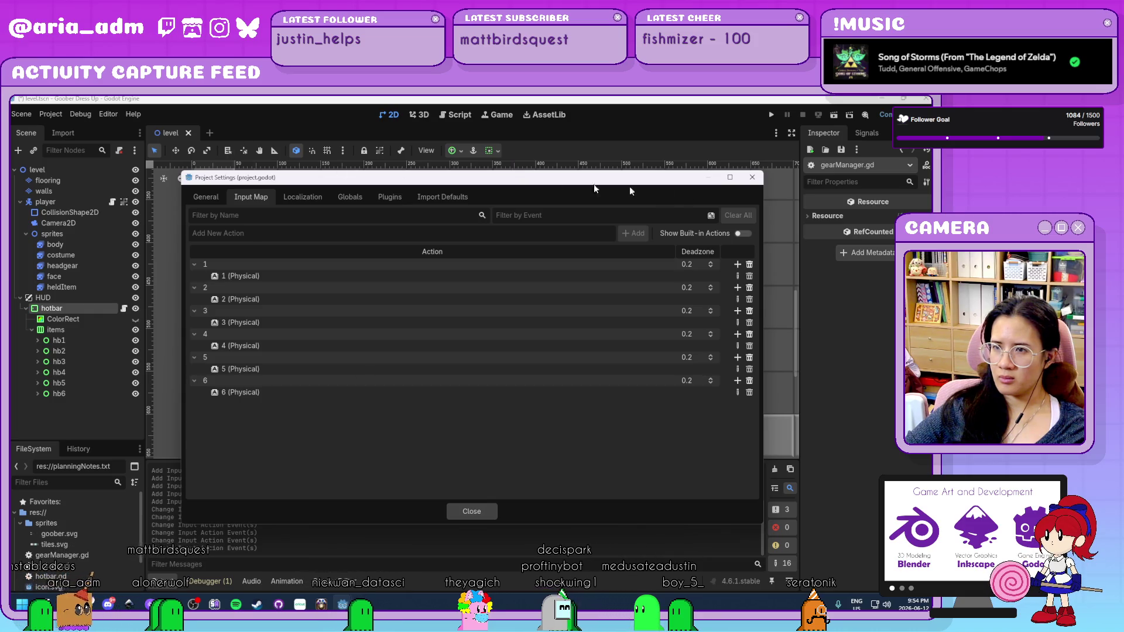
{"action": "left_click", "coordinate": [471, 512]}
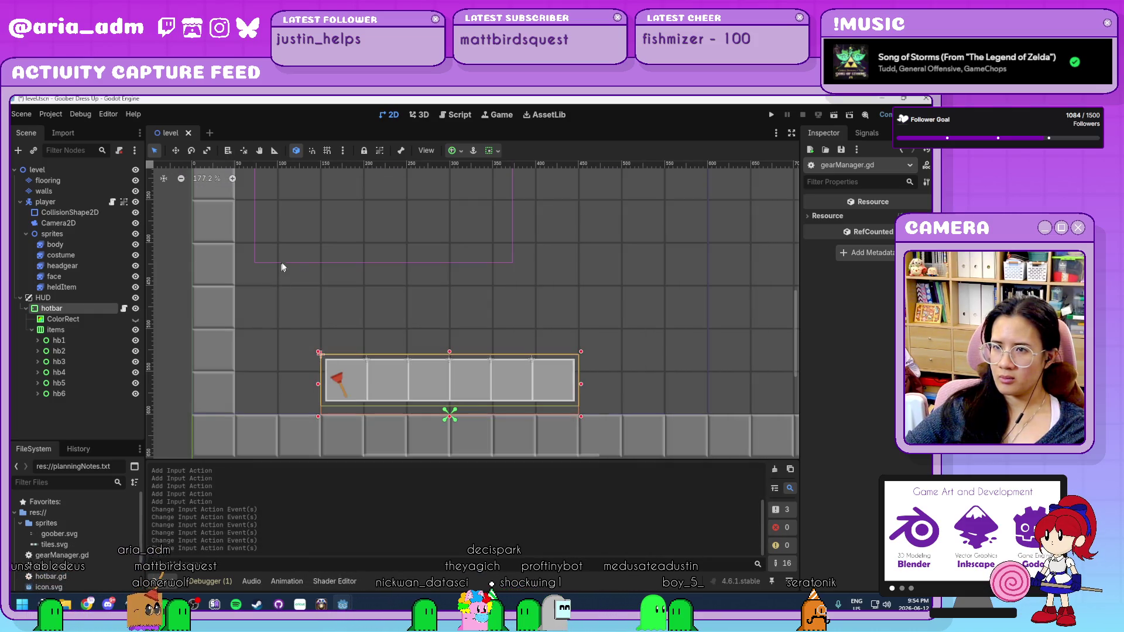
Add an empty _physics_process(delta) function to hotbar.gd via autocomplete
{"action": "left_click", "coordinate": [454, 115]}
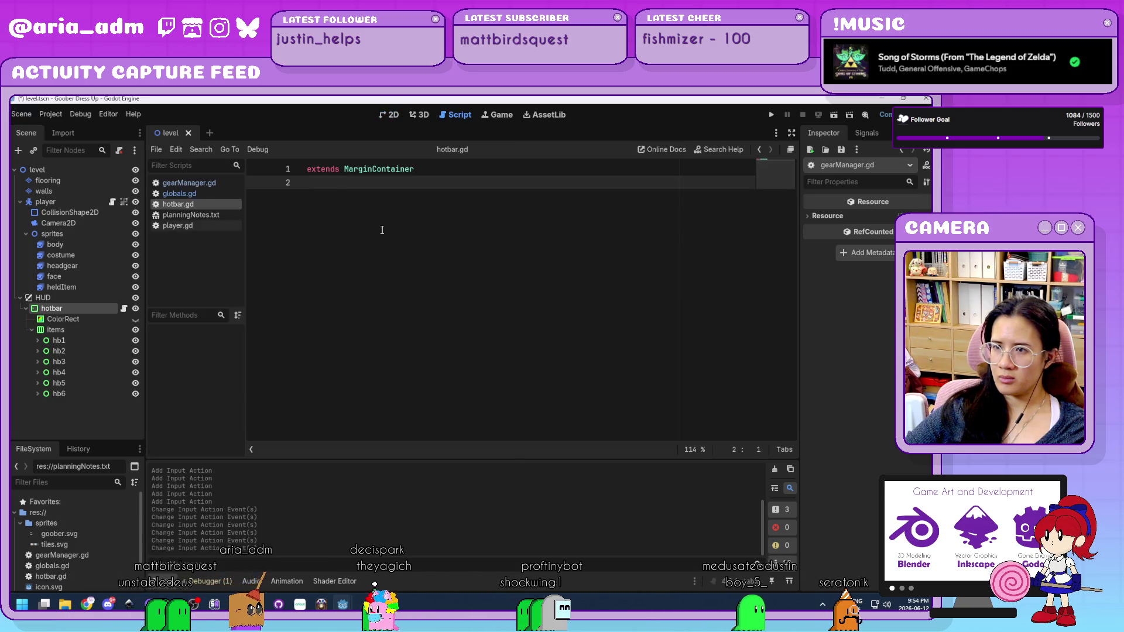
{"action": "key", "text": "Return"}
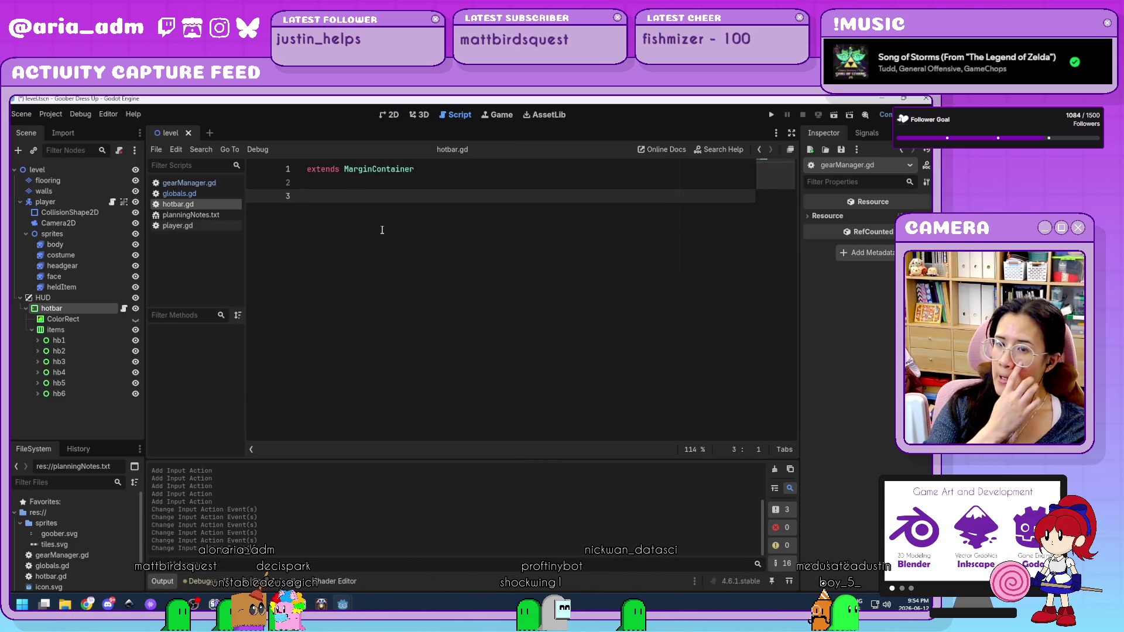
{"action": "type", "text": "func _"}
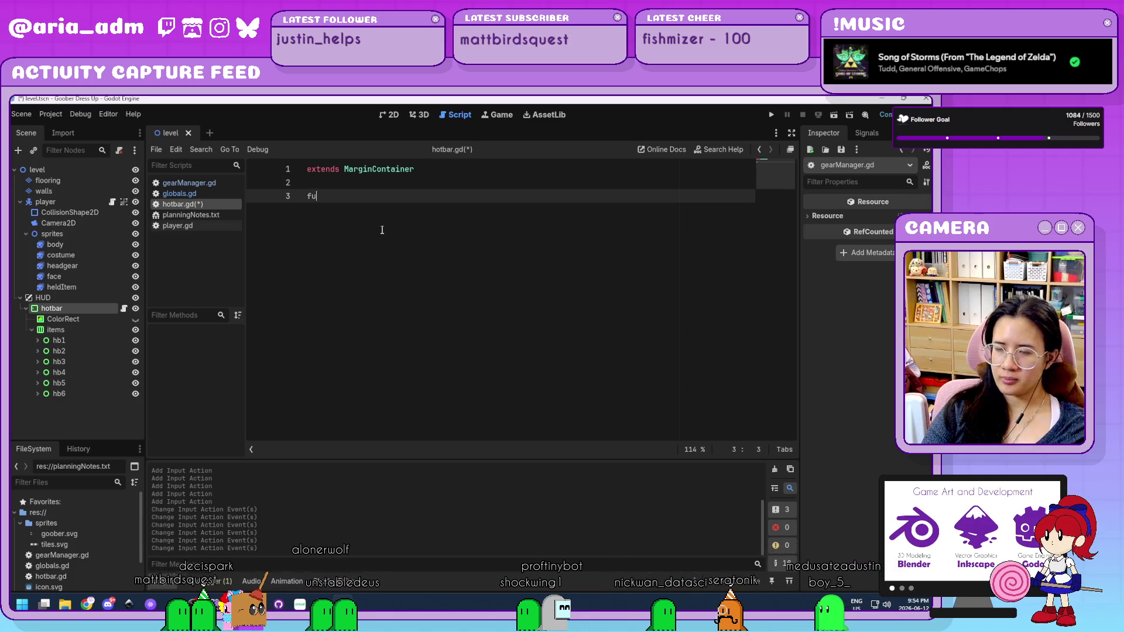
{"action": "type", "text": "p"}
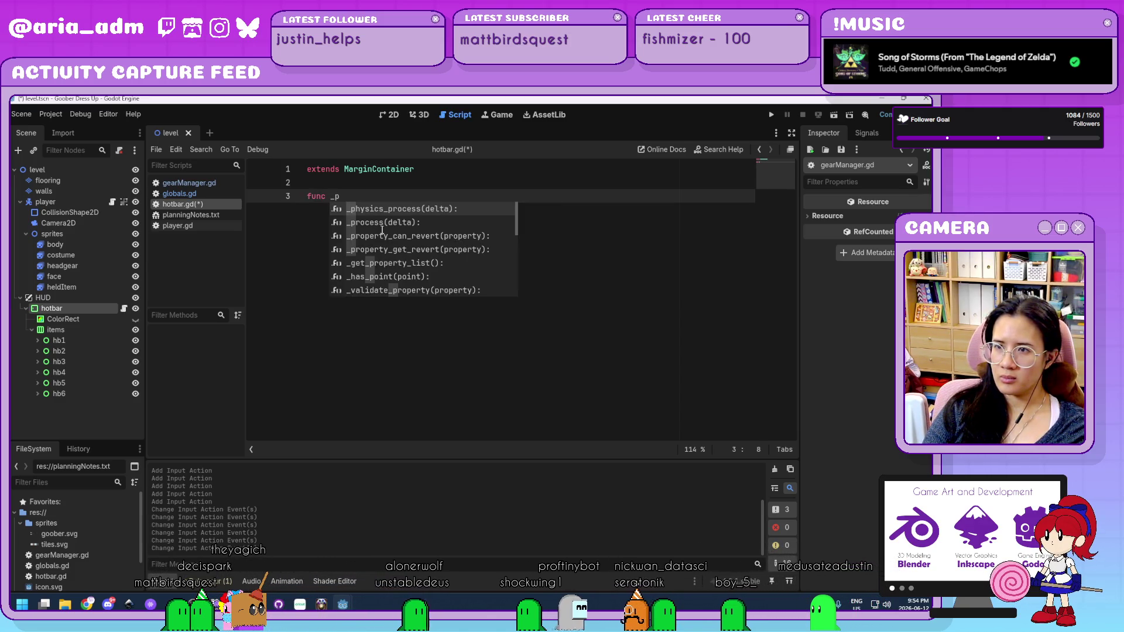
{"action": "key", "text": "Return"}
{"action": "key", "text": "Return"}
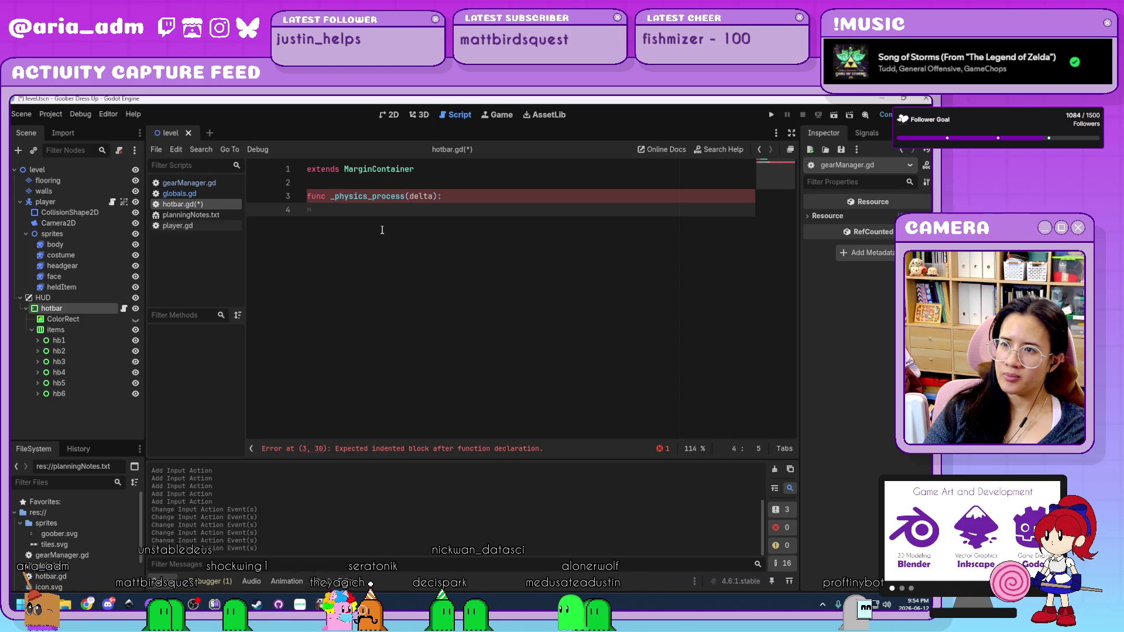
Insert blank lines above the function and write the #VARS AND CONSTS comment on line 3
{"action": "left_click", "coordinate": [437, 182]}
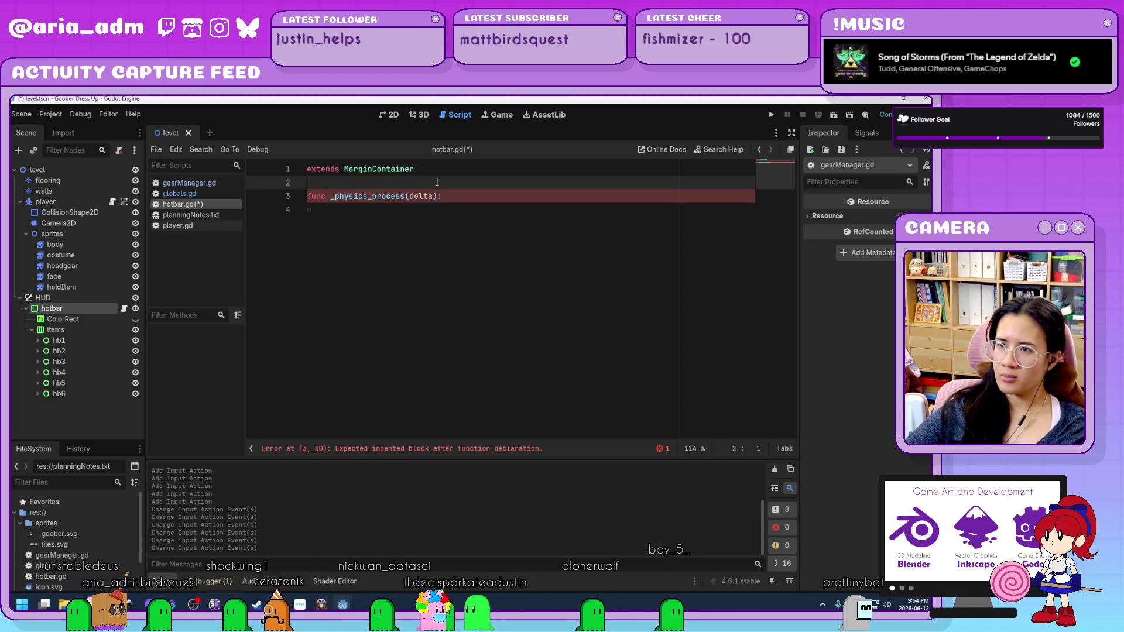
{"action": "key", "text": "Return"}
{"action": "key", "text": "Return"}
{"action": "key", "text": "Up"}
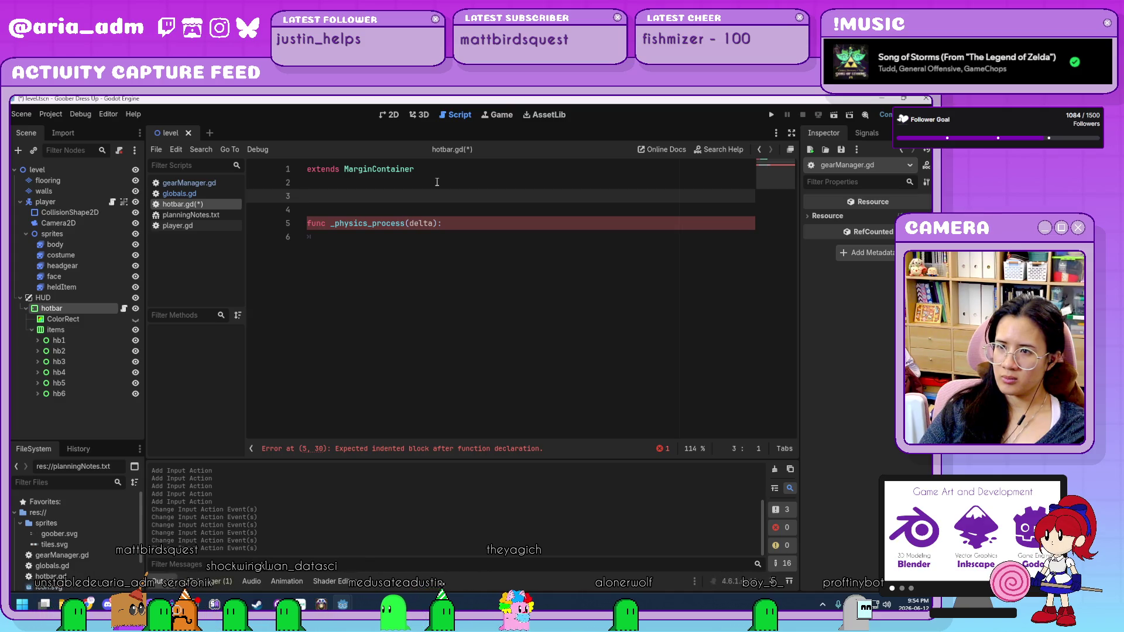
{"action": "key", "text": "Return"}
{"action": "key", "text": "Up"}
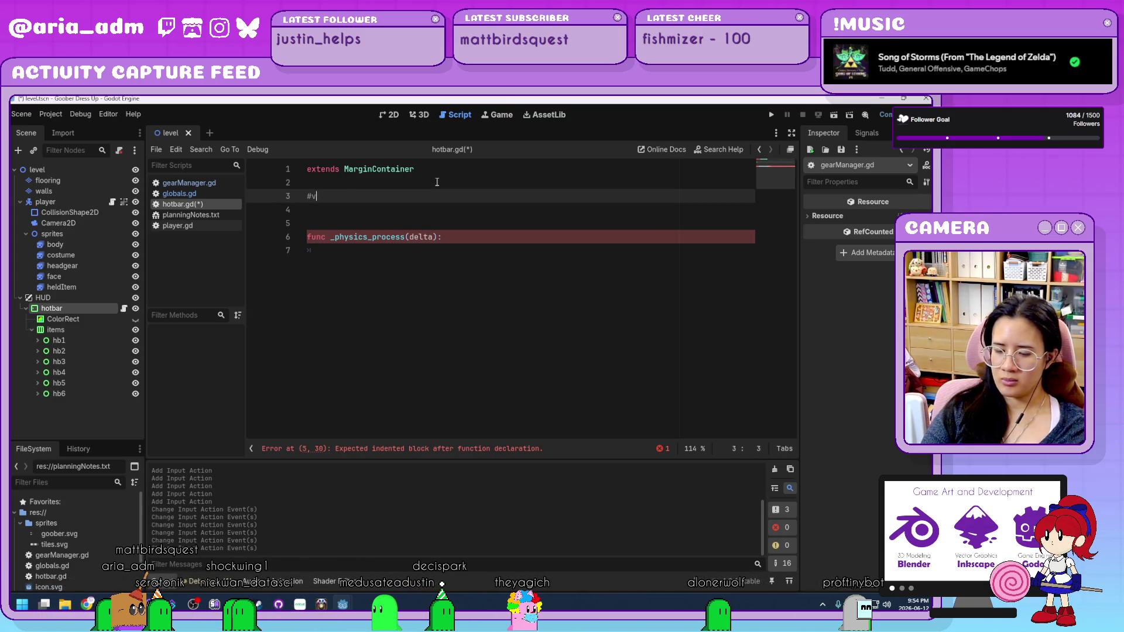
{"action": "type", "text": "RS AND "}
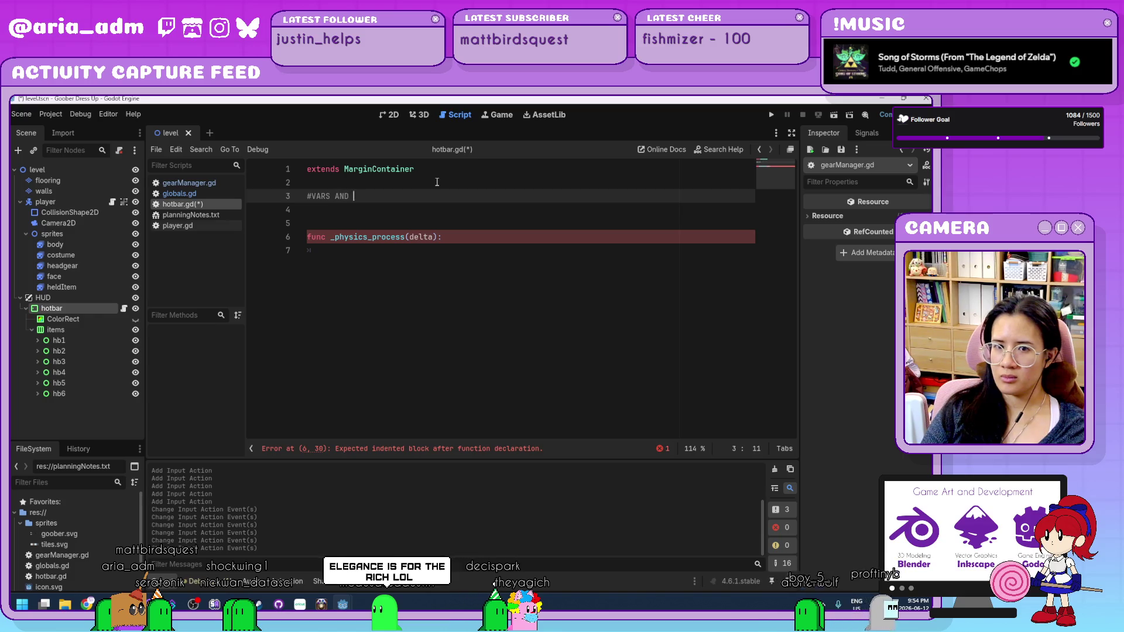
{"action": "type", "text": "CONSTS"}
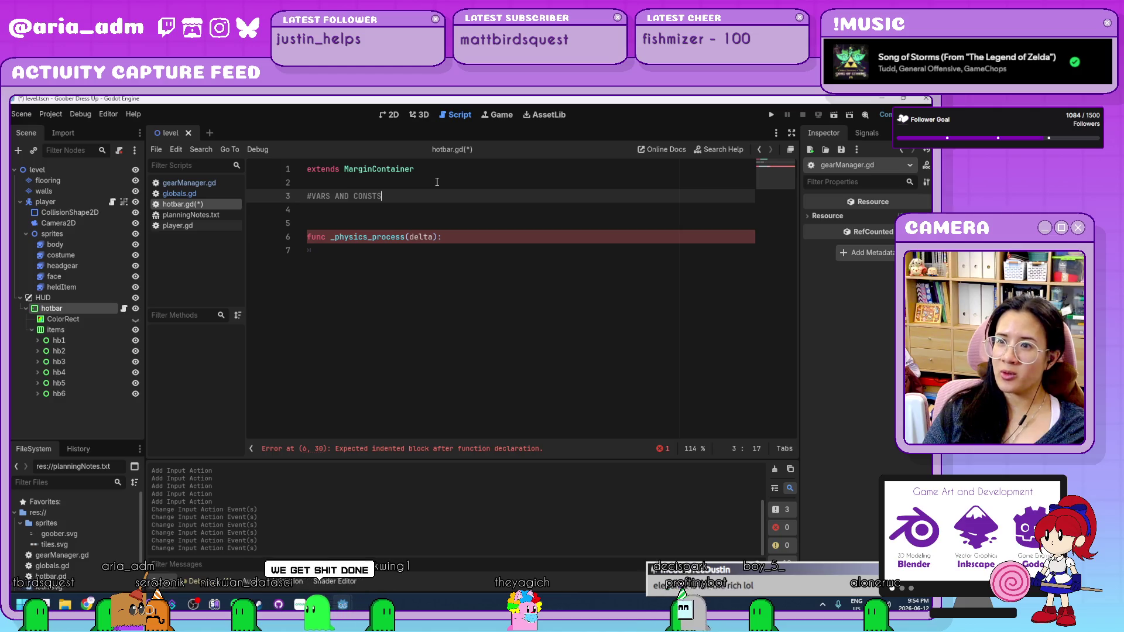
{"action": "key", "text": "Return"}
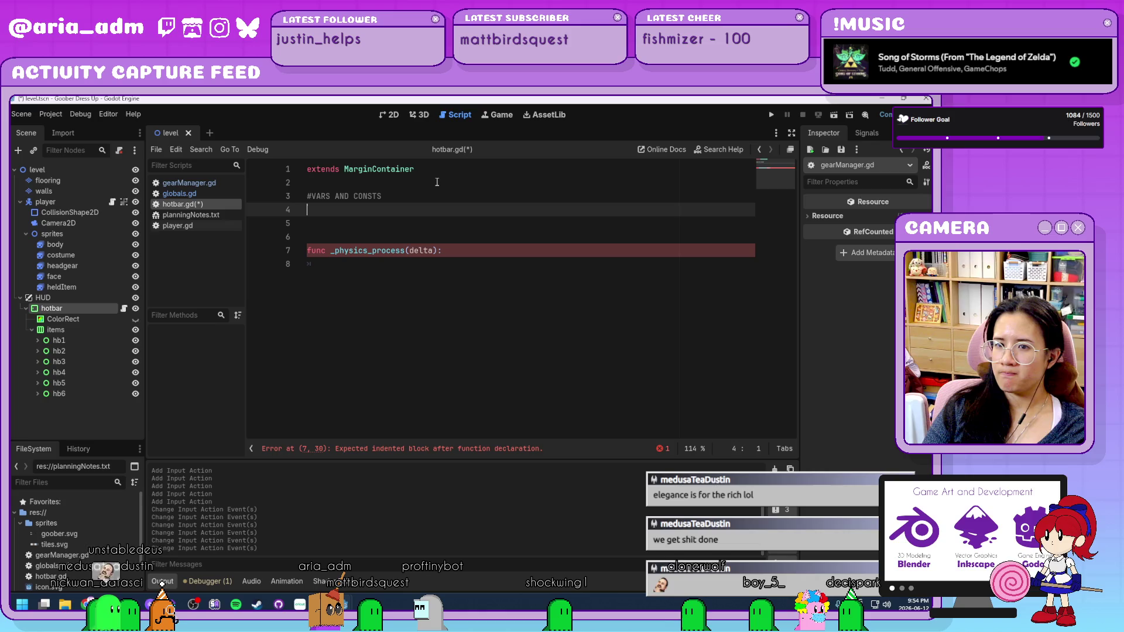
{"action": "type", "text": "@onready g"}
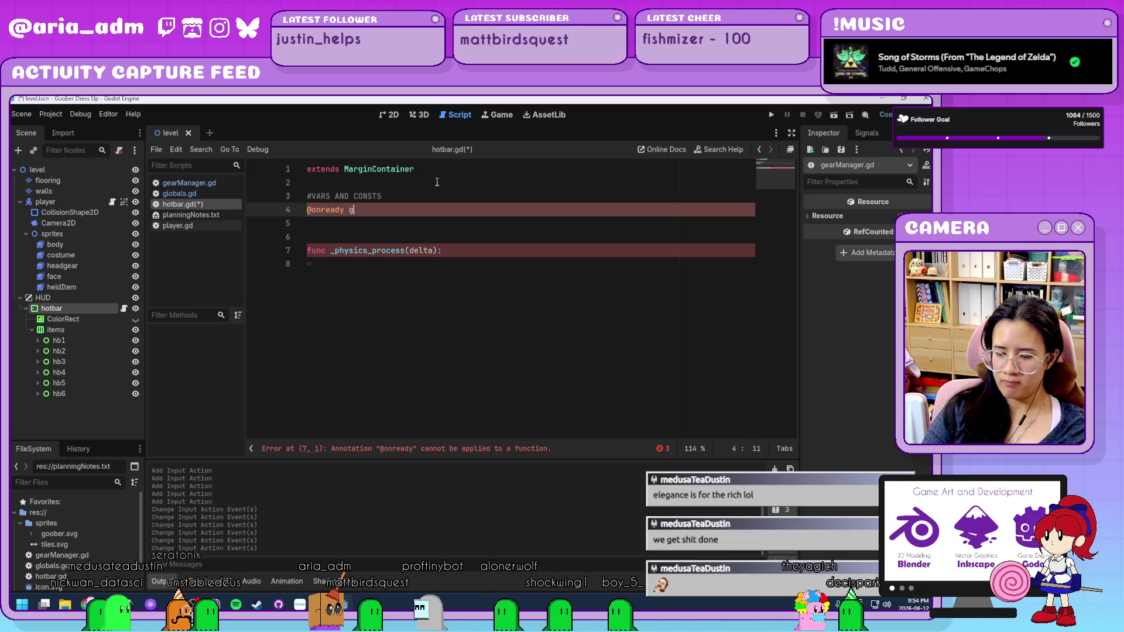
{"action": "key", "text": "BackSpace"}
{"action": "type", "text": "hb1 ="}
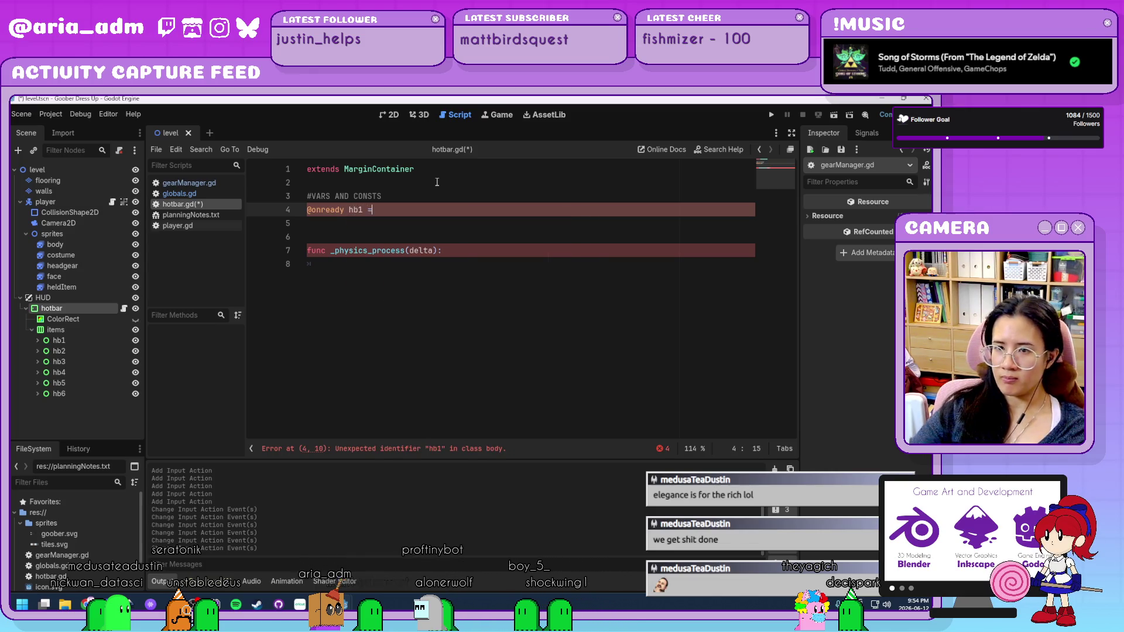
{"action": "mouse_move", "coordinate": [64, 344]}
{"action": "left_mouse_down"}
{"action": "mouse_move", "coordinate": [502, 215]}
{"action": "mouse_move", "coordinate": [449, 213]}
{"action": "left_mouse_up"}
{"action": "key", "text": "shift+Home"}
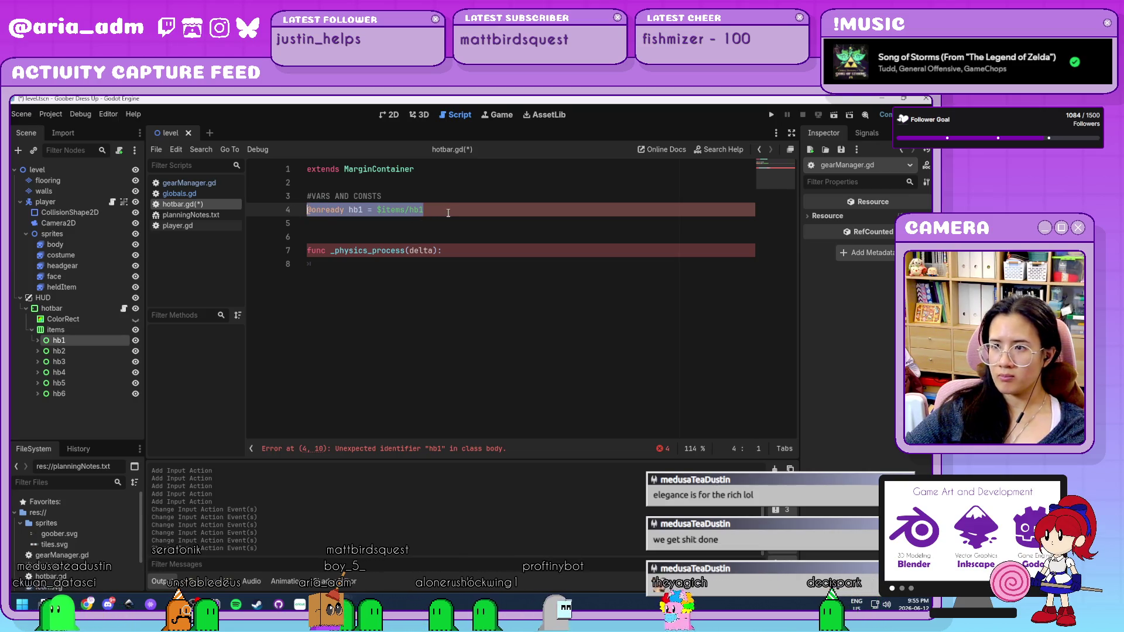
{"action": "left_click", "coordinate": [448, 213]}
{"action": "key", "text": "Return"}
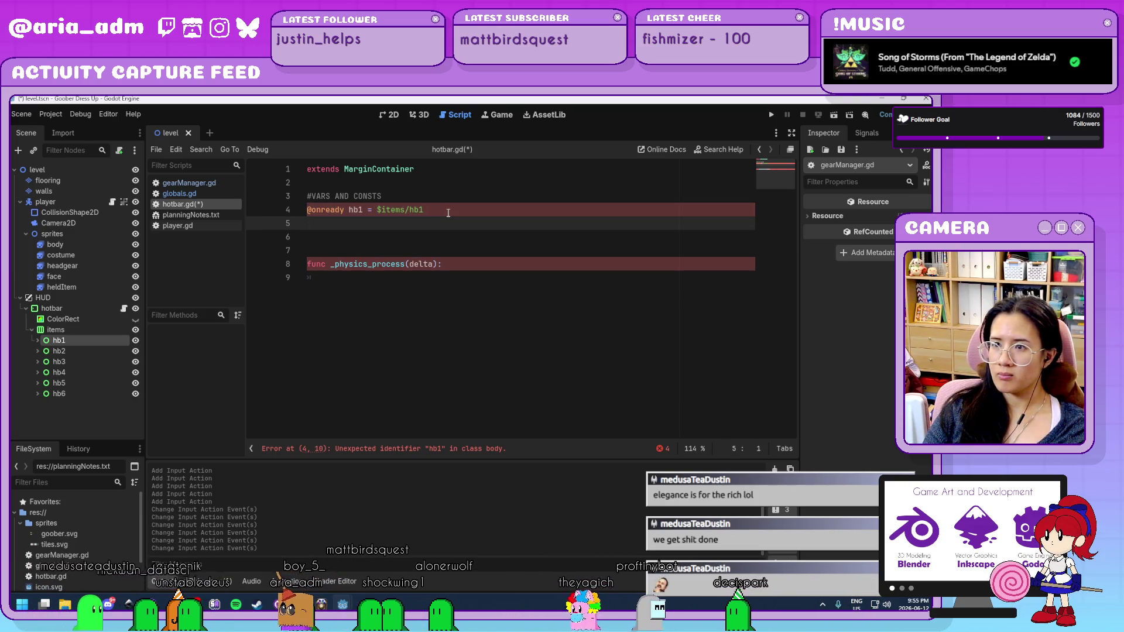
{"action": "left_click", "coordinate": [344, 209]}
{"action": "type", "text": "var"}
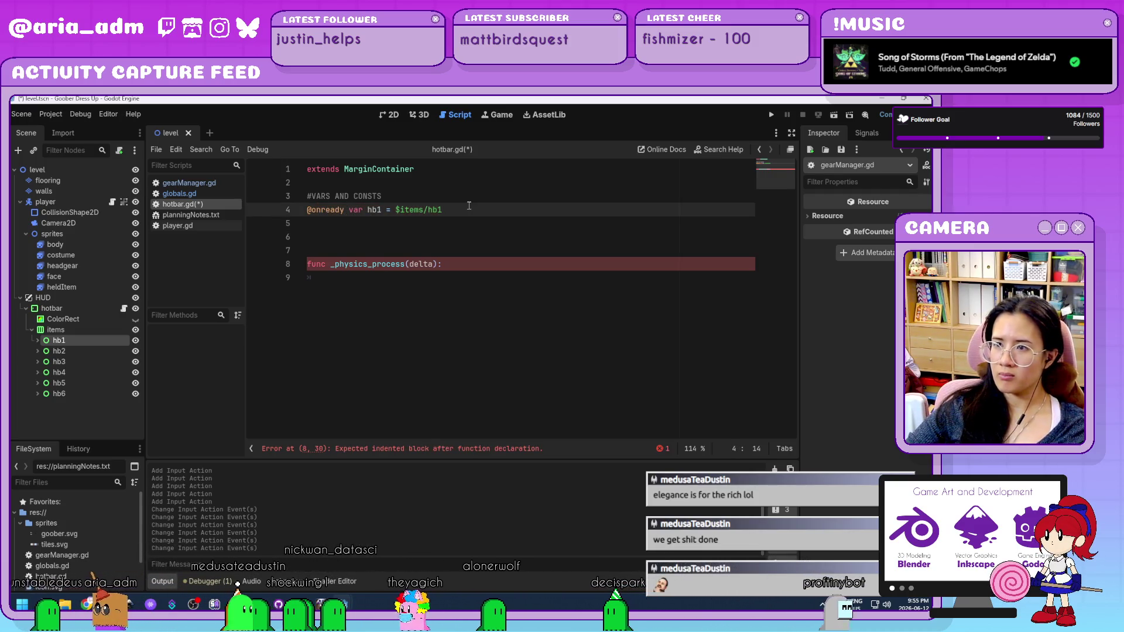
Paste five copies of the hb1 declaration on the lines below it
{"action": "left_click_drag", "start_coordinate": [469, 206], "coordinate": [302, 210]}
{"action": "key", "text": "ctrl+c"}
{"action": "left_click", "coordinate": [454, 209]}
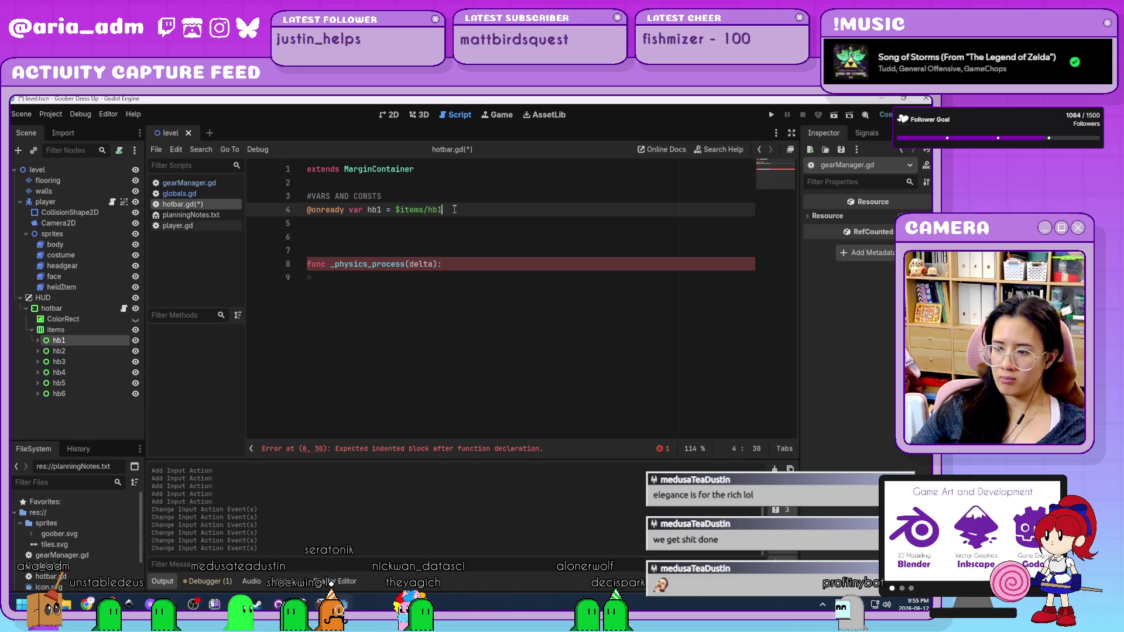
{"action": "key", "text": "Return"}
{"action": "key", "text": "ctrl+v"}
{"action": "key", "text": "Return"}
{"action": "key", "text": "ctrl+v"}
{"action": "key", "text": "Return"}
{"action": "key", "text": "ctrl+v"}
{"action": "key", "text": "Return"}
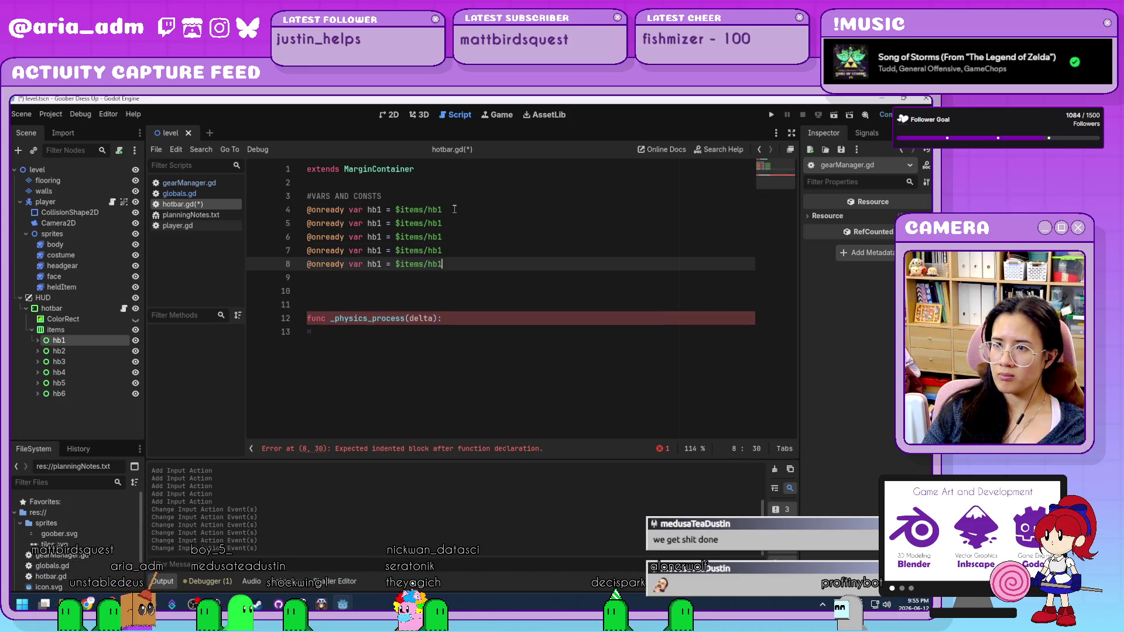
{"action": "key", "text": "ctrl+v"}
{"action": "key", "text": "Return"}
{"action": "key", "text": "ctrl+v"}
{"action": "key", "text": "Return"}
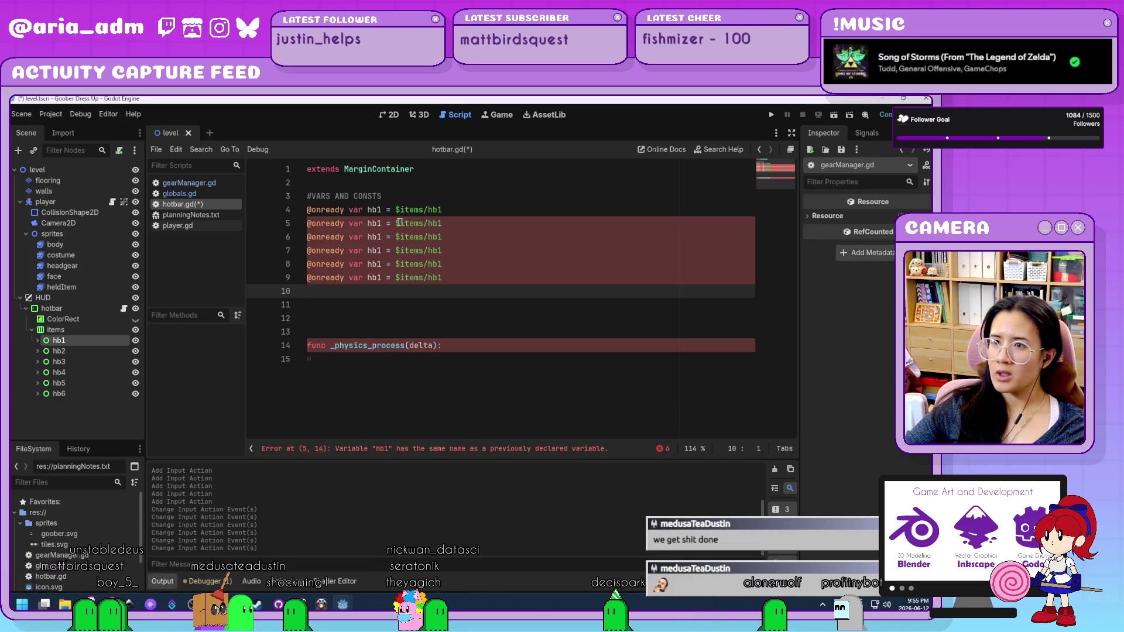
Renumber the copied variable names to hb2 through hb6
{"action": "left_click", "coordinate": [382, 224]}
{"action": "key", "text": "Down"}
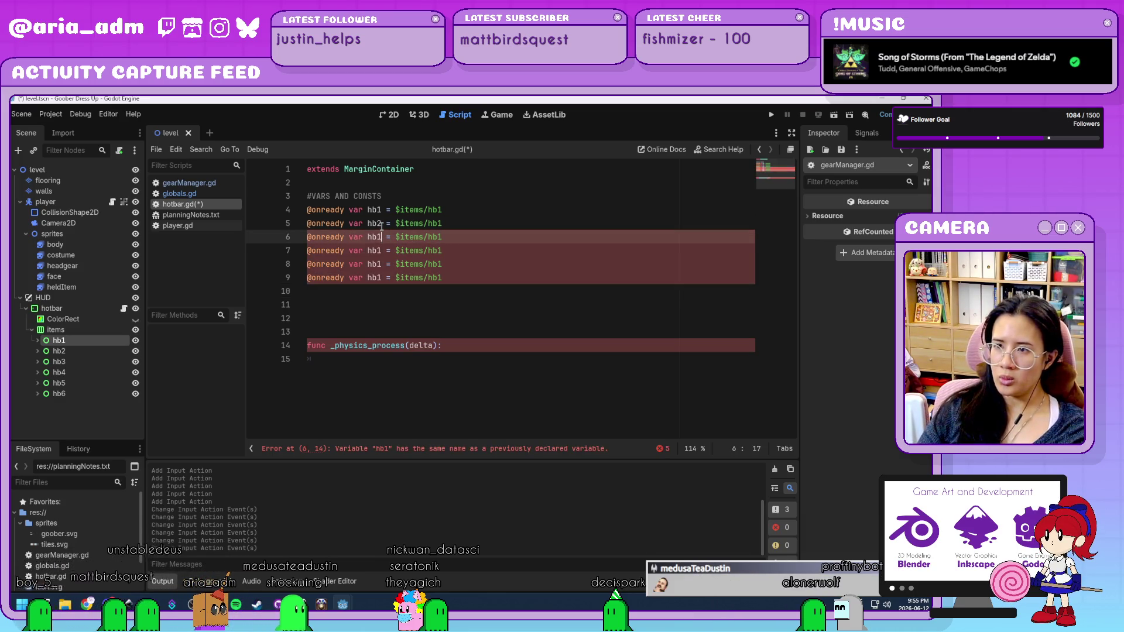
{"action": "key", "text": "BackSpace"}
{"action": "type", "text": "3"}
{"action": "key", "text": "Down"}
{"action": "key", "text": "BackSpace"}
{"action": "type", "text": "4"}
{"action": "key", "text": "Down"}
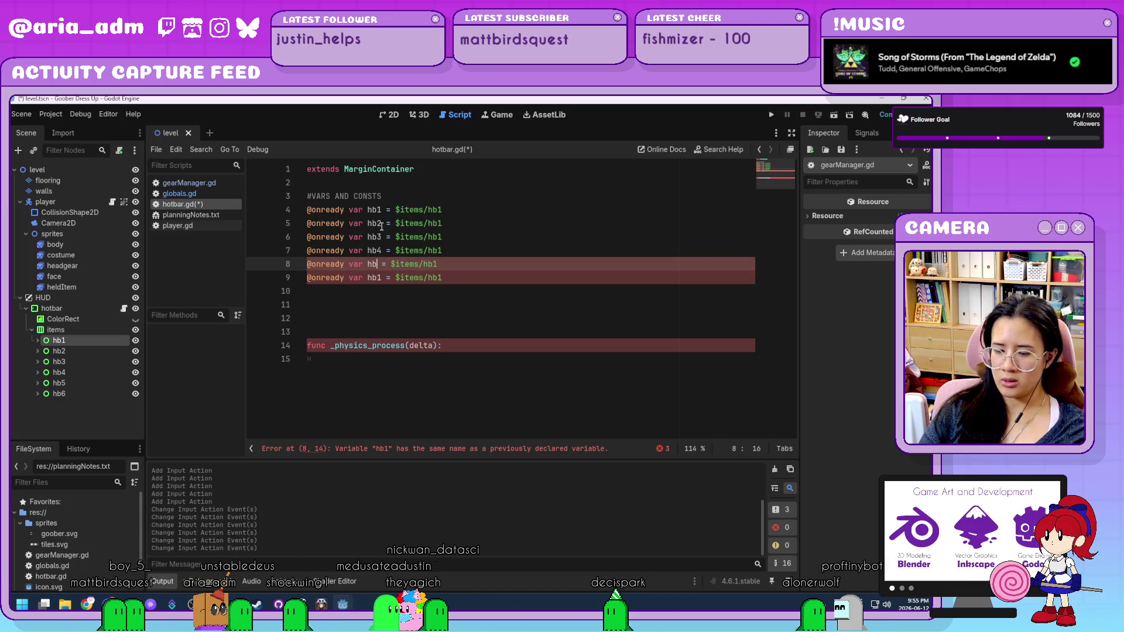
{"action": "type", "text": "5"}
{"action": "key", "text": "Down"}
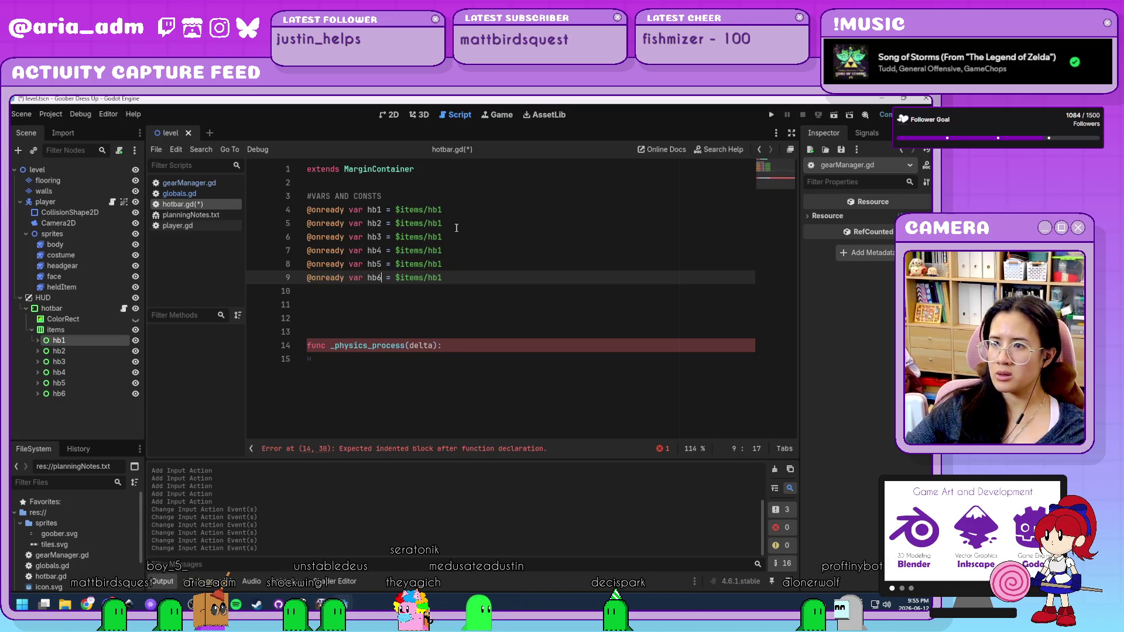
Change the copied node paths to $items/hb2 through $items/hb6 and save hotbar.gd
{"action": "left_click", "coordinate": [456, 228]}
{"action": "type", "text": "2"}
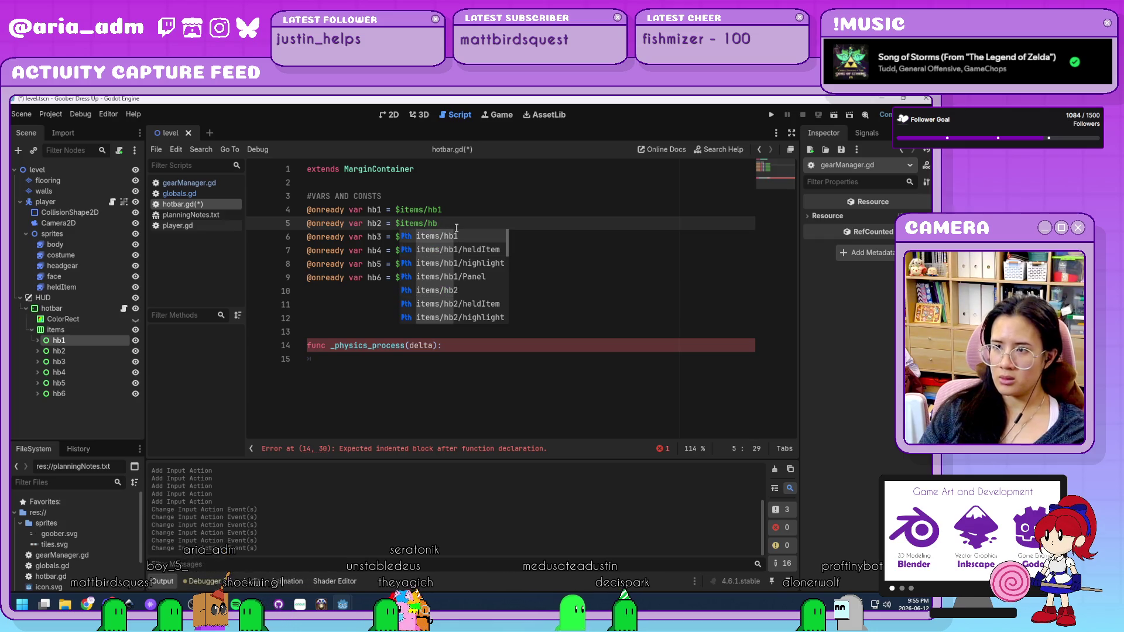
{"action": "key", "text": "Escape"}
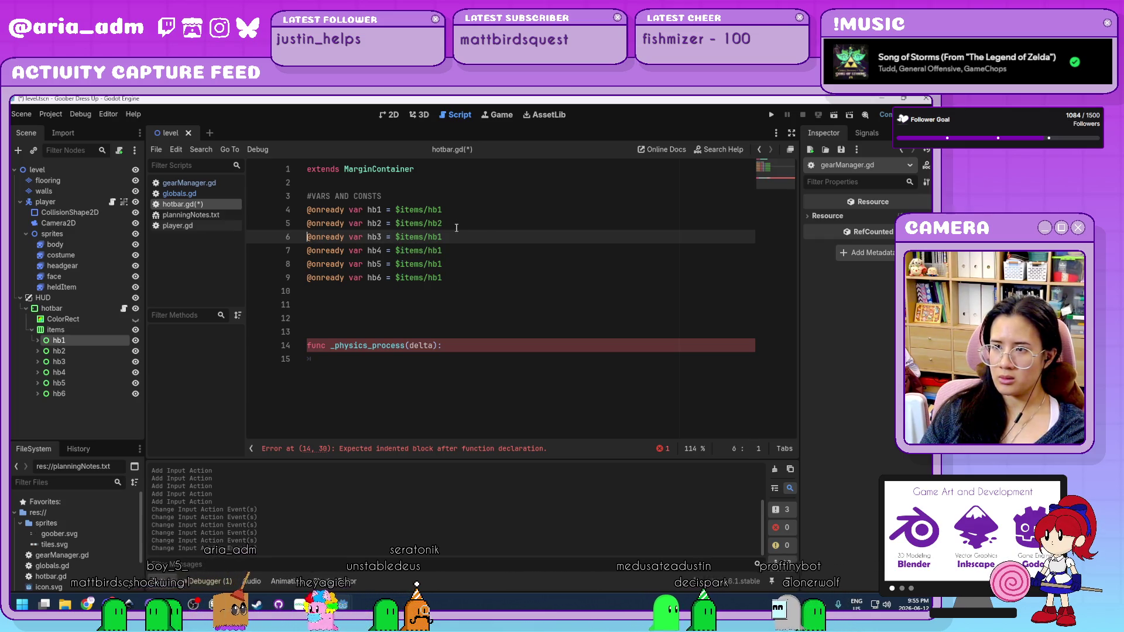
{"action": "key", "text": "Down"}
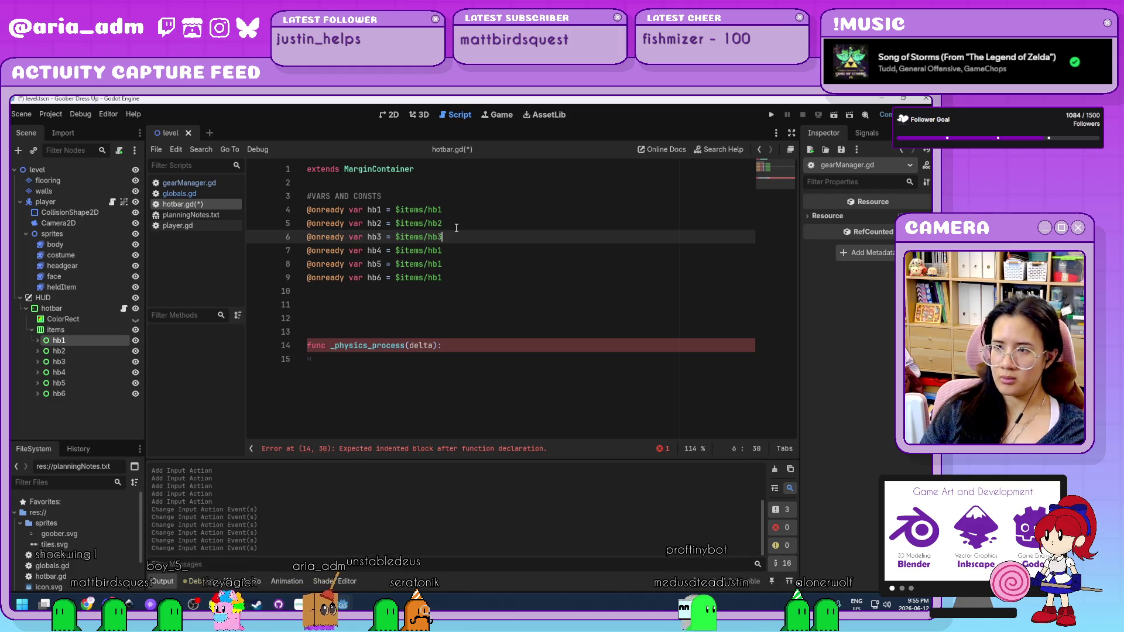
{"action": "key", "text": "Escape"}
{"action": "key", "text": "Down"}
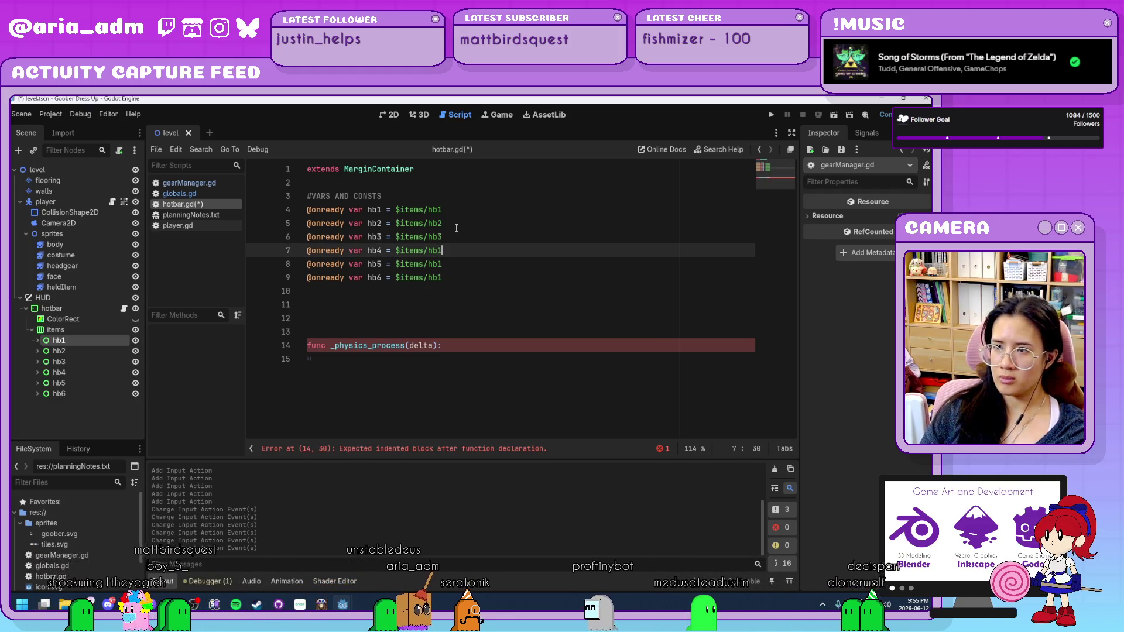
{"action": "key", "text": "BackSpace"}
{"action": "type", "text": "4"}
{"action": "key", "text": "Down"}
{"action": "key", "text": "Down"}
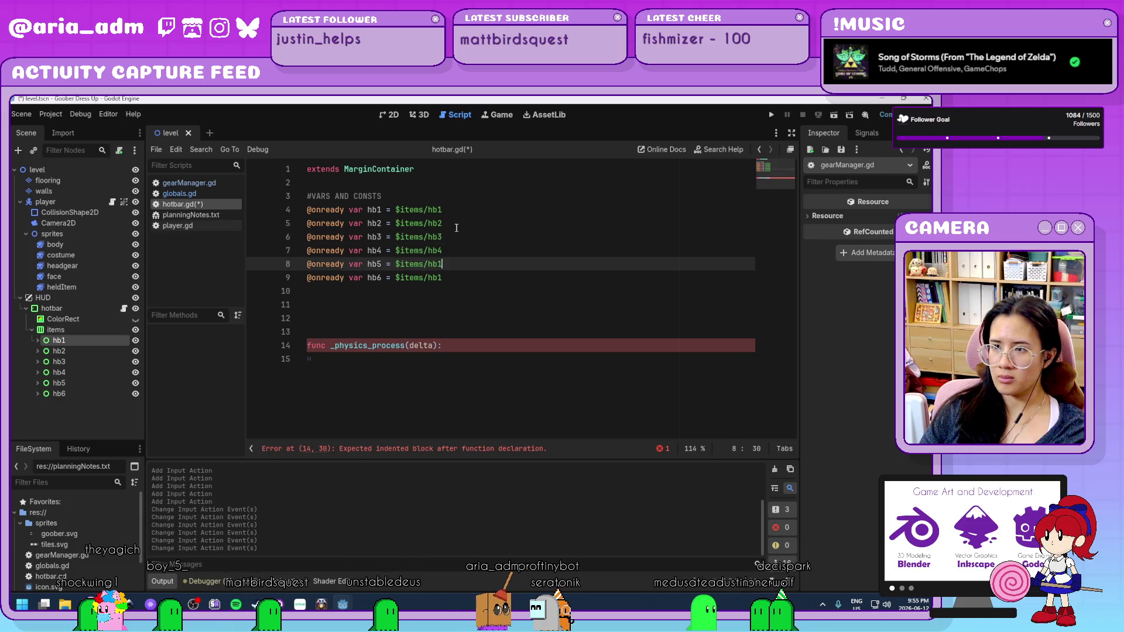
{"action": "key", "text": "BackSpace"}
{"action": "type", "text": "5"}
{"action": "key", "text": "Down"}
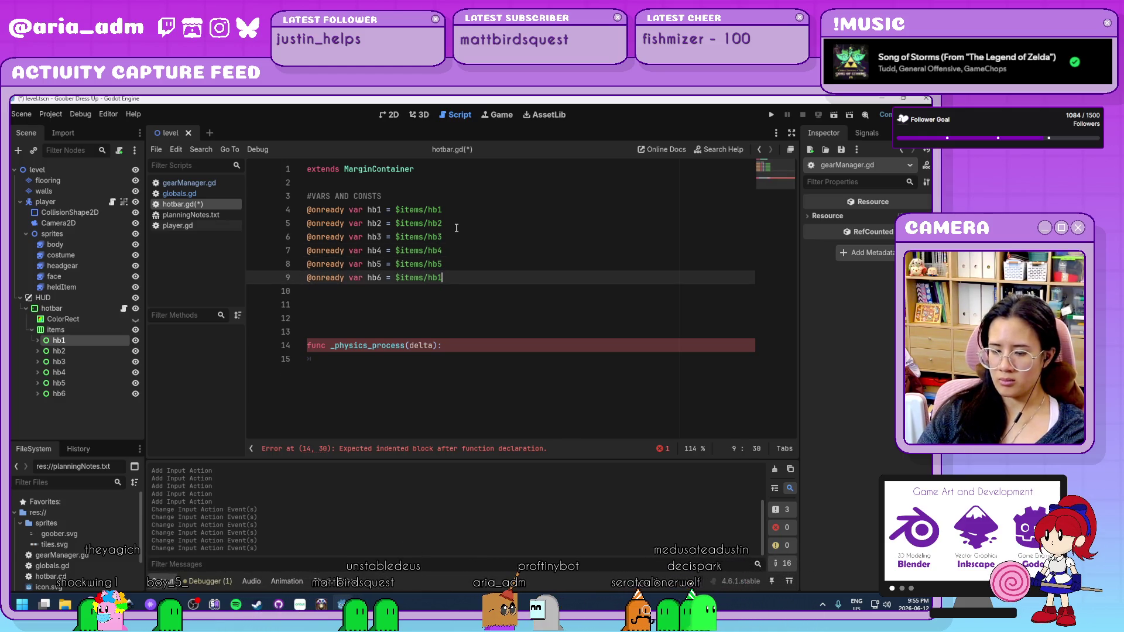
{"action": "key", "text": "BackSpace"}
{"action": "type", "text": "6"}
{"action": "key", "text": "Up"}
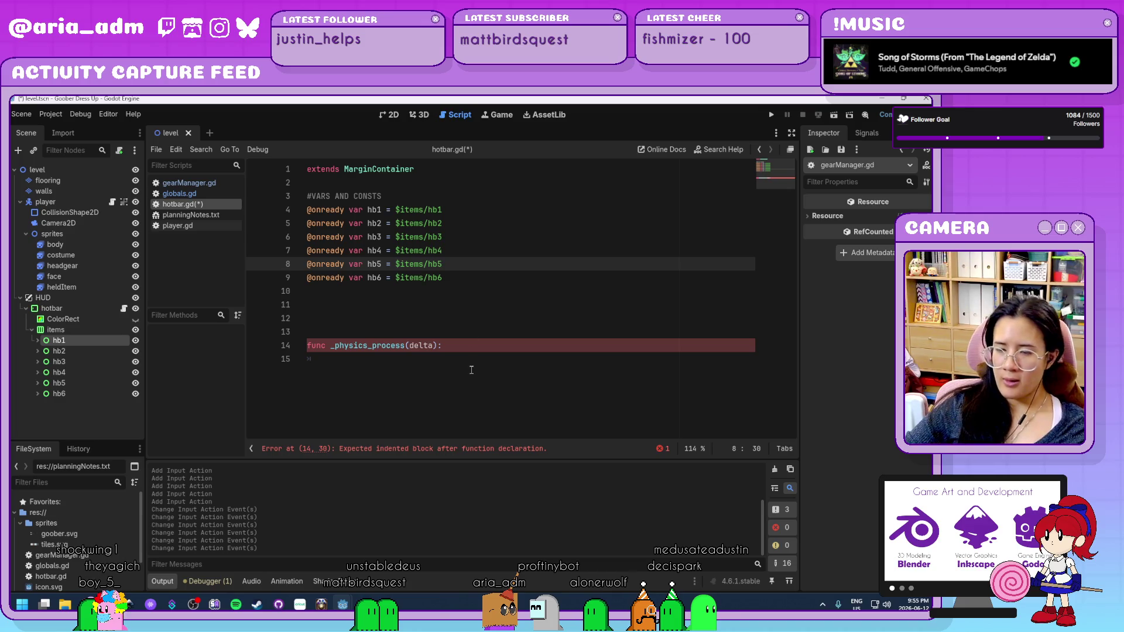
{"action": "key", "text": "ctrl+s"}
{"action": "left_click", "coordinate": [510, 349]}
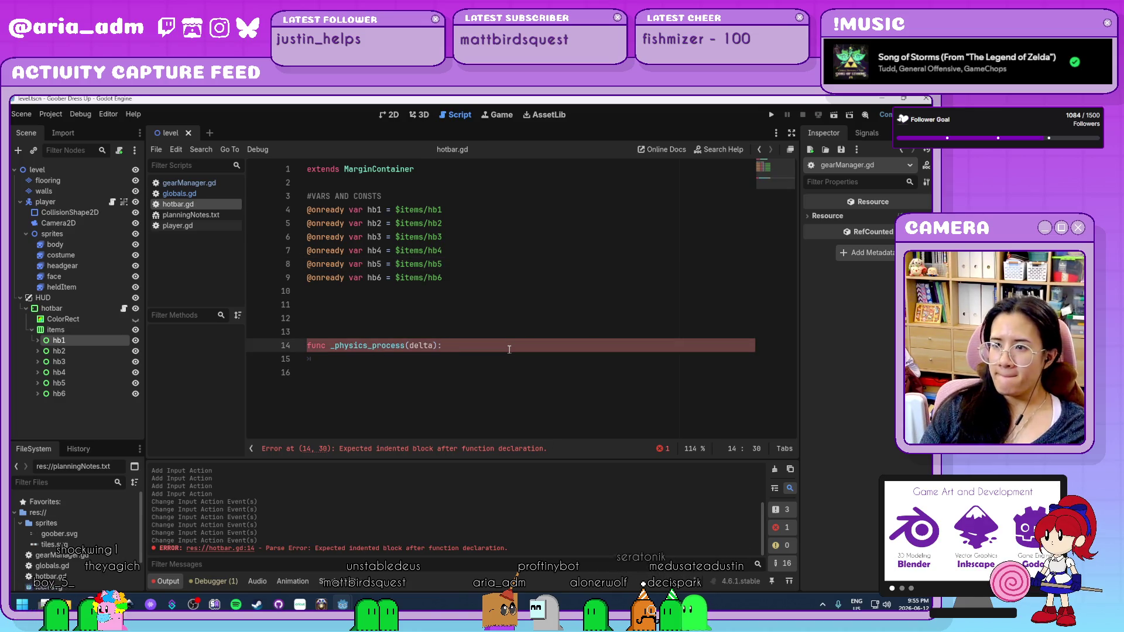
Declare a signal hbToggle on line 11 of hotbar.gd
{"action": "key", "text": "Return"}
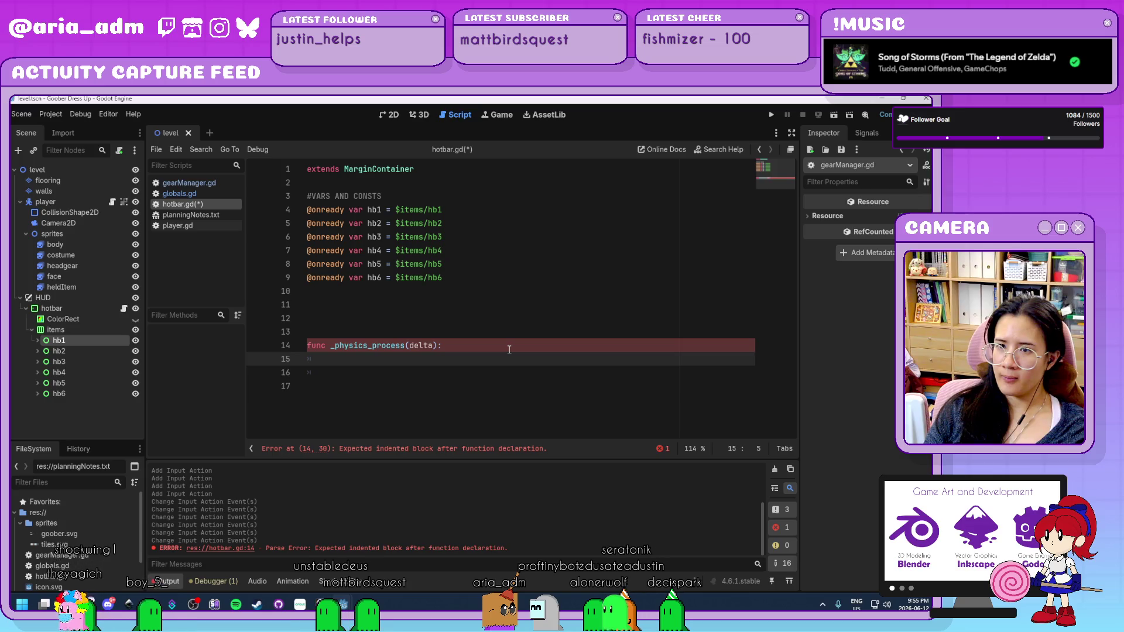
{"action": "left_click", "coordinate": [37, 341]}
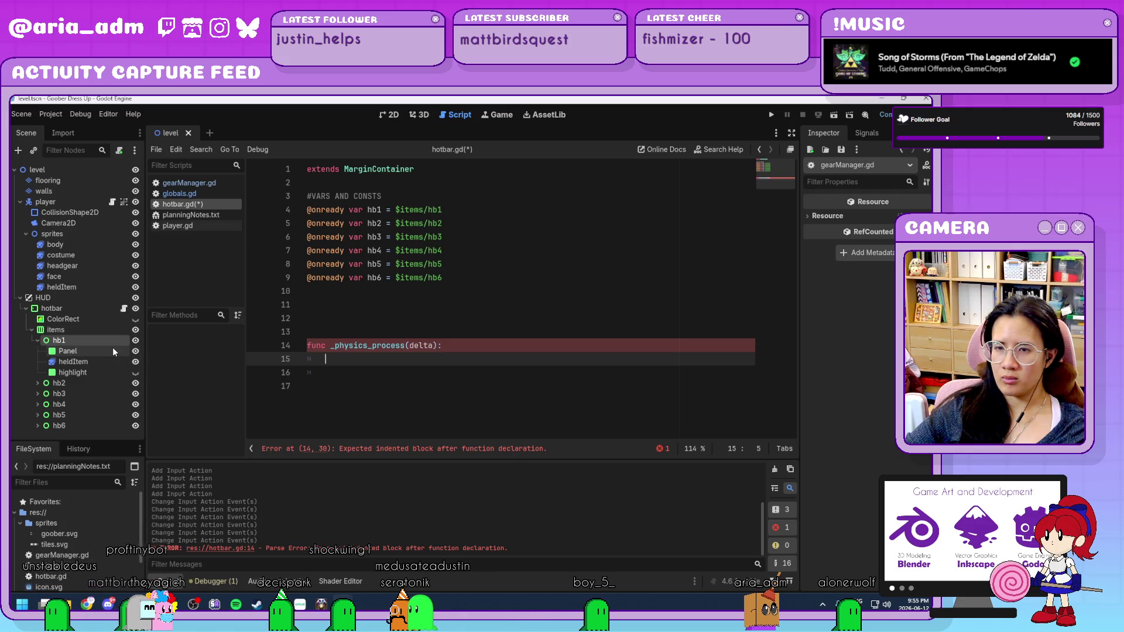
{"action": "left_click", "coordinate": [416, 300]}
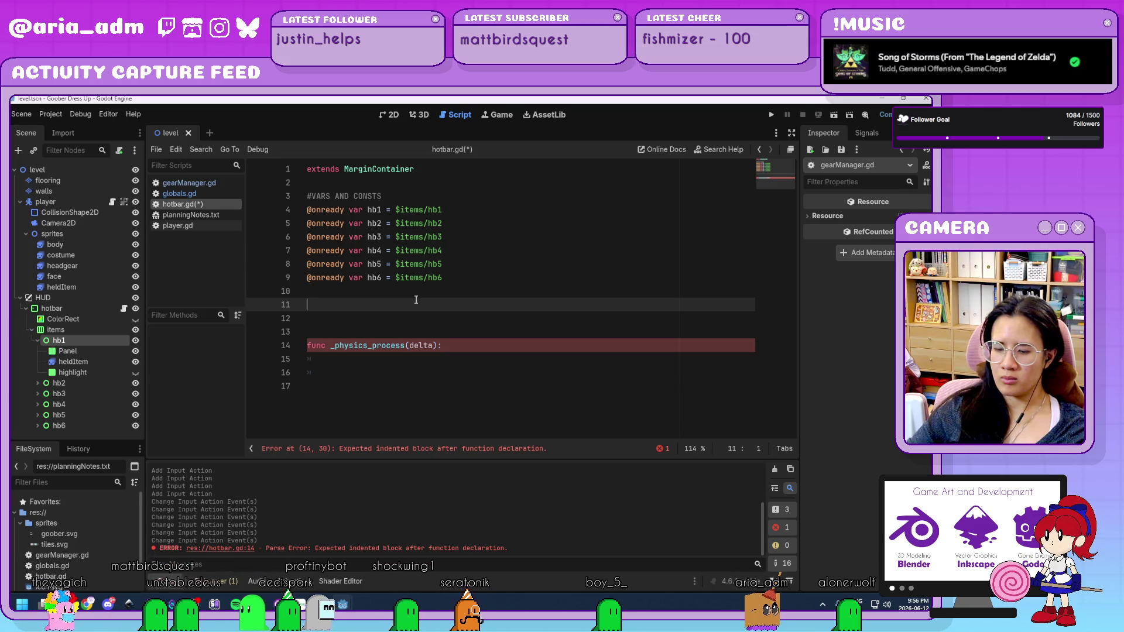
{"action": "type", "text": "signal "}
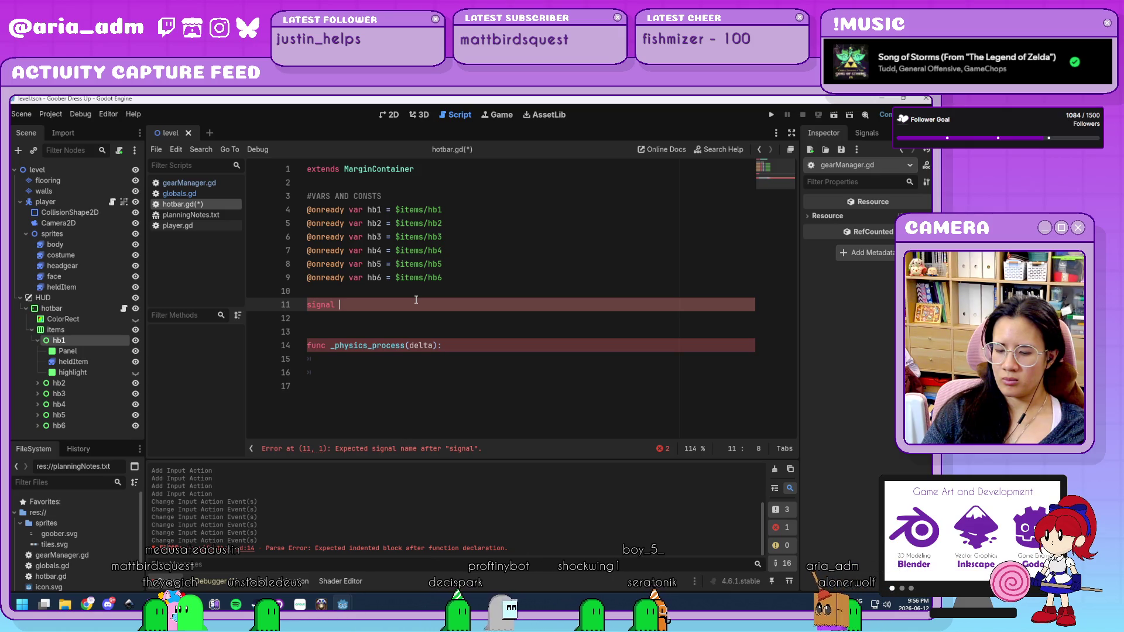
{"action": "type", "text": "hbToggle"}
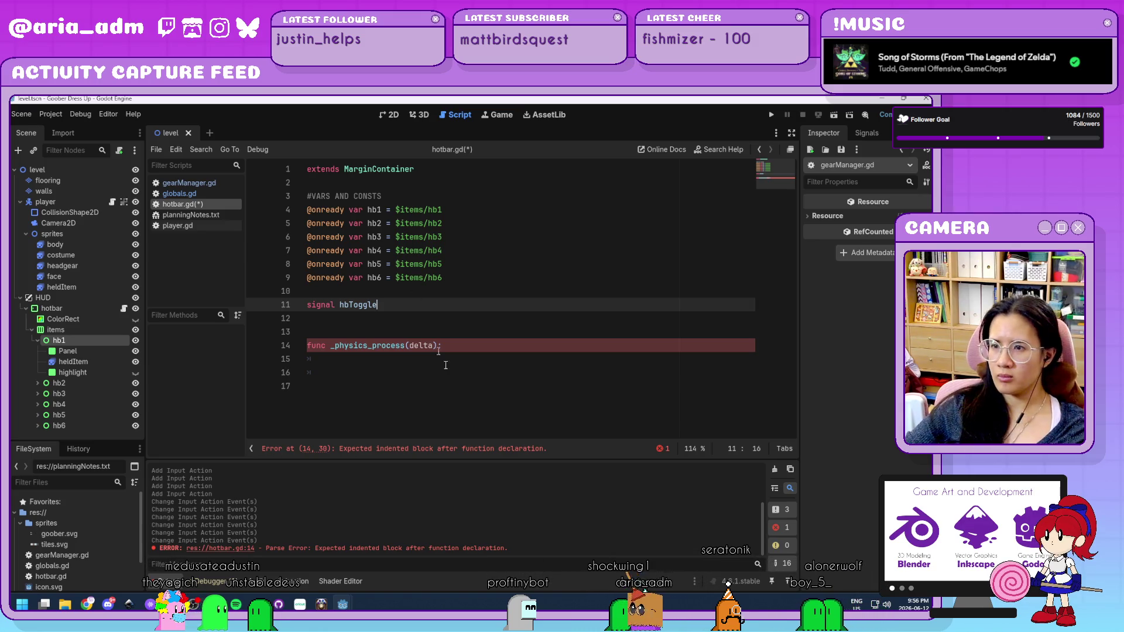
In _physics_process, add if Input.is_action_just_pressed("1"): as the body
{"action": "left_click", "coordinate": [492, 363]}
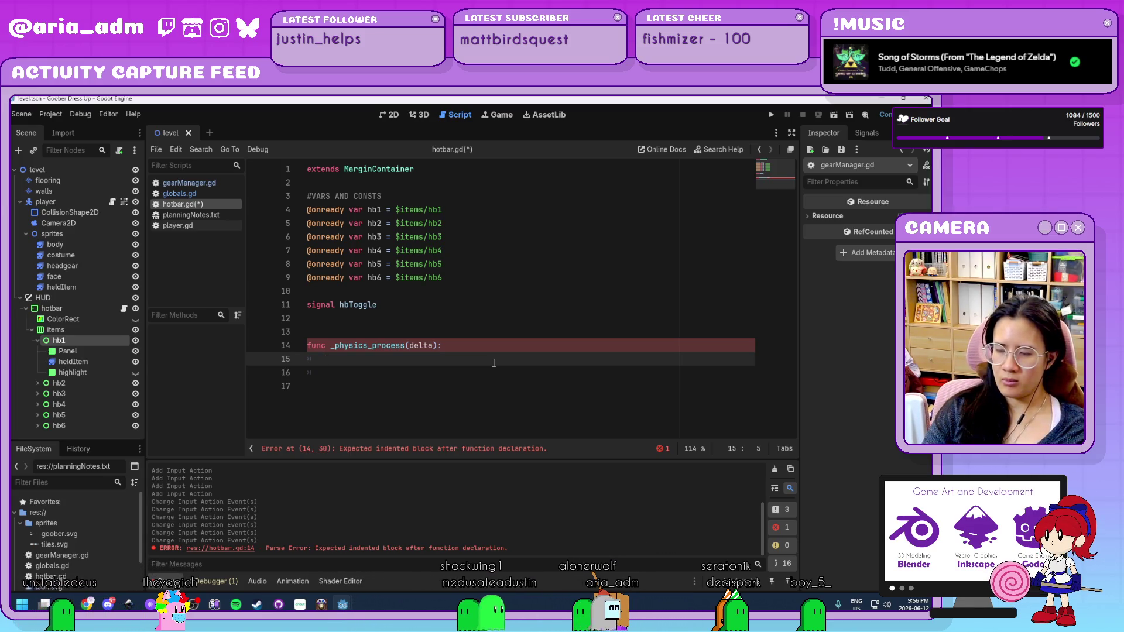
{"action": "type", "text": "if Input"}
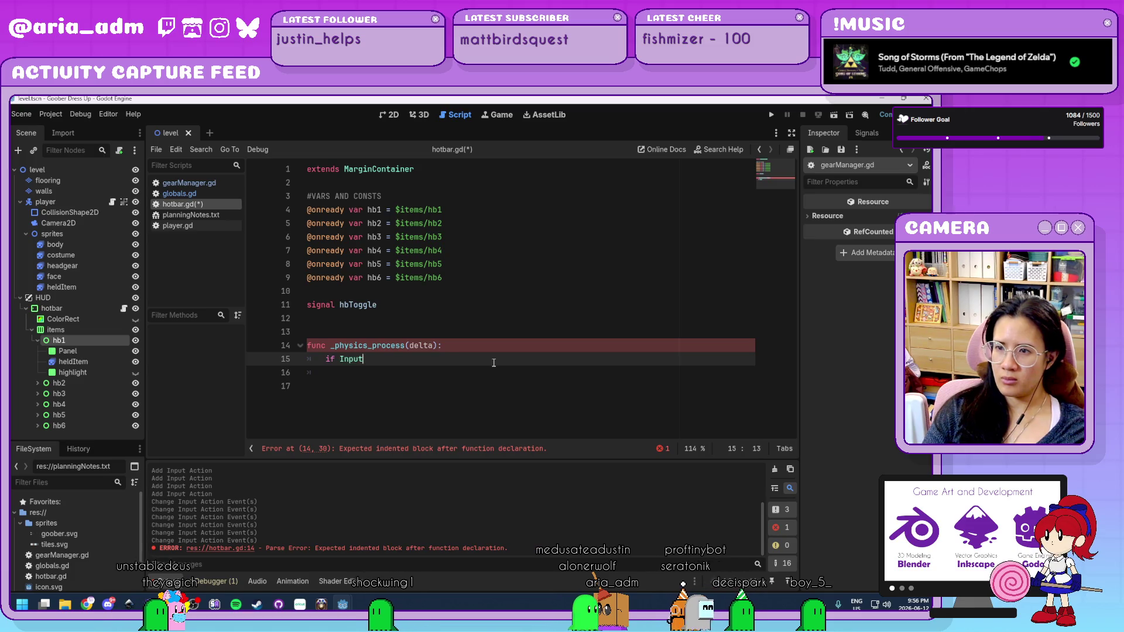
{"action": "type", "text": ".is_a"}
{"action": "key", "text": "Return"}
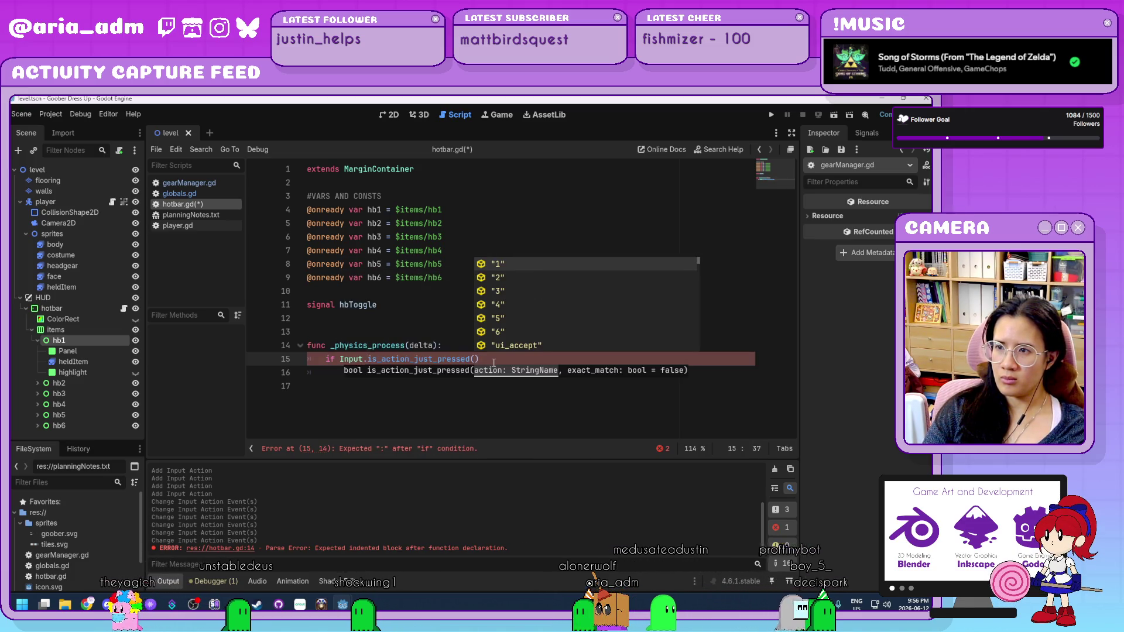
{"action": "key", "text": "Return"}
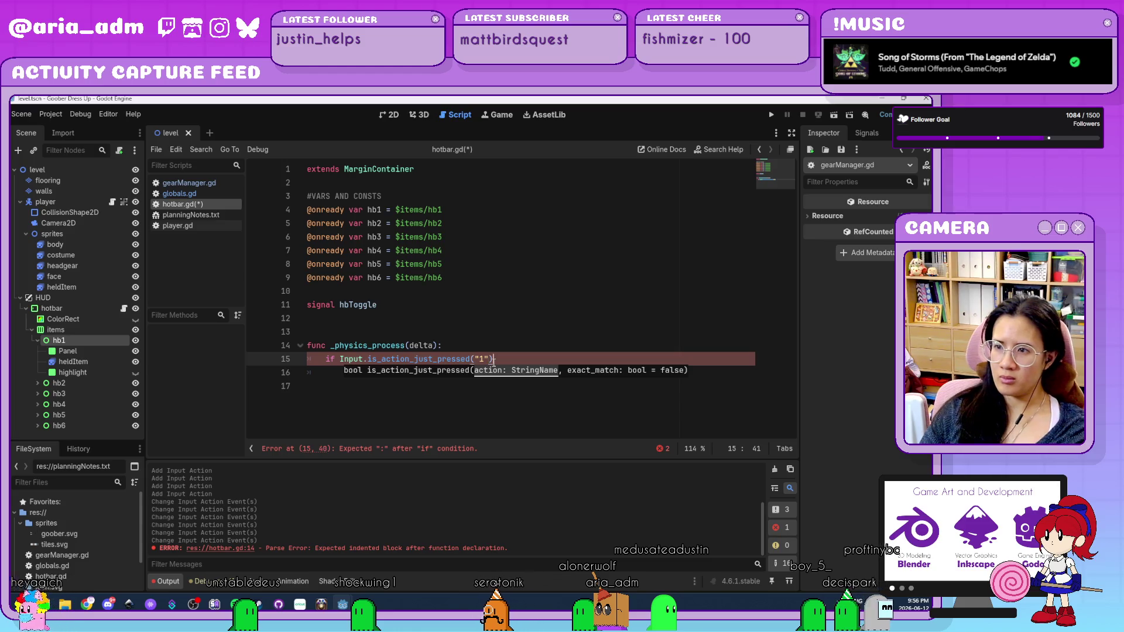
{"action": "type", "text": ":"}
{"action": "key", "text": "Return"}
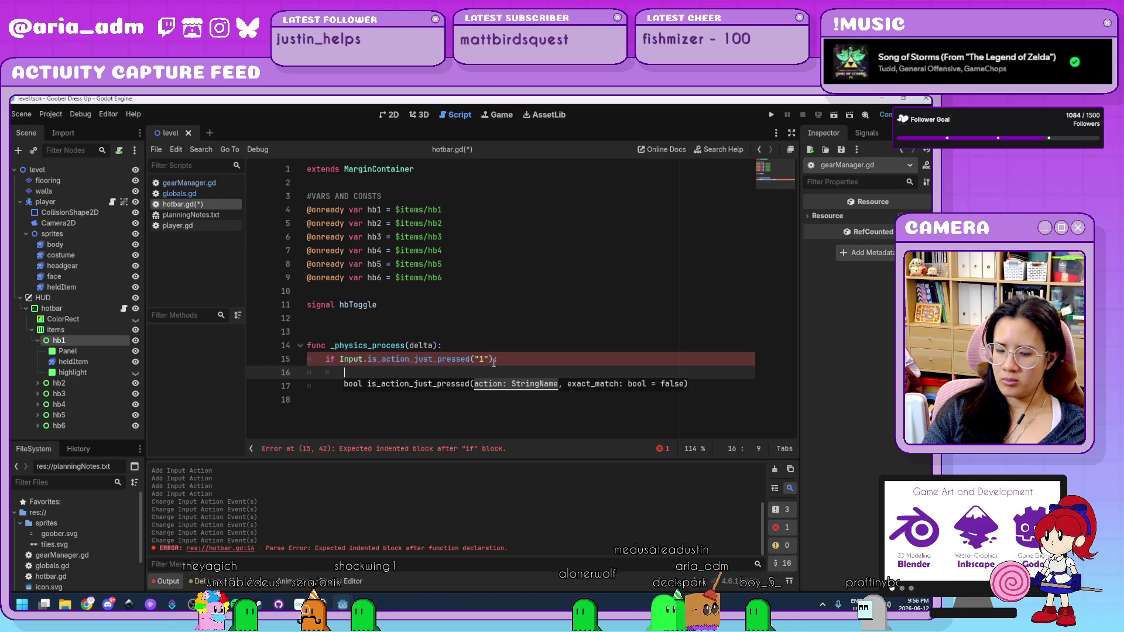
Inside the if block, call hbToggle.emit("1")
{"action": "type", "text": "hb"}
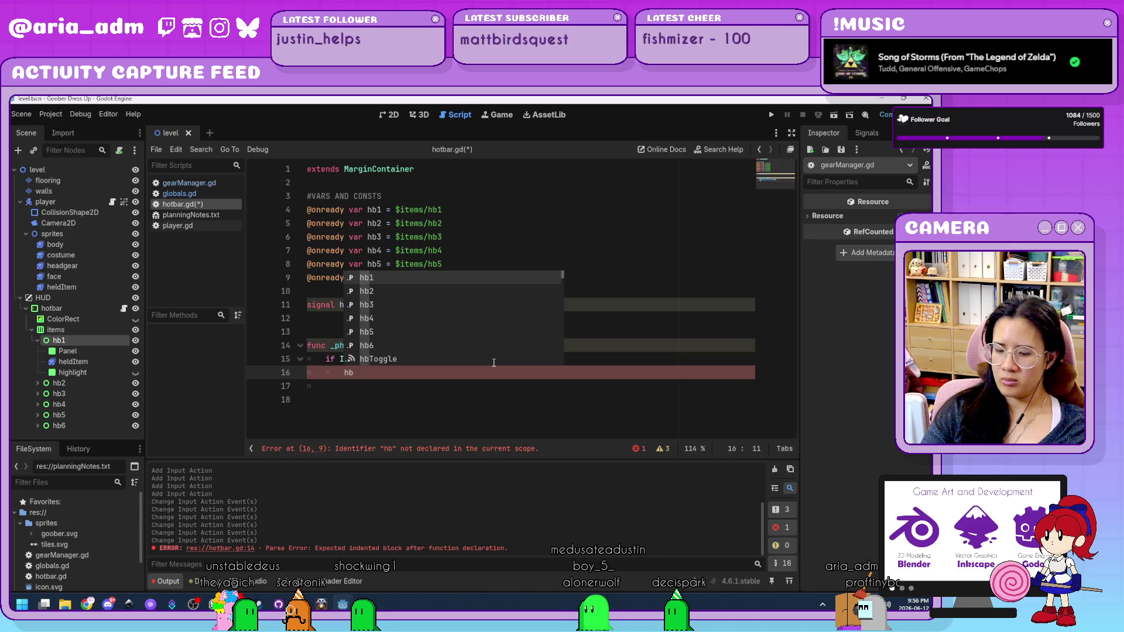
{"action": "type", "text": "T"}
{"action": "key", "text": "Return"}
{"action": "type", "text": ".emit("}
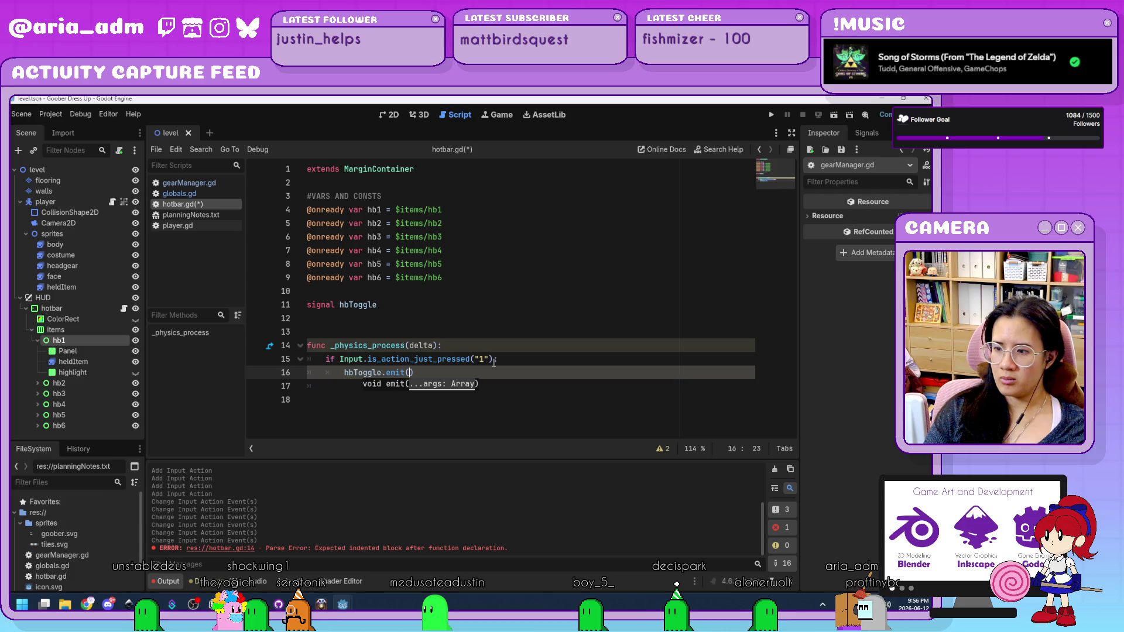
{"action": "key", "text": "End"}
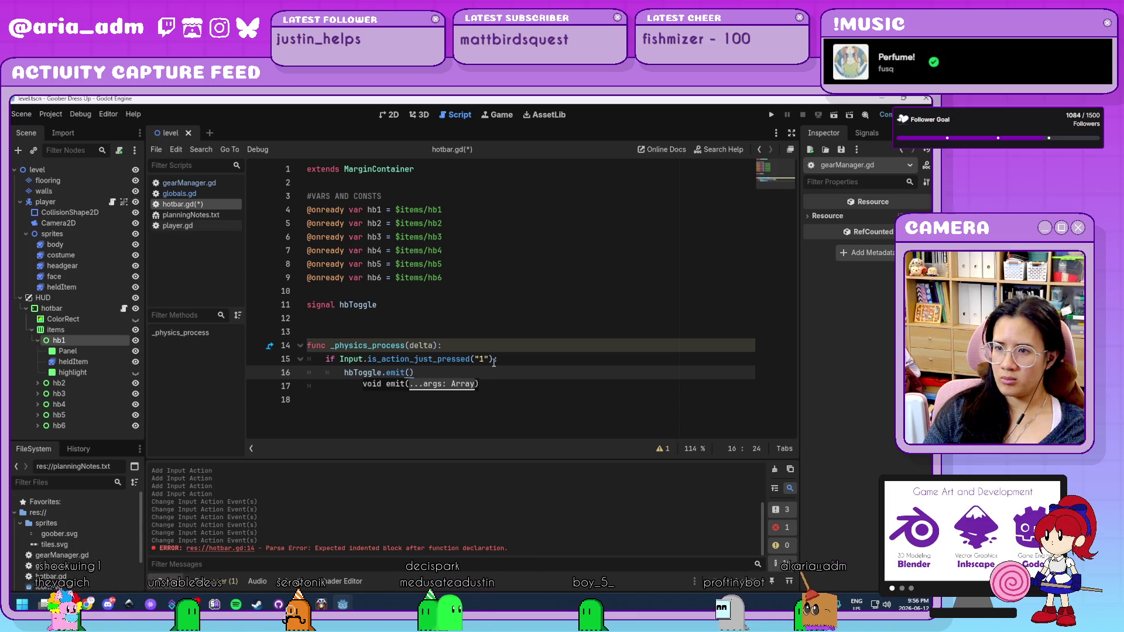
{"action": "key", "text": "Return"}
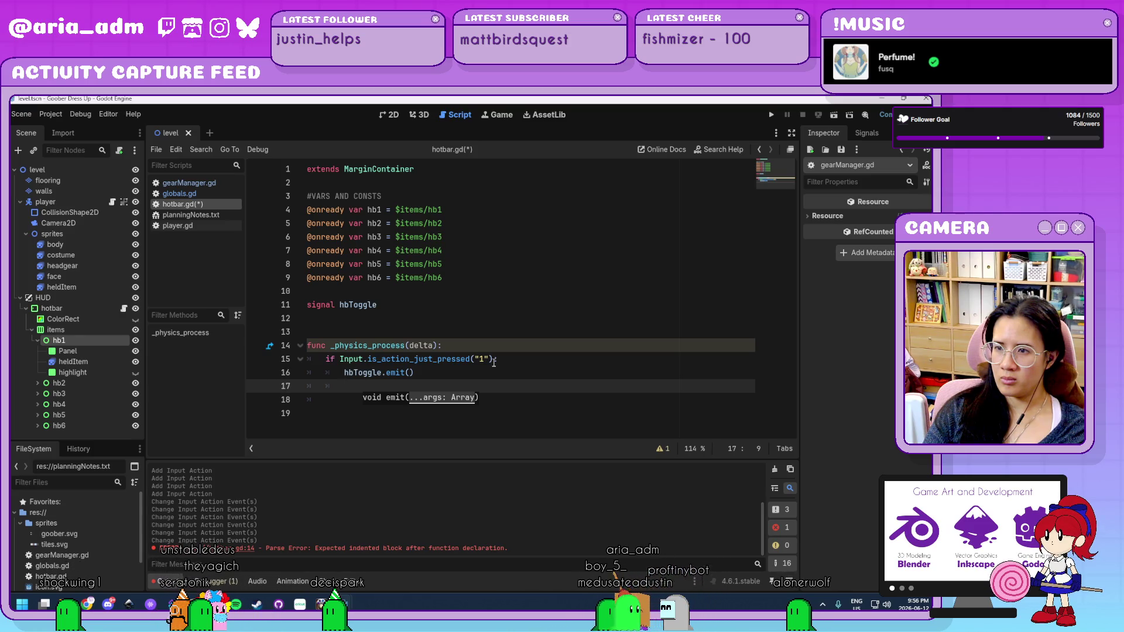
{"action": "key", "text": "Up"}
{"action": "key", "text": "Right"}
{"action": "key", "text": "Right"}
{"action": "key", "text": "Right"}
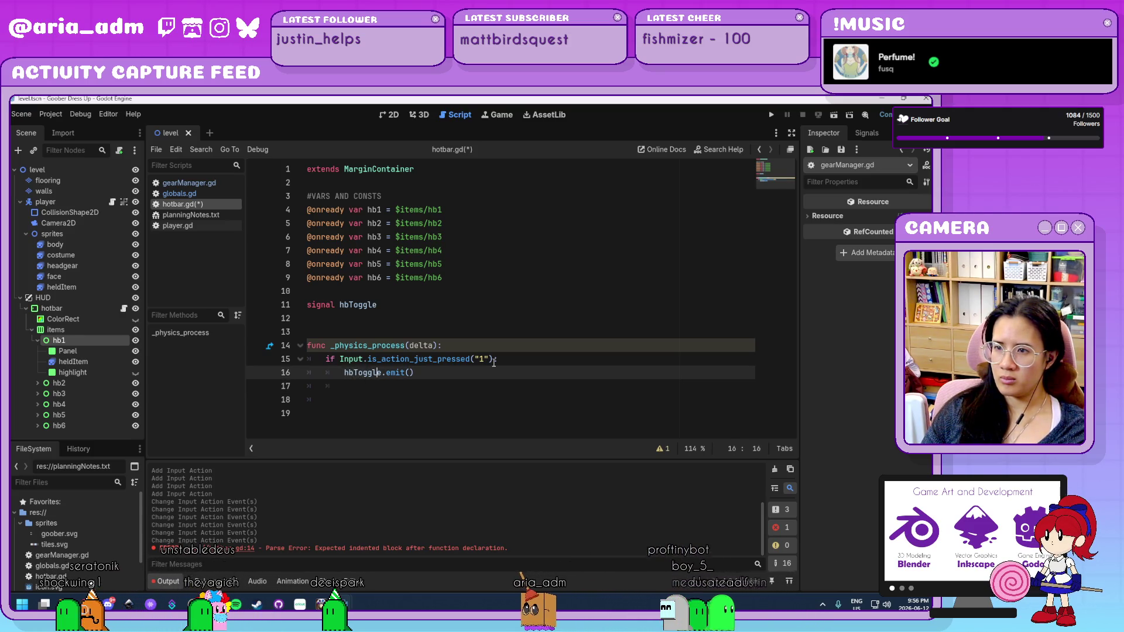
{"action": "key", "text": "Right"}
{"action": "key", "text": "Right"}
{"action": "key", "text": "Right"}
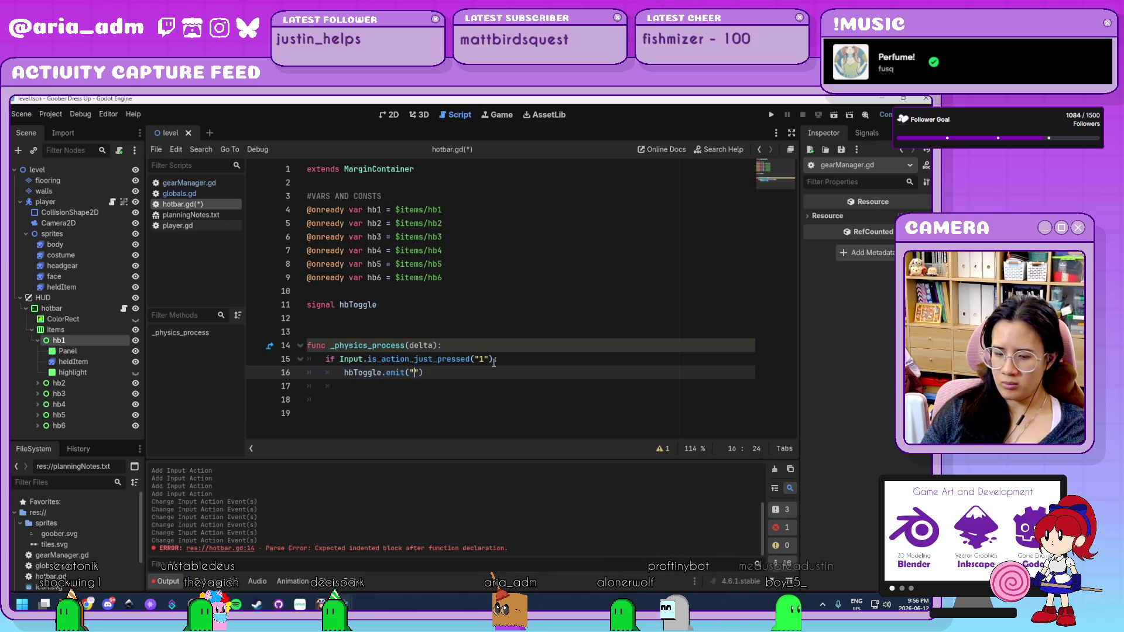
{"action": "type", "text": "1"}
{"action": "key", "text": "Return"}
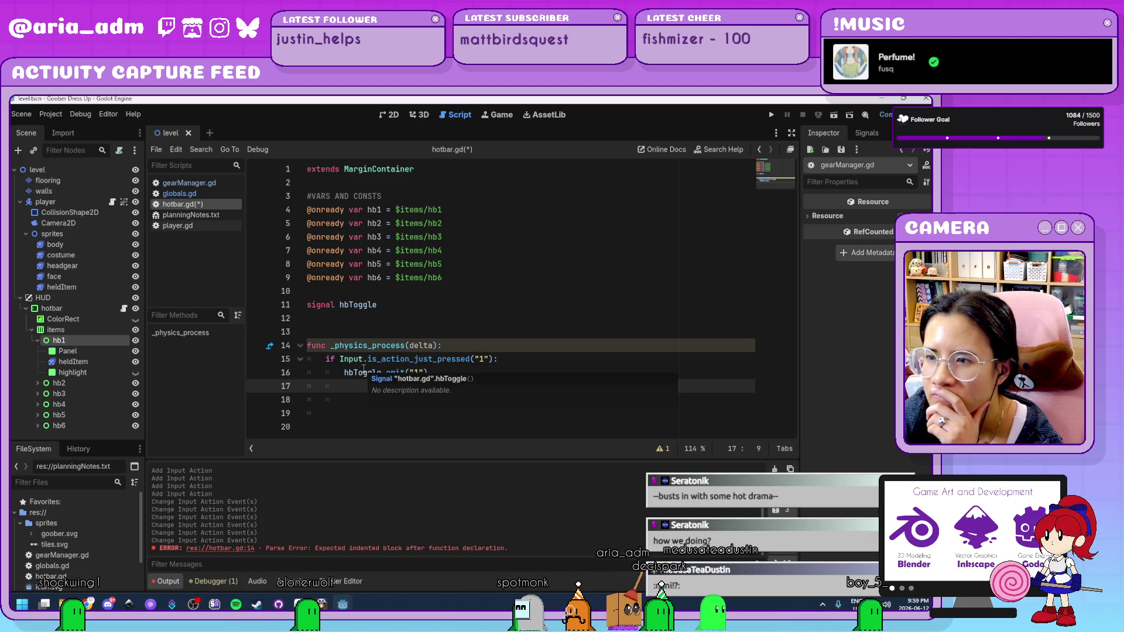
Delete the _physics_process function and its leftover blank lines from hotbar.gd
{"action": "left_click", "coordinate": [505, 326]}
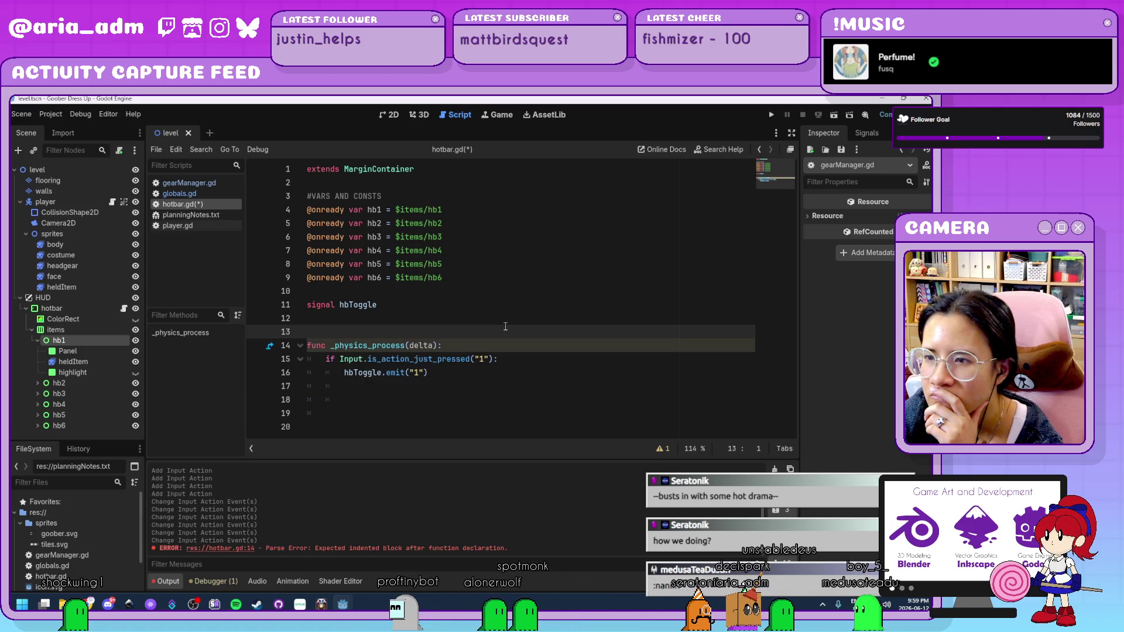
{"action": "left_click_drag", "start_coordinate": [328, 404], "coordinate": [305, 345]}
{"action": "key", "text": "Delete"}
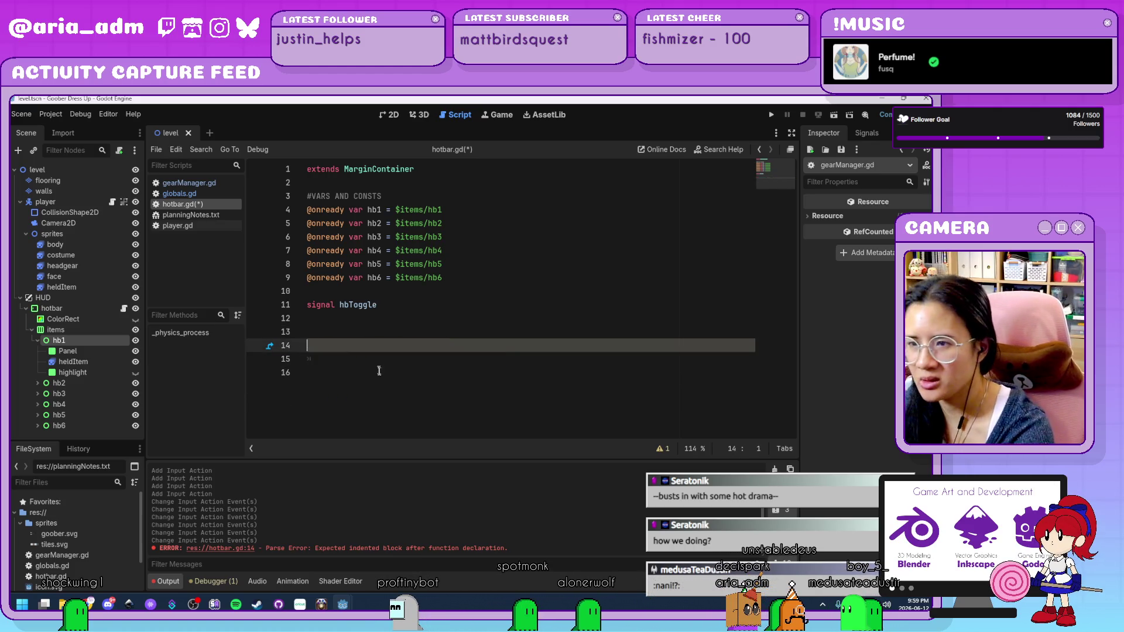
{"action": "key", "text": "BackSpace"}
{"action": "key", "text": "BackSpace"}
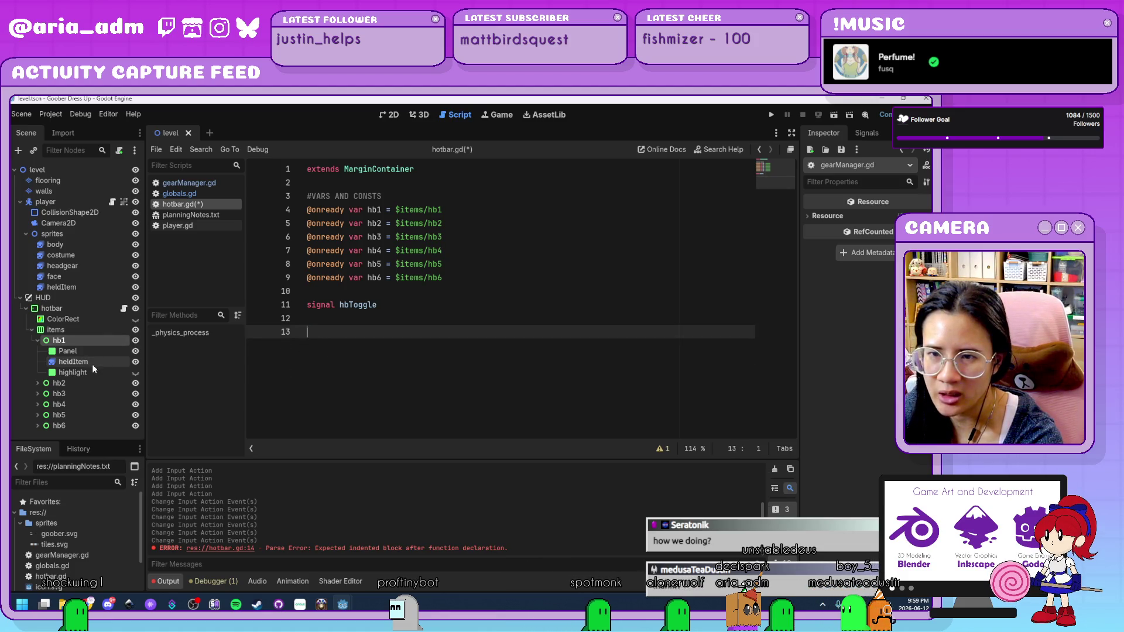
Attach a new hb_1.gd script to hb1 and add a #VAR AND CONSTANTS comment
{"action": "left_click", "coordinate": [96, 340]}
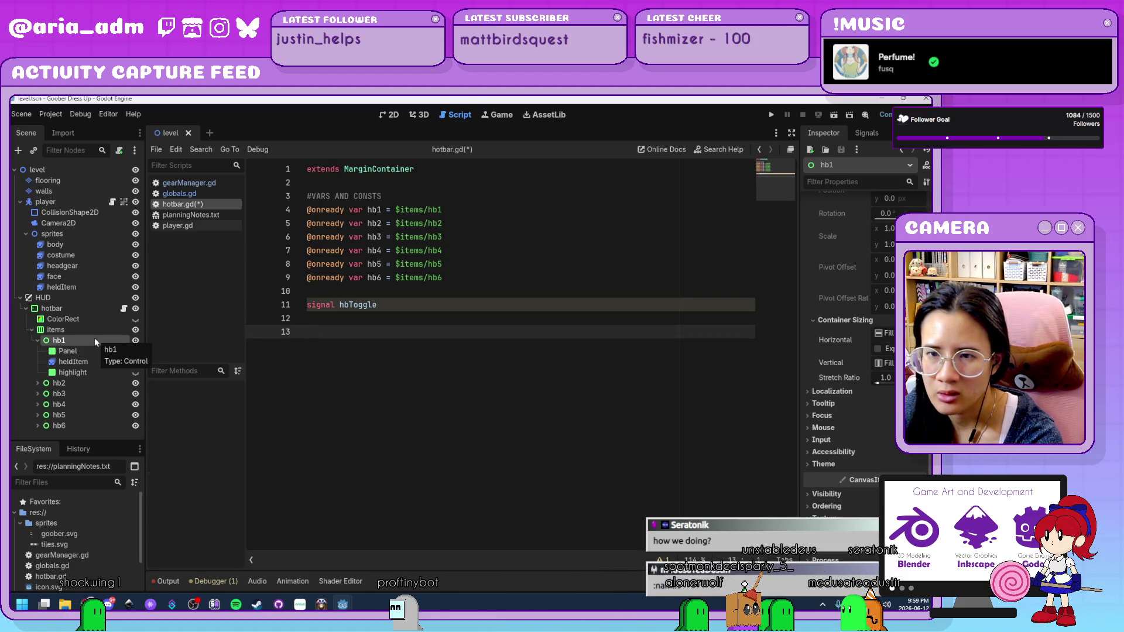
{"action": "left_click", "coordinate": [118, 150]}
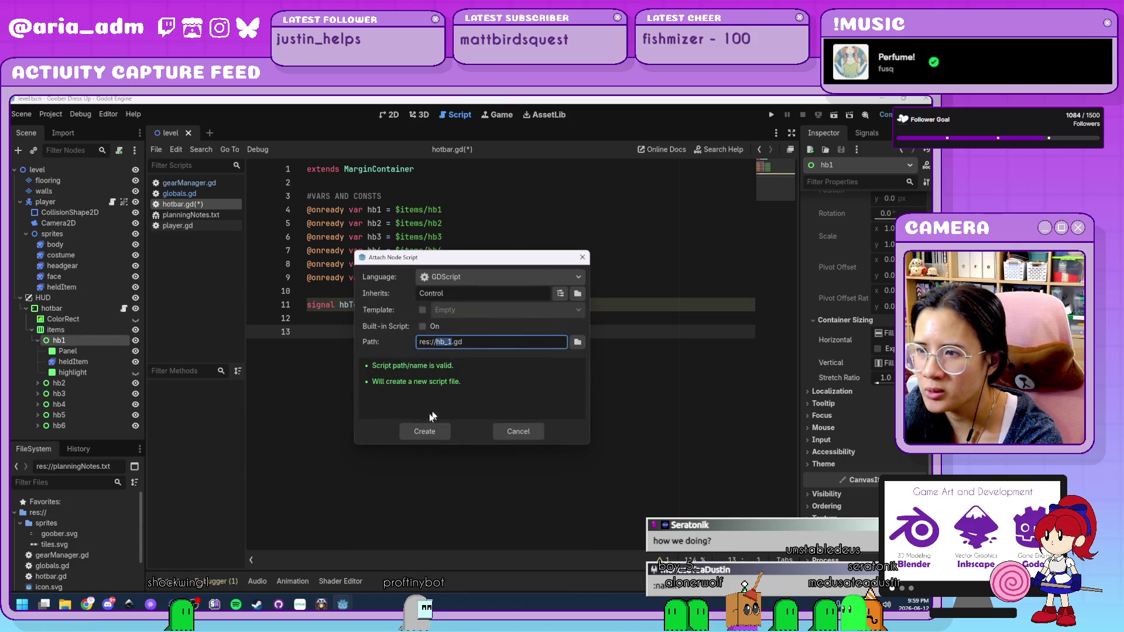
{"action": "left_click", "coordinate": [427, 435]}
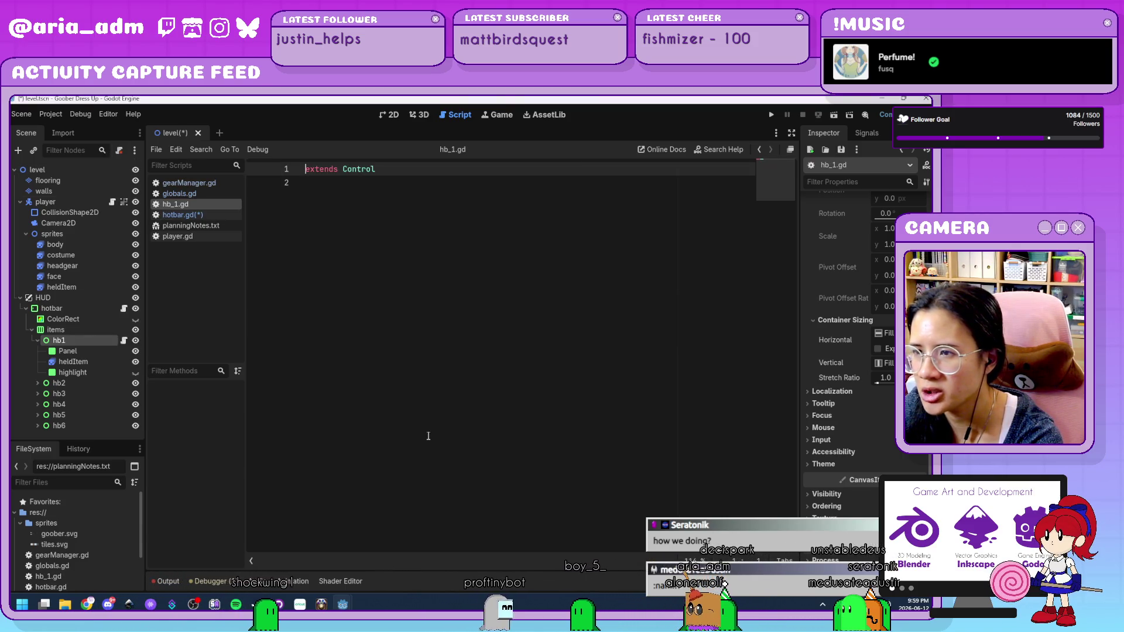
{"action": "left_click", "coordinate": [451, 256]}
{"action": "key", "text": "Return"}
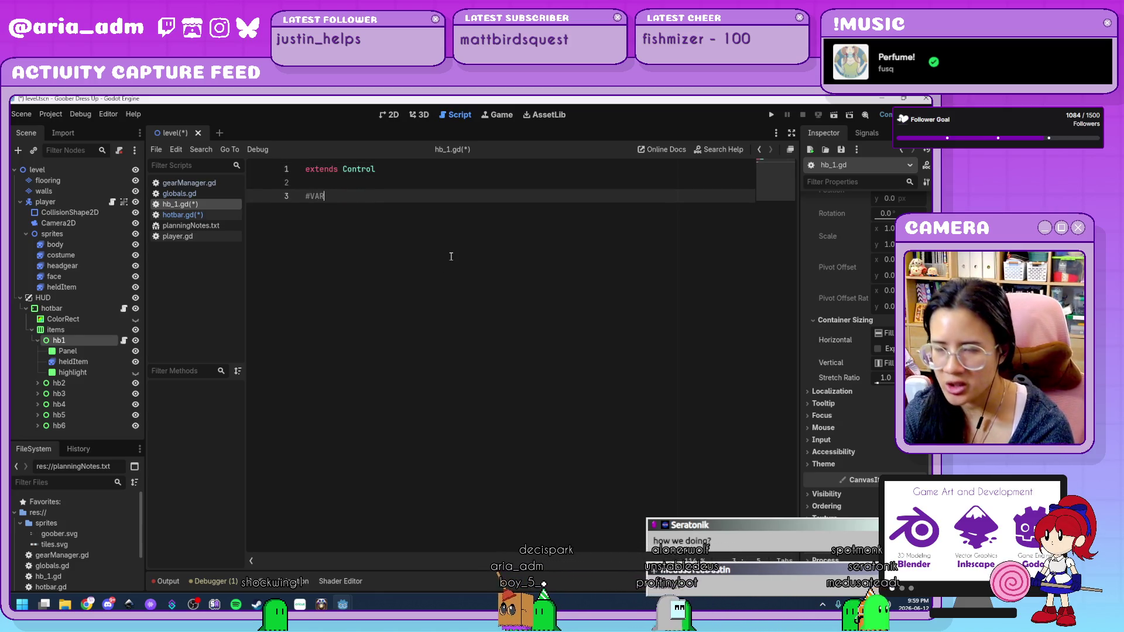
{"action": "type", "text": "AND CONST"}
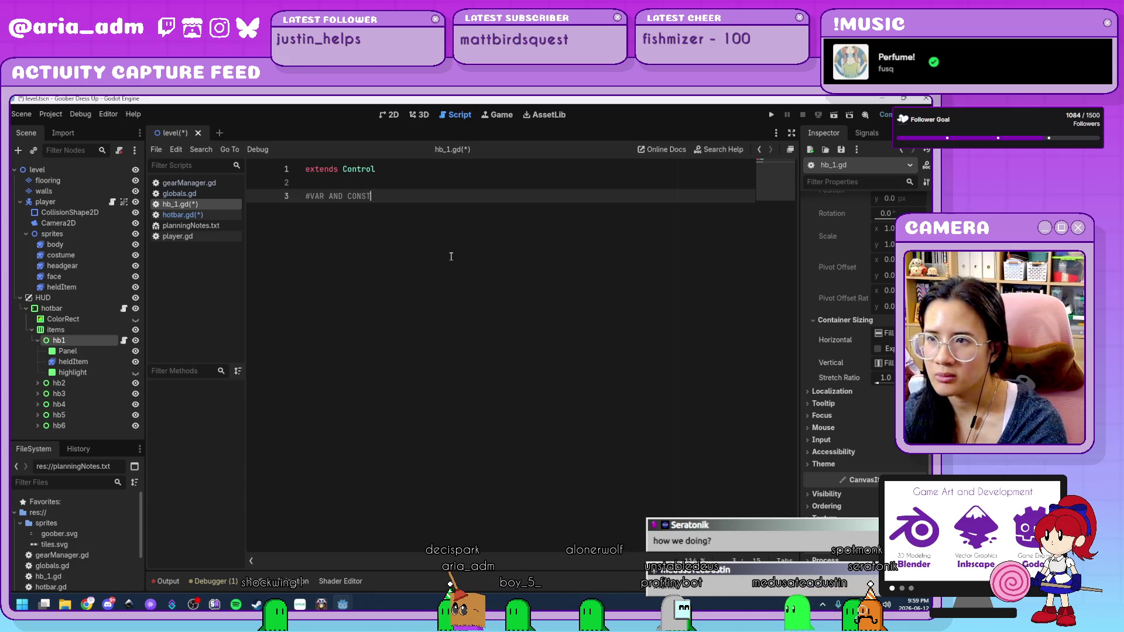
{"action": "type", "text": "ANTS"}
{"action": "key", "text": "Return"}
{"action": "key", "text": "Return"}
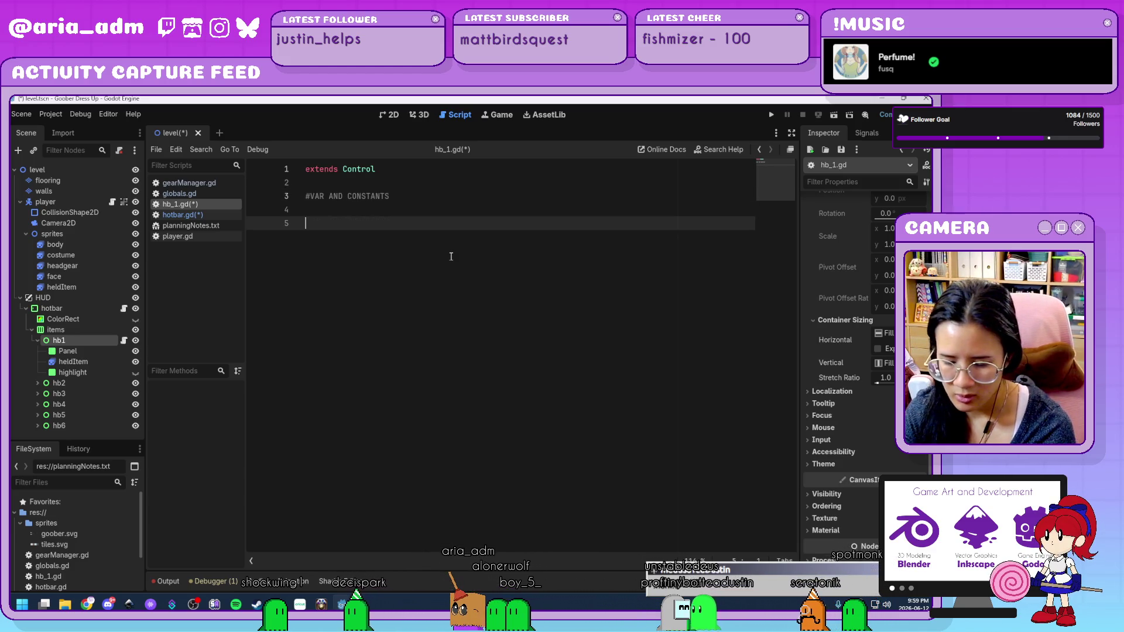
{"action": "key", "text": "BackSpace"}
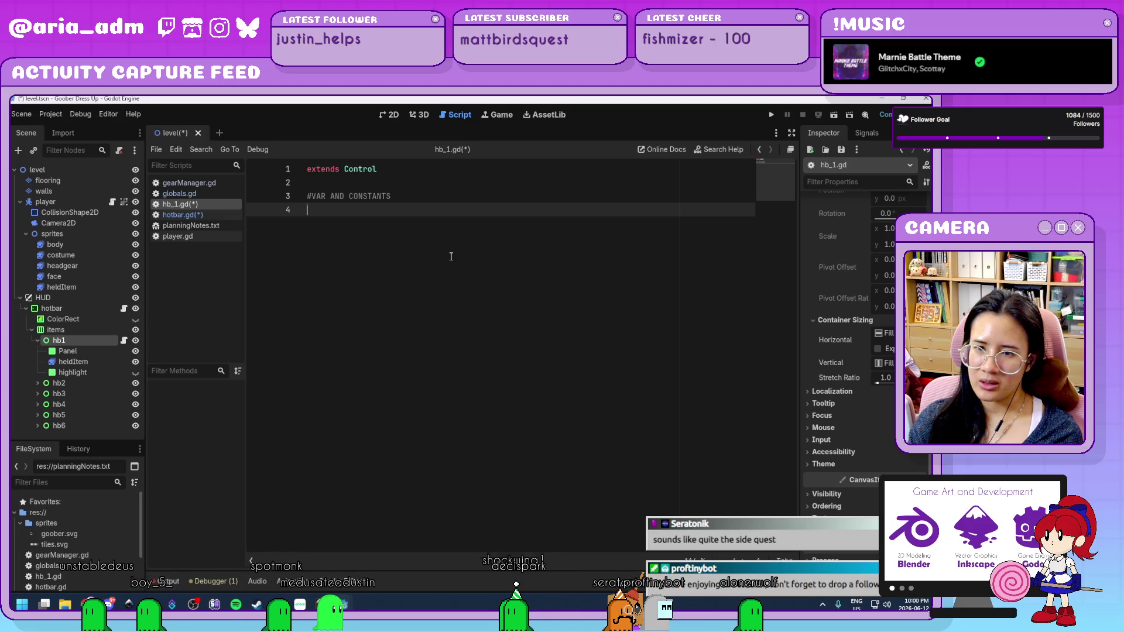
{"action": "type", "text": "@"}
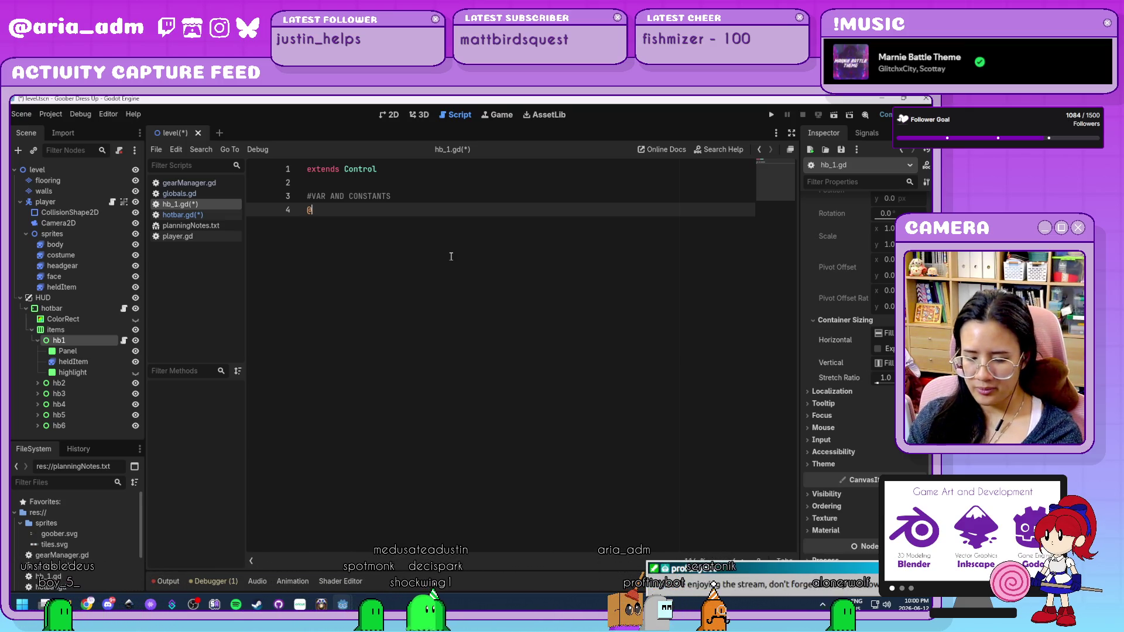
{"action": "type", "text": "onready"}
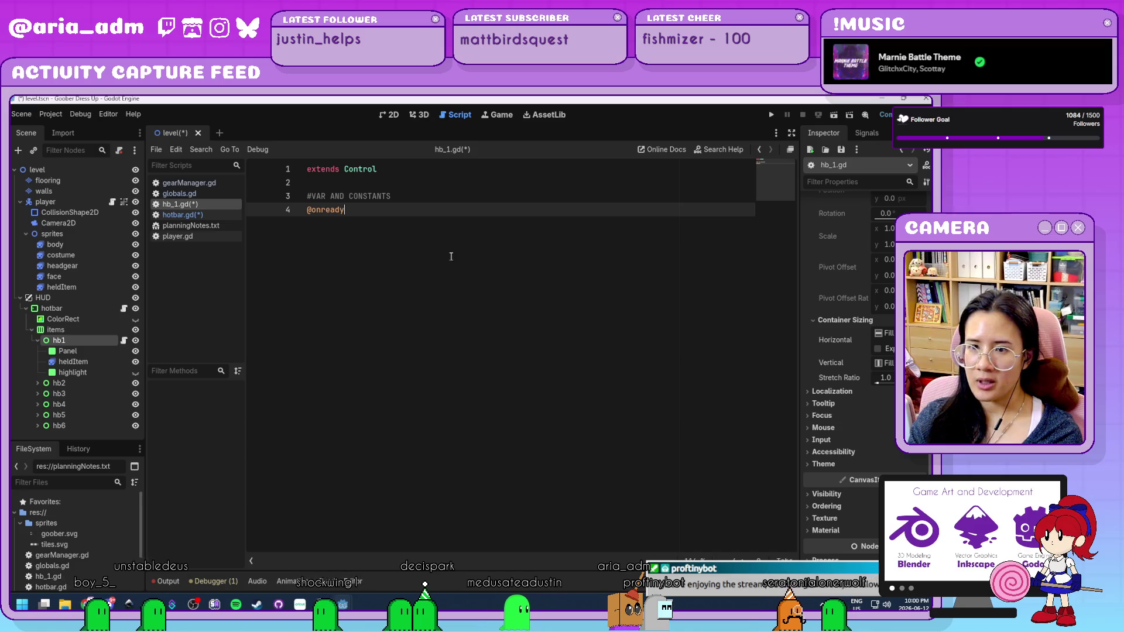
{"action": "type", "text": " held"}
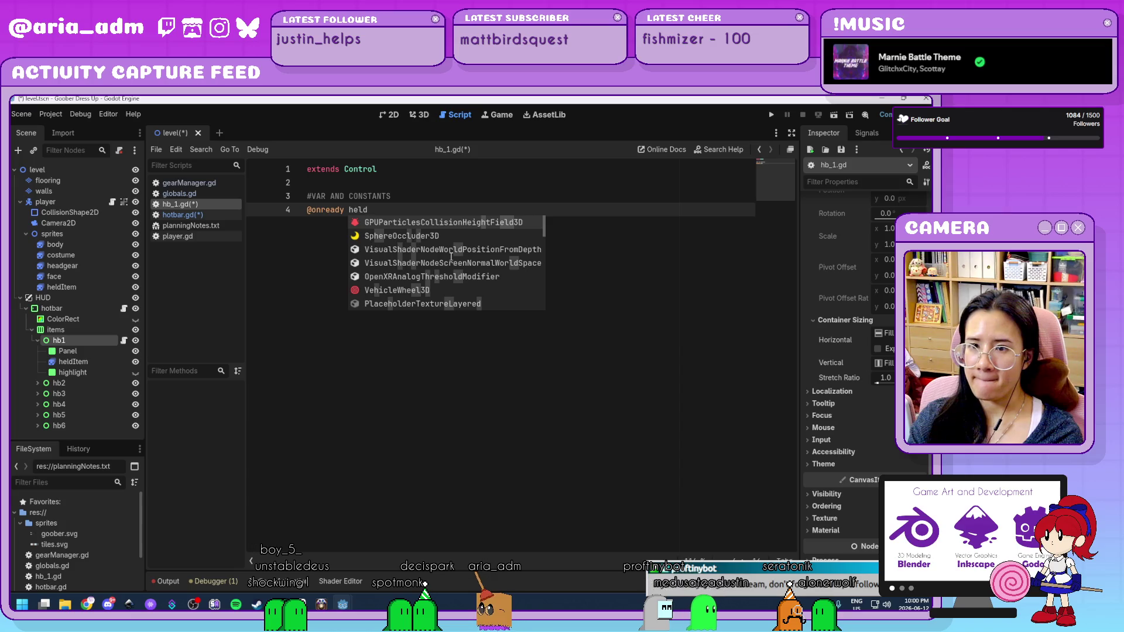
{"action": "type", "text": "Item ="}
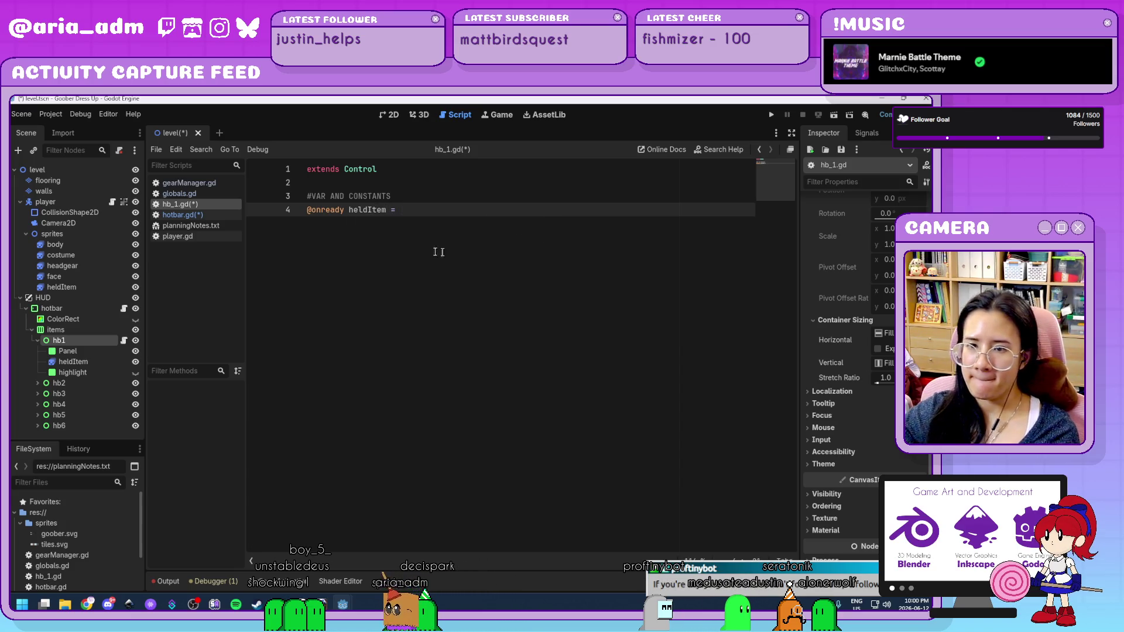
{"action": "left_click_drag", "start_coordinate": [455, 209], "coordinate": [413, 209]}
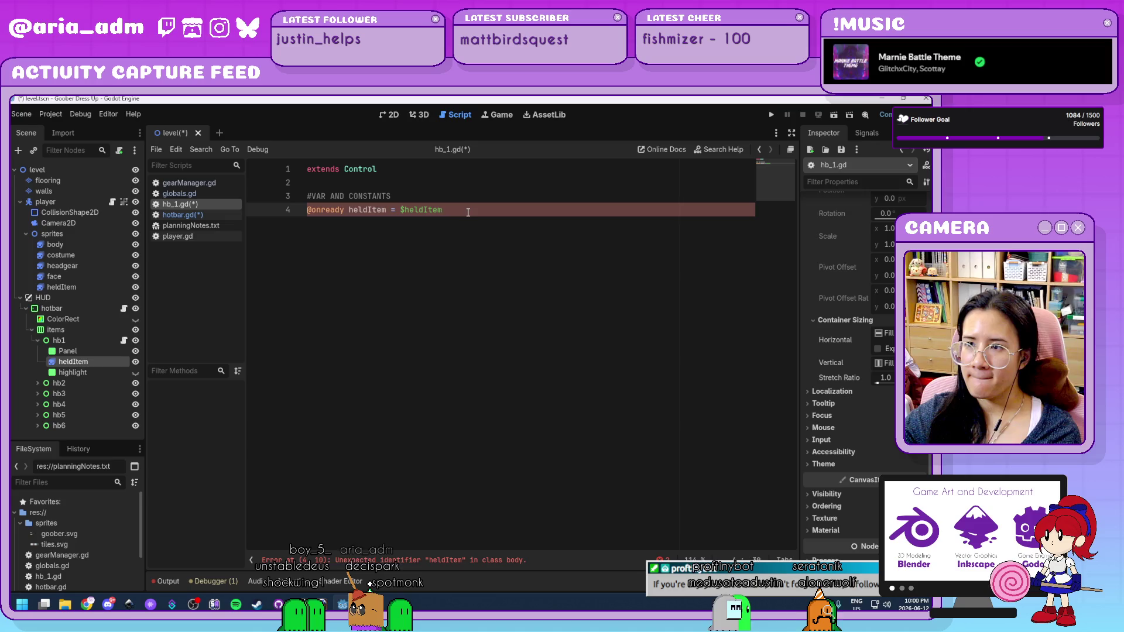
{"action": "key", "text": "Return"}
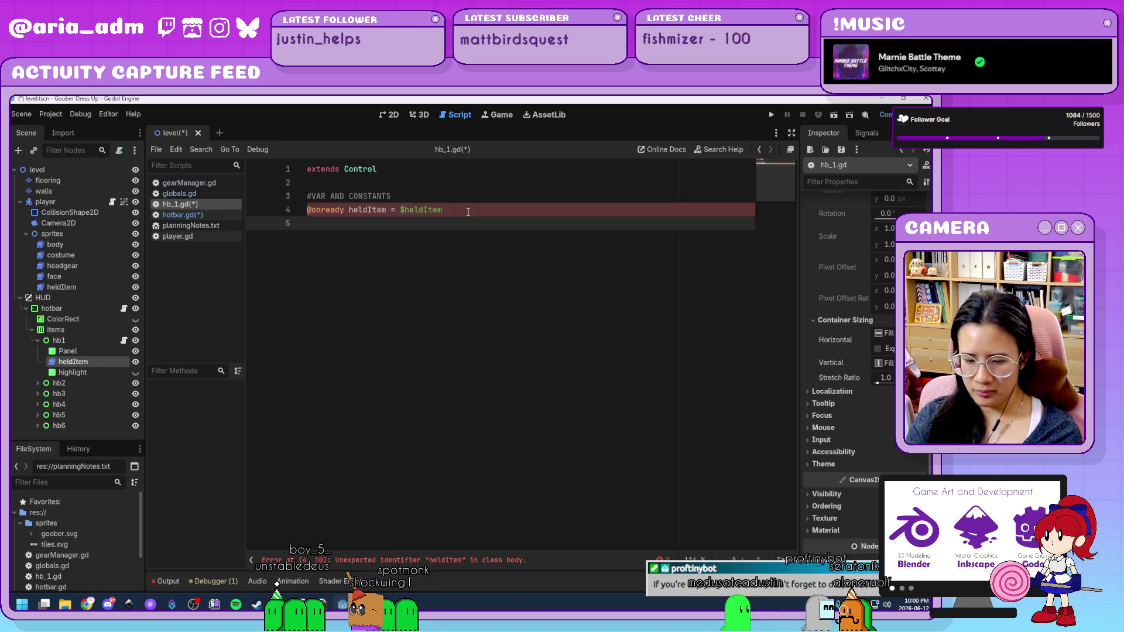
{"action": "type", "text": "@onready "}
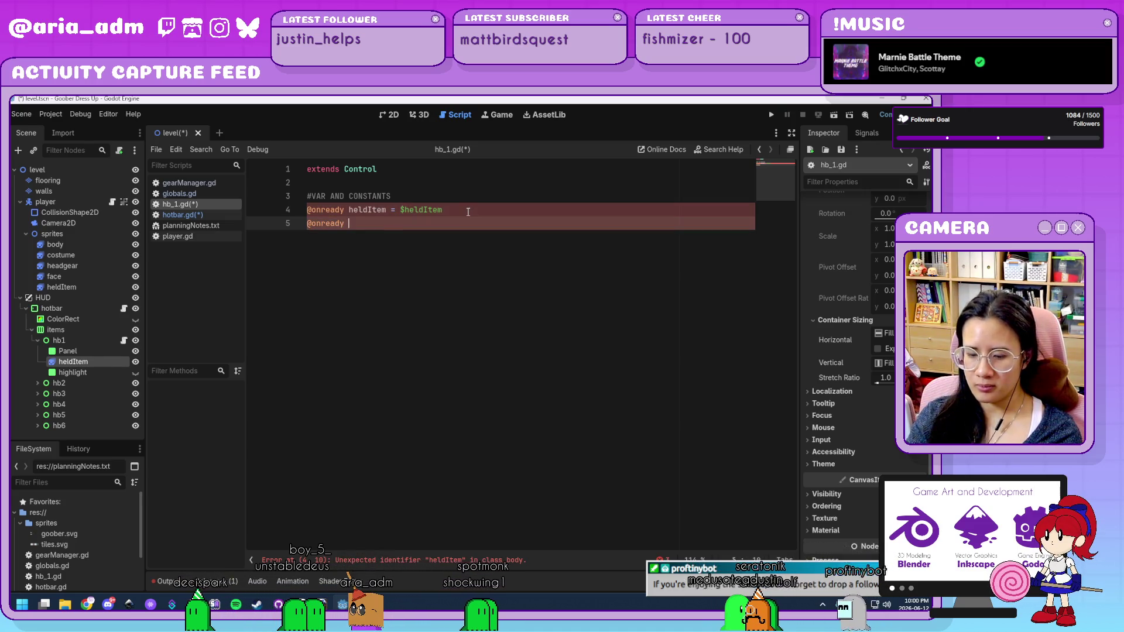
{"action": "type", "text": "highlight ="}
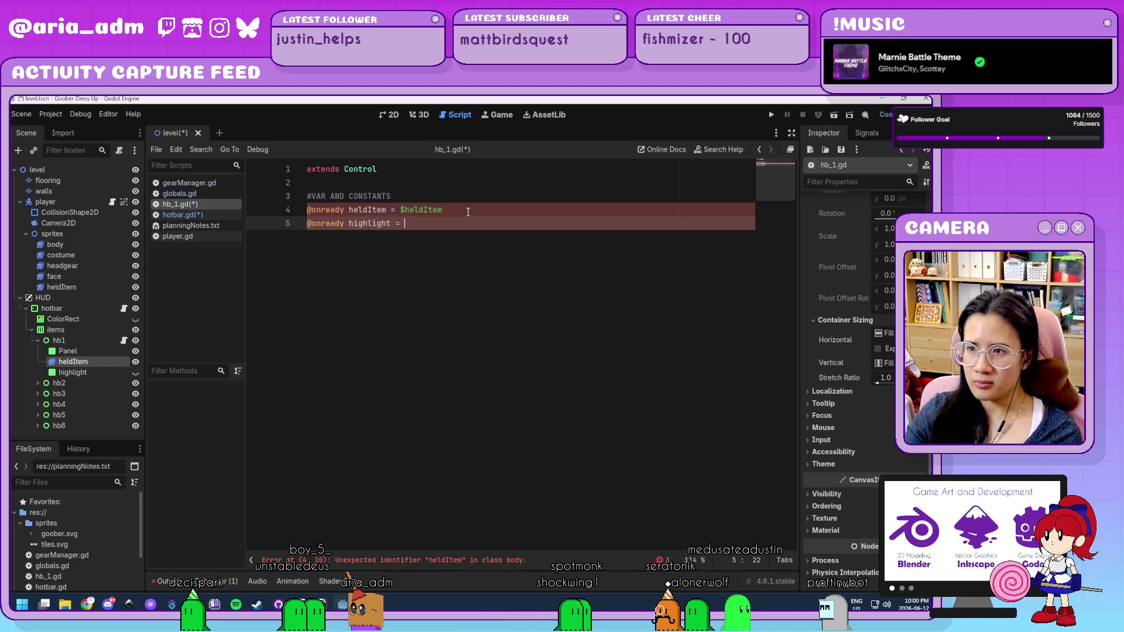
{"action": "left_click_drag", "start_coordinate": [78, 374], "coordinate": [469, 225]}
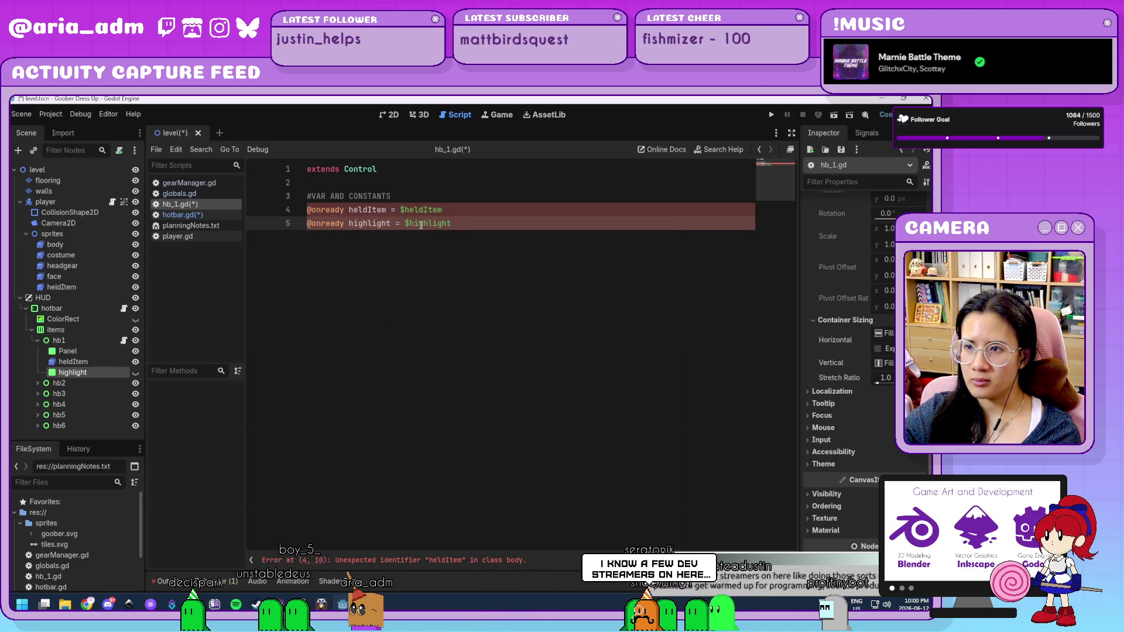
{"action": "key", "text": "Return"}
{"action": "key", "text": "Return"}
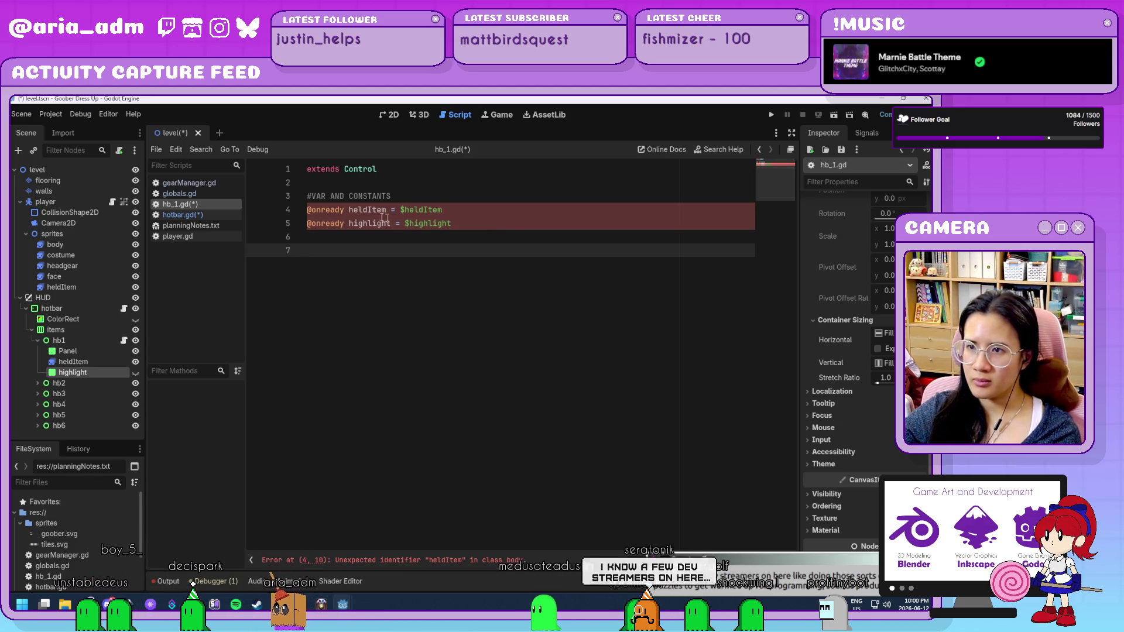
Insert the missing var keyword before heldItem and highlight to clear the errors
{"action": "left_click", "coordinate": [350, 210]}
{"action": "type", "text": "var"}
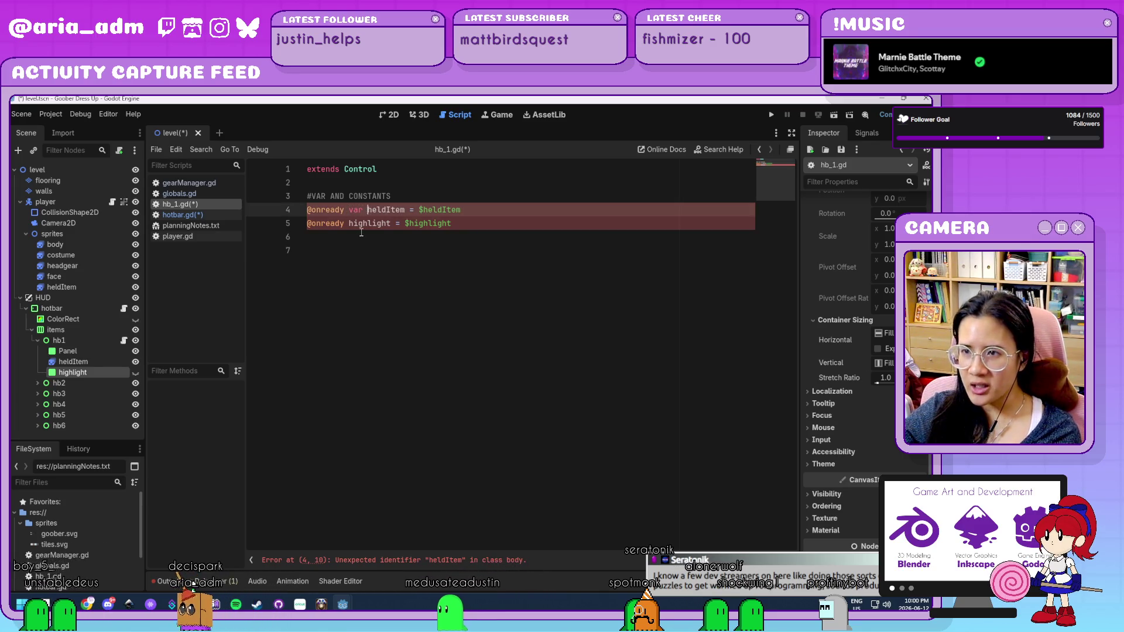
{"action": "left_click", "coordinate": [350, 224]}
{"action": "type", "text": "var"}
{"action": "left_click", "coordinate": [394, 273]}
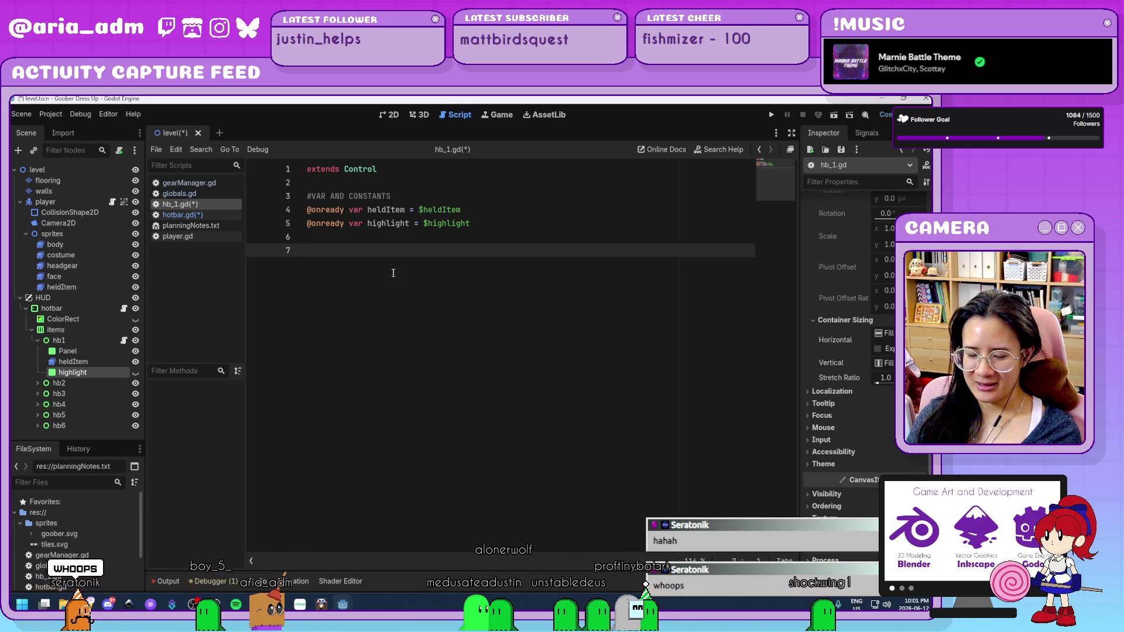
Add #READY FUNC and #UPDATE FUNC comments and a _ready() setting highlight.visible = false
{"action": "type", "text": "@"}
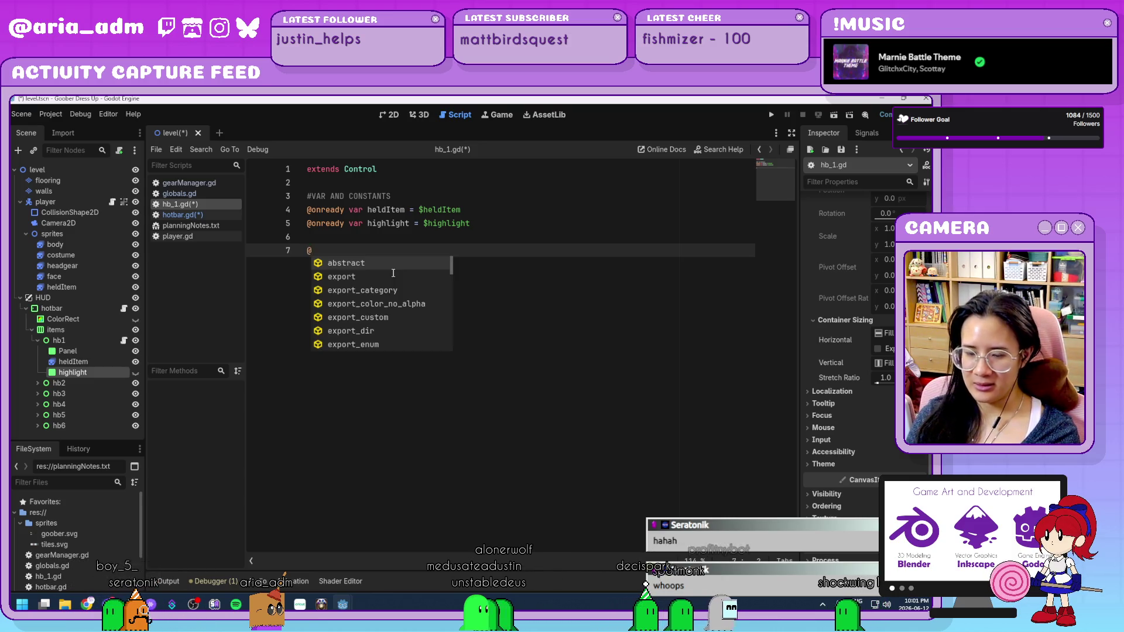
{"action": "key", "text": "BackSpace"}
{"action": "type", "text": "#READY FUN"}
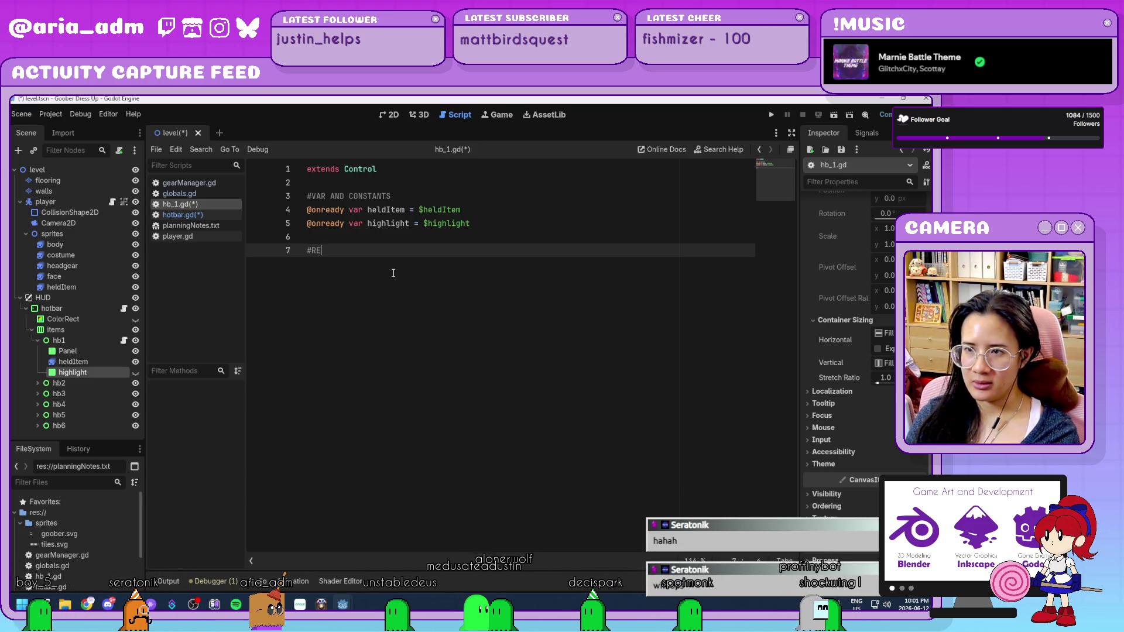
{"action": "type", "text": "C"}
{"action": "key", "text": "Return"}
{"action": "key", "text": "Return"}
{"action": "key", "text": "Return"}
{"action": "type", "text": "#U"}
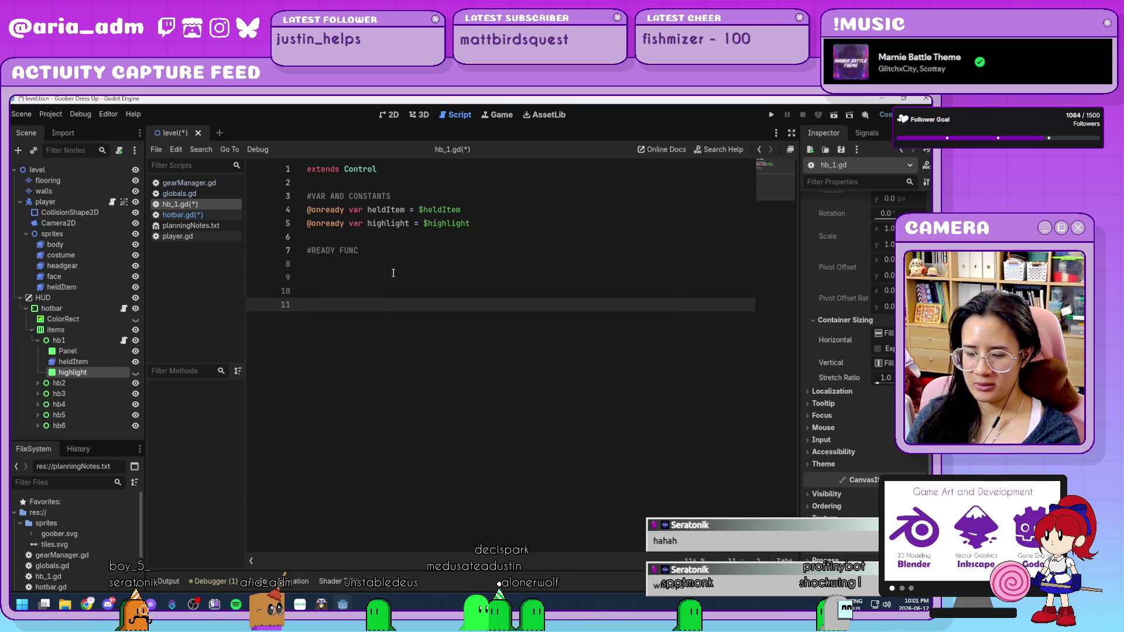
{"action": "type", "text": "PDATE F"}
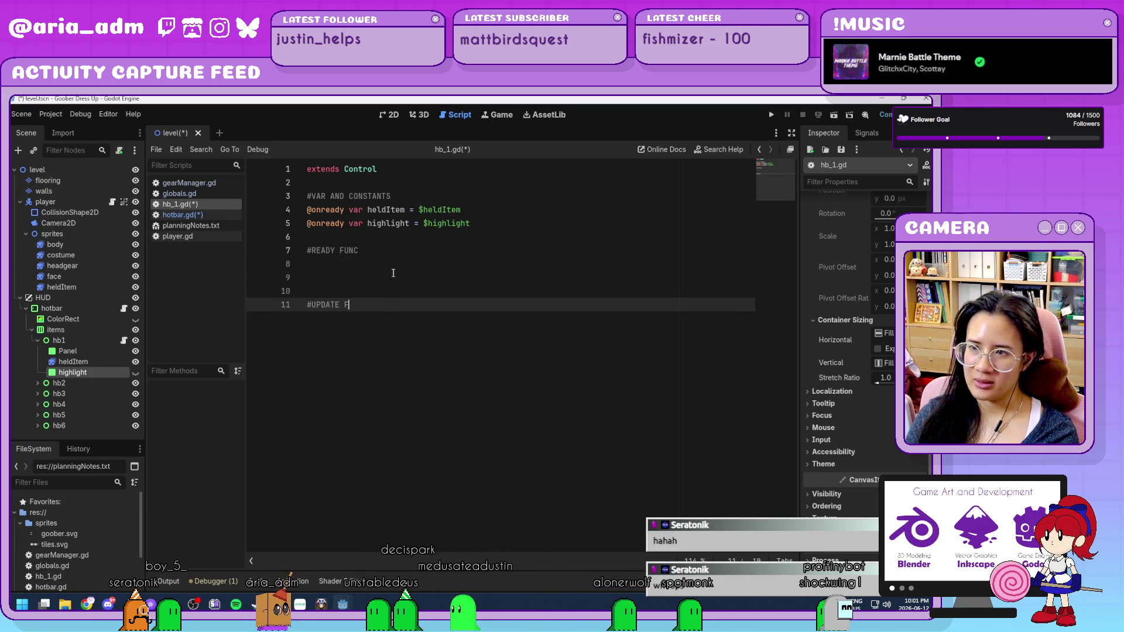
{"action": "type", "text": "UNC"}
{"action": "key", "text": "Up"}
{"action": "key", "text": "Up"}
{"action": "key", "text": "Up"}
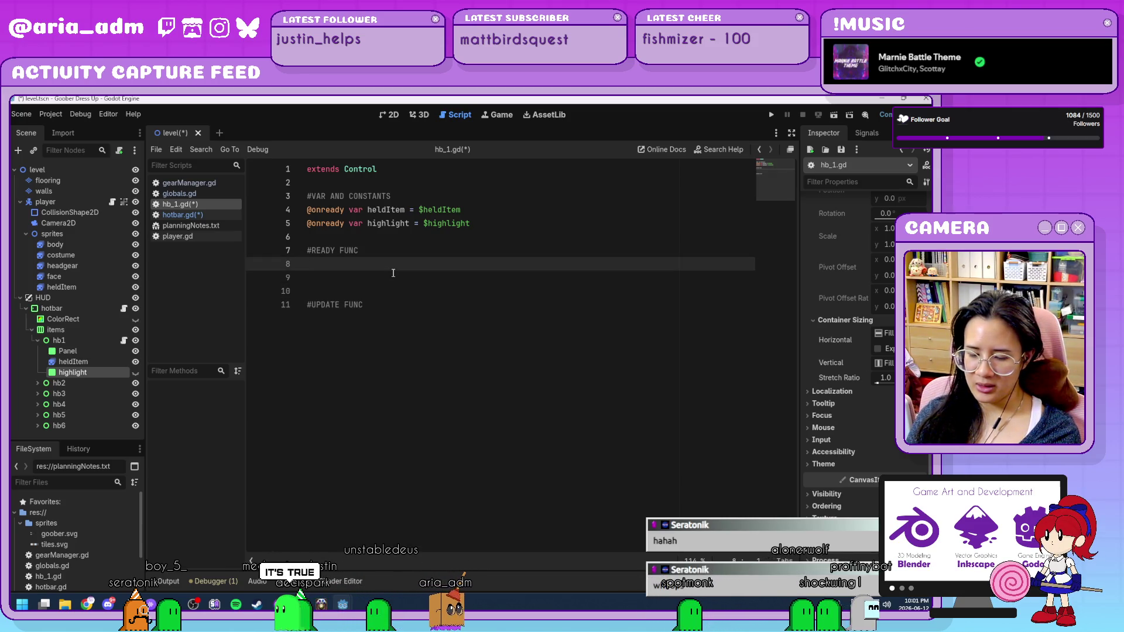
{"action": "type", "text": "func read"}
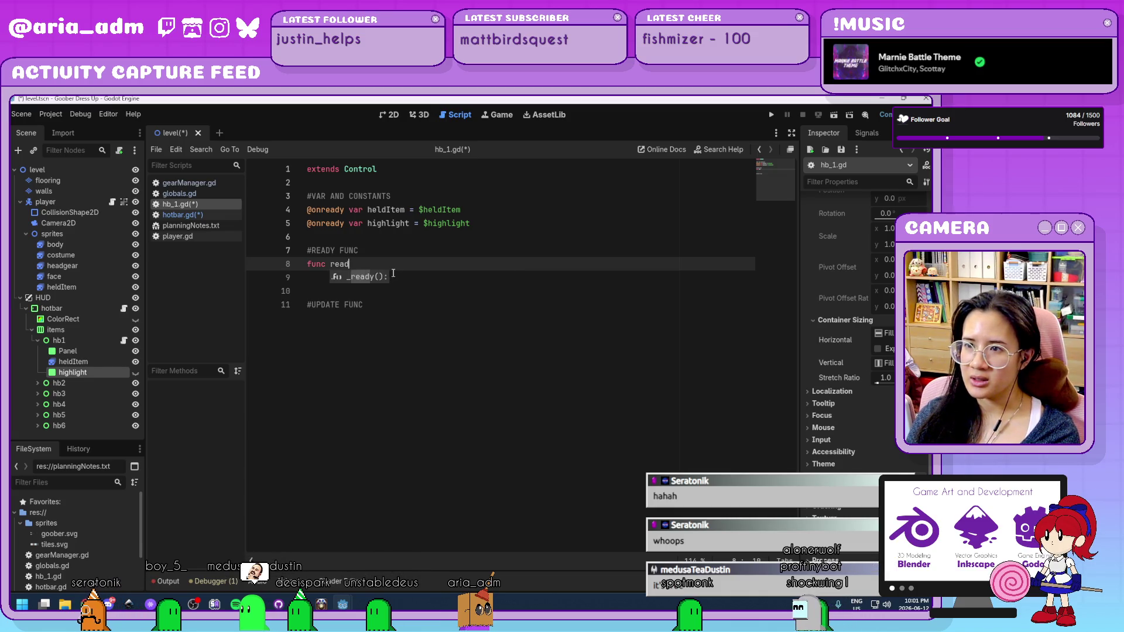
{"action": "key", "text": "Return"}
{"action": "key", "text": "Return"}
{"action": "type", "text": "hi"}
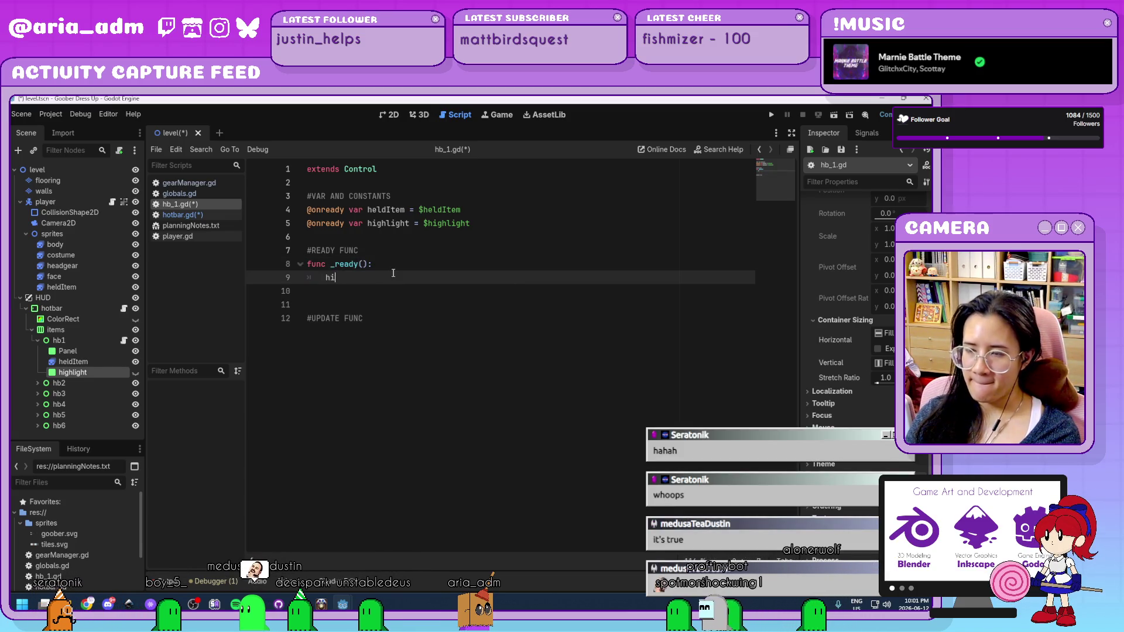
{"action": "type", "text": "ghlight.vi"}
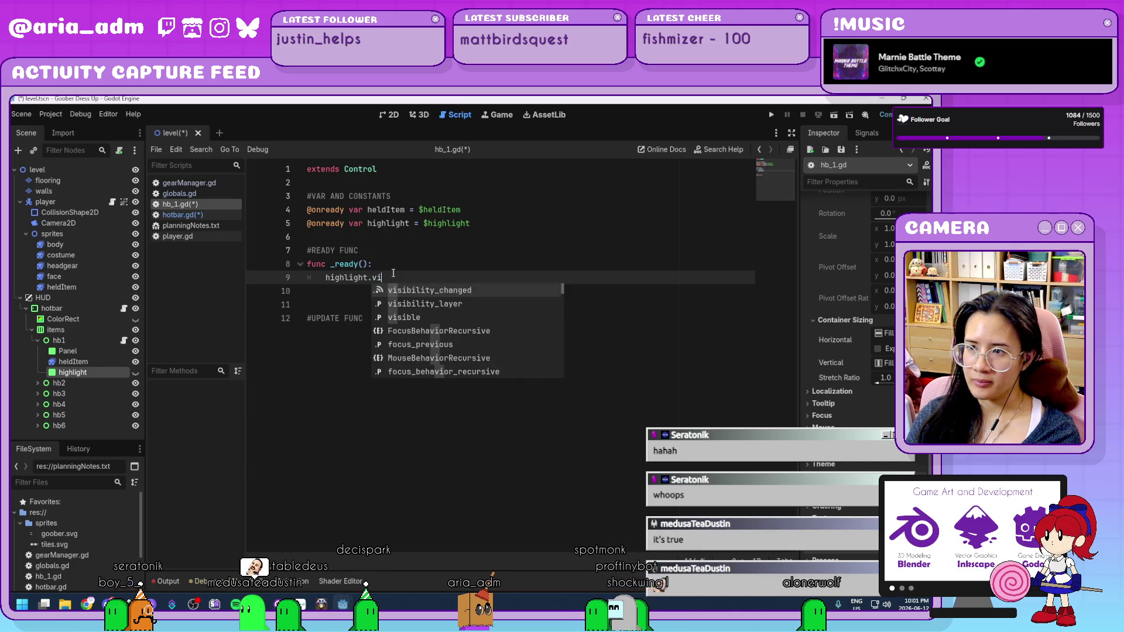
{"action": "key", "text": "Down"}
{"action": "key", "text": "Down"}
{"action": "key", "text": "Return"}
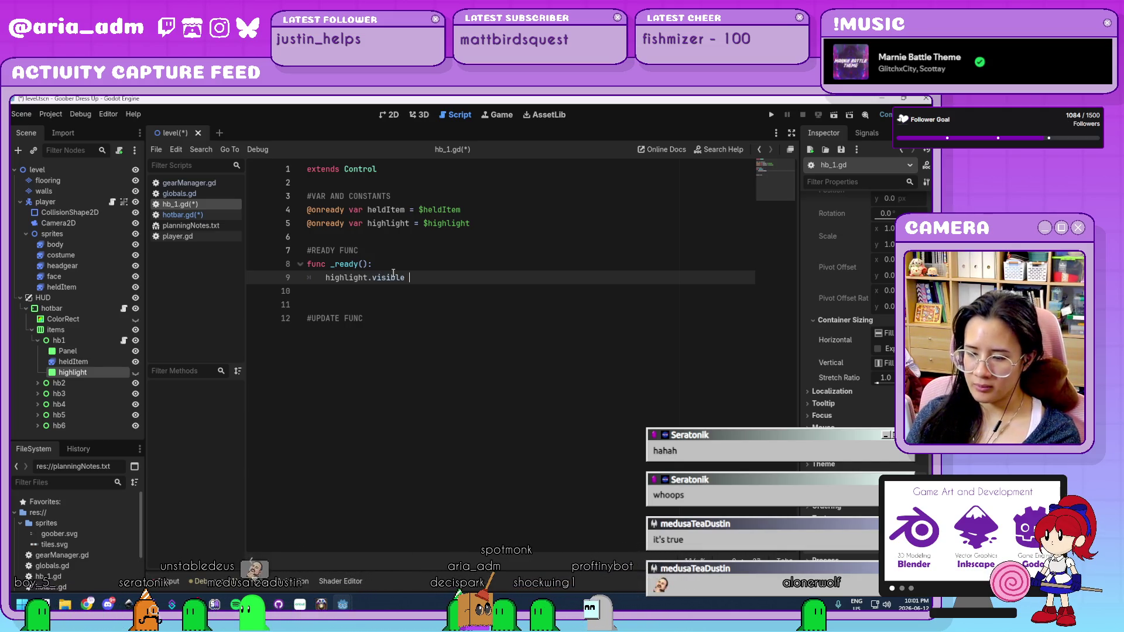
{"action": "type", "text": "= false"}
{"action": "key", "text": "Down"}
{"action": "key", "text": "Down"}
{"action": "key", "text": "Down"}
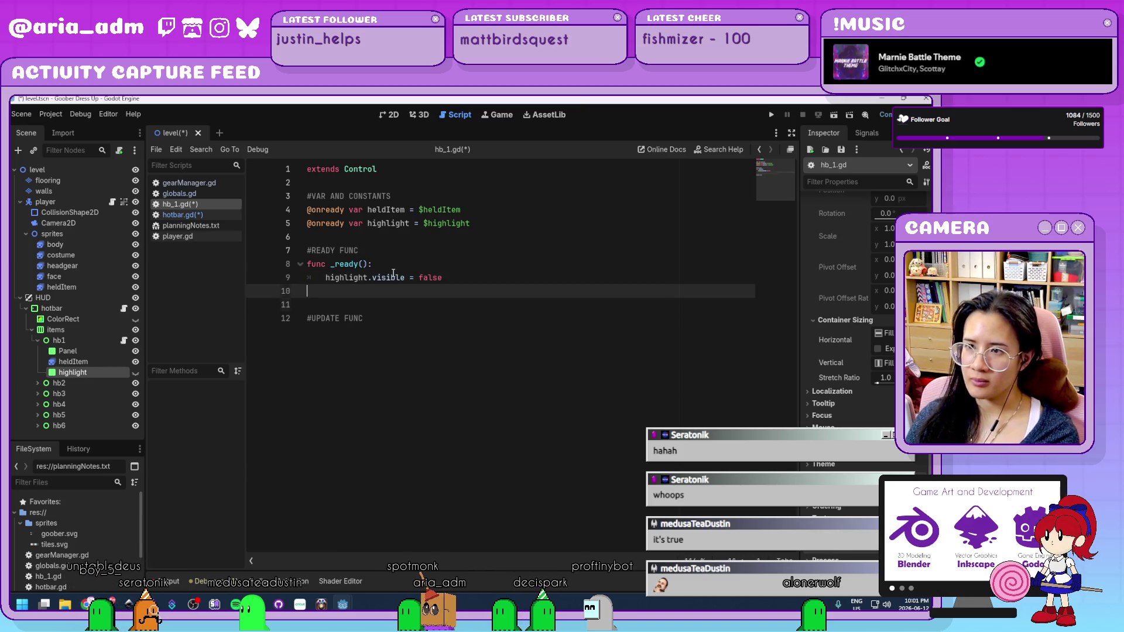
Add _physics_process(delta) containing an empty if Input.is_action_just_pressed("1"): check
{"action": "key", "text": "Return"}
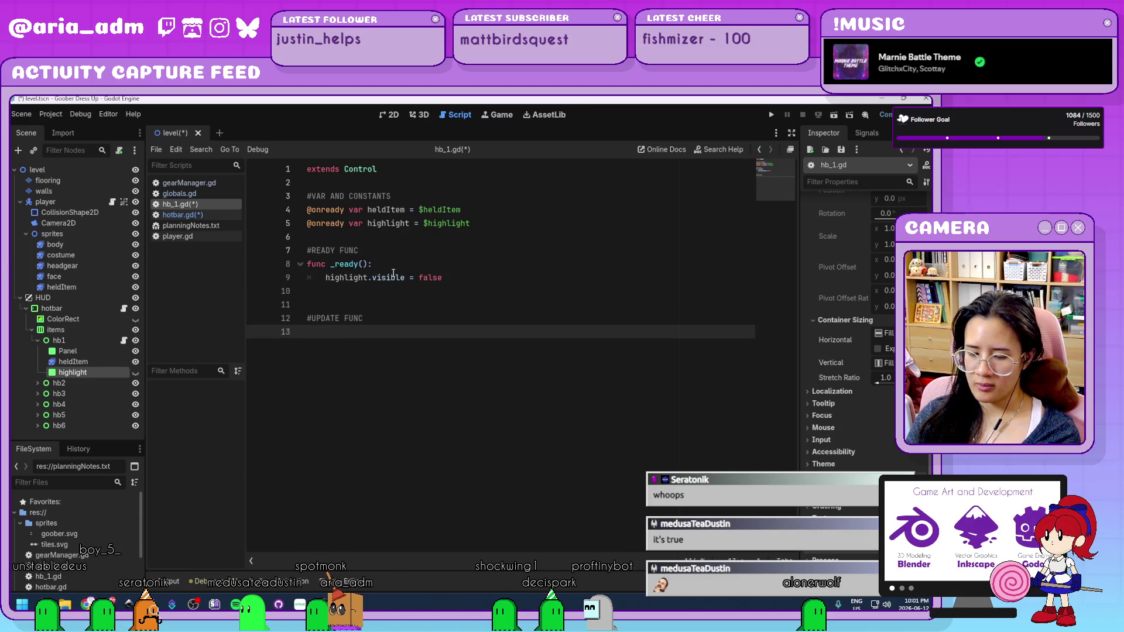
{"action": "type", "text": "_p"}
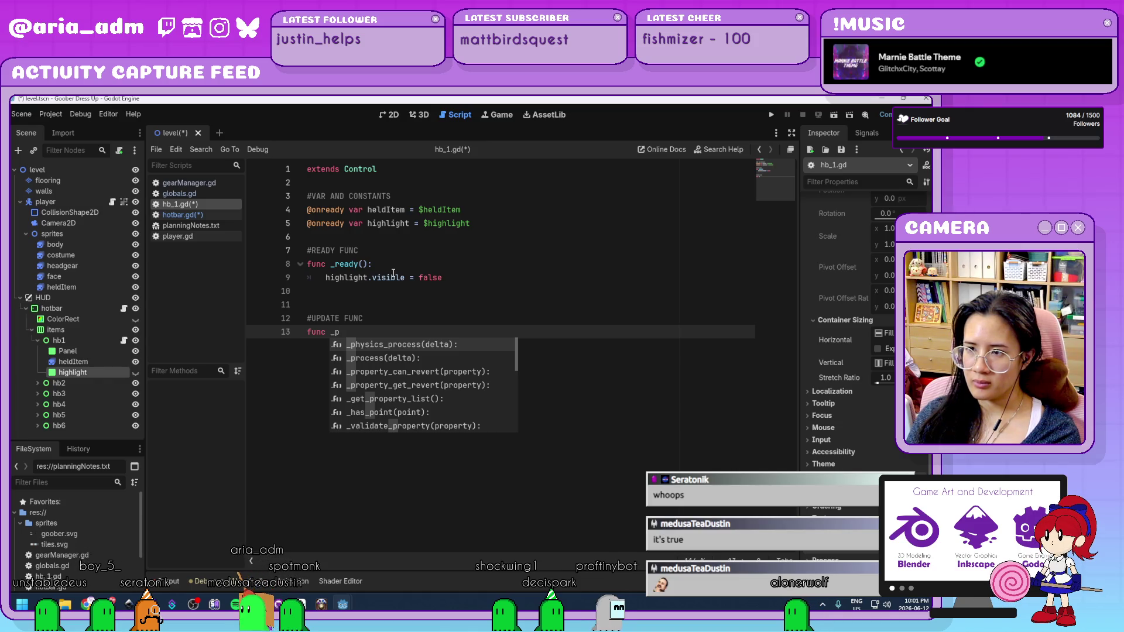
{"action": "key", "text": "Return"}
{"action": "key", "text": "Return"}
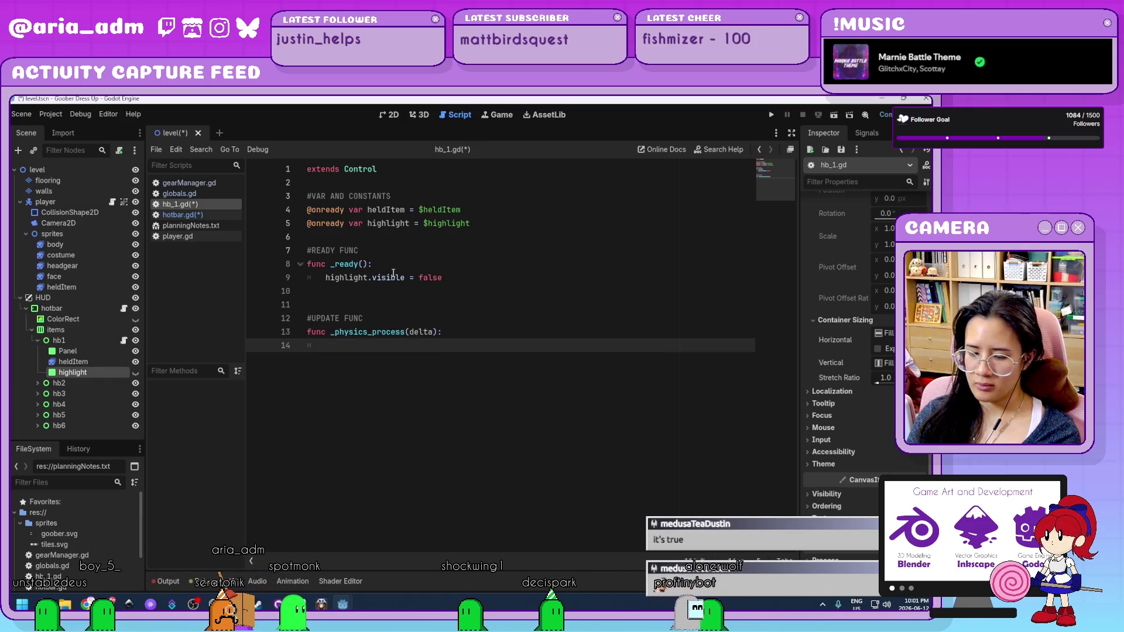
{"action": "type", "text": "if Input"}
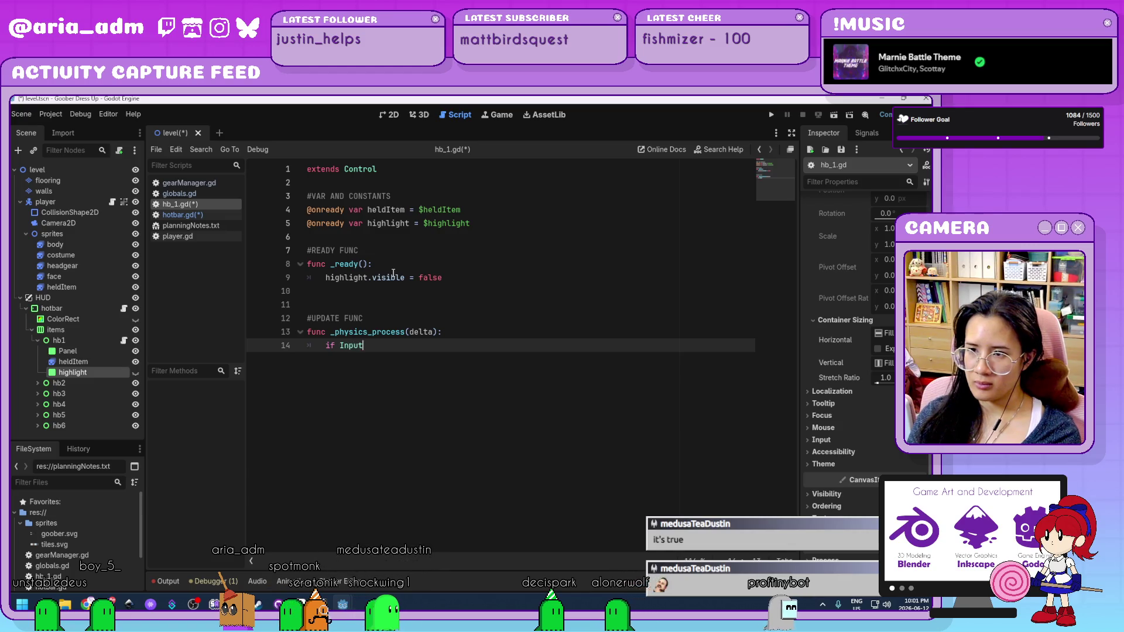
{"action": "type", "text": ".is_action_just_pressed(\"1"}
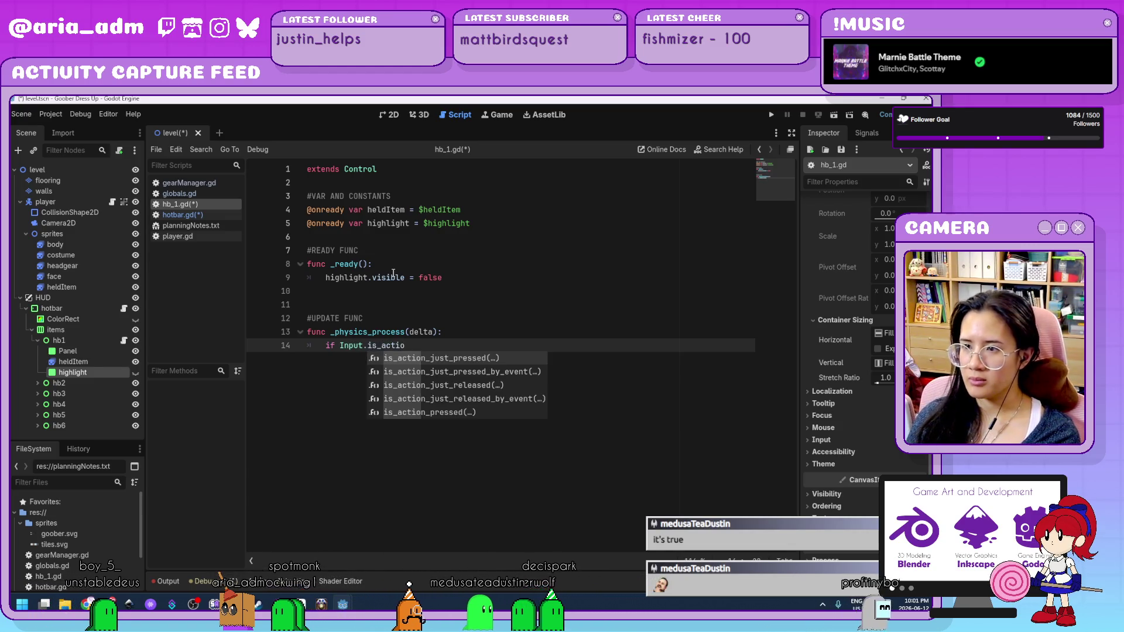
{"action": "key", "text": "Return"}
{"action": "type", "text": "\"1\")"}
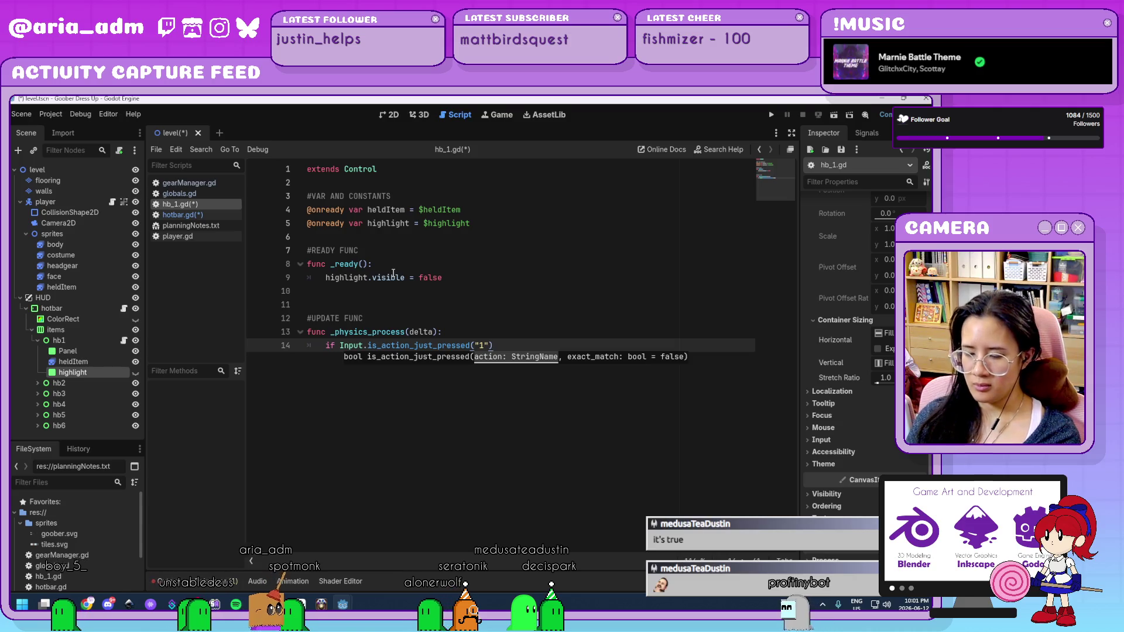
{"action": "type", "text": ":"}
{"action": "key", "text": "Return"}
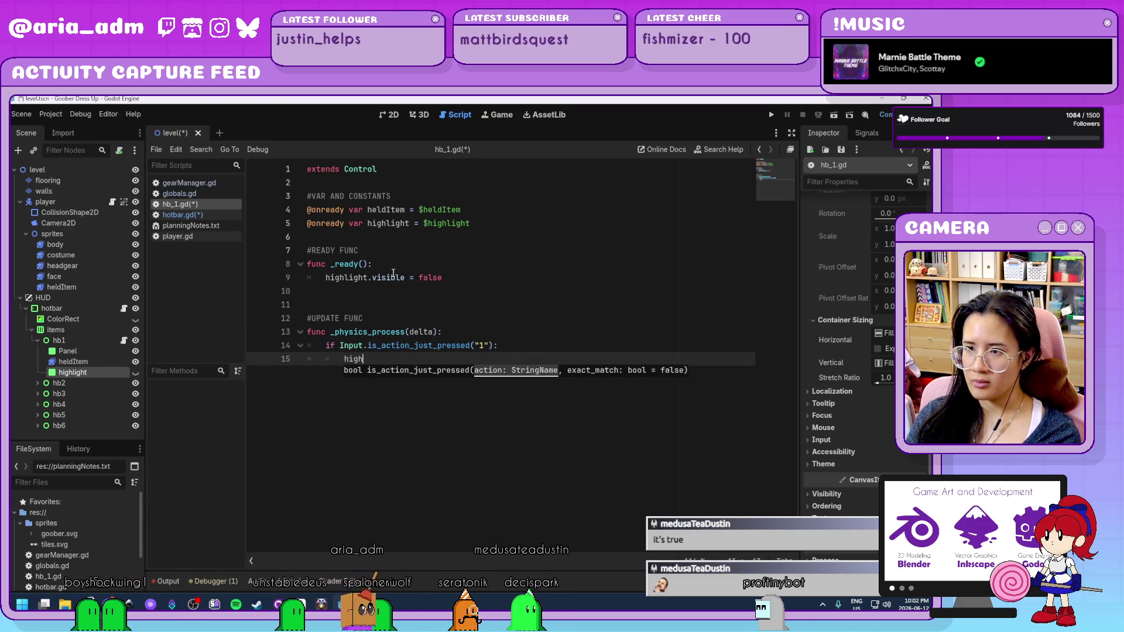
{"action": "key", "text": "Return"}
{"action": "type", "text": "/"}
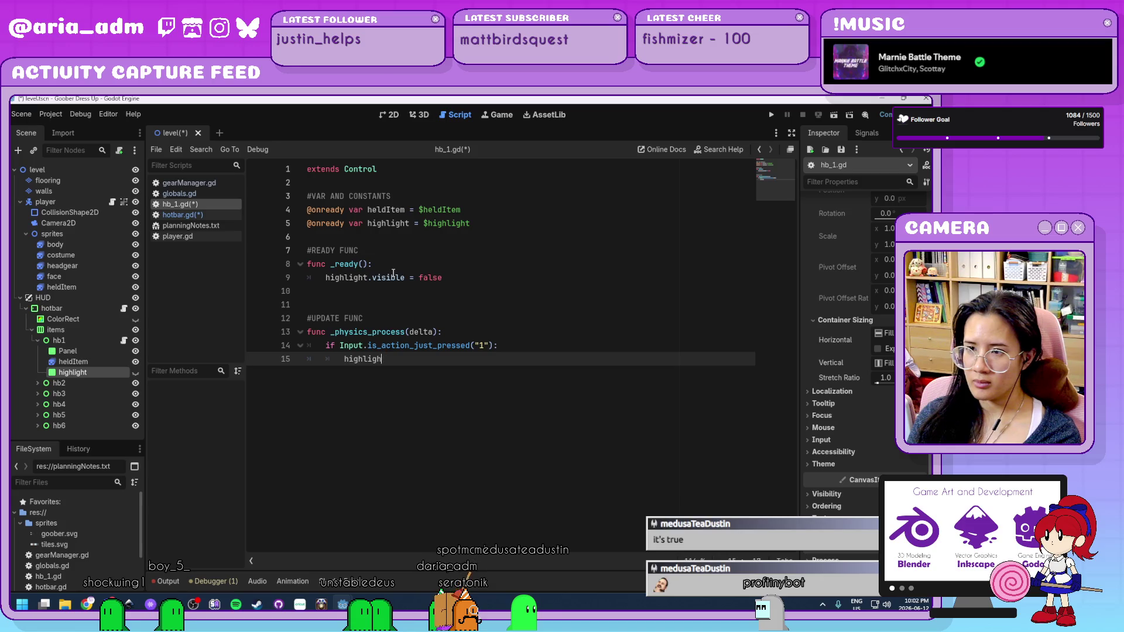
{"action": "key", "text": "BackSpace"}
{"action": "key", "text": "BackSpace"}
{"action": "key", "text": "BackSpace"}
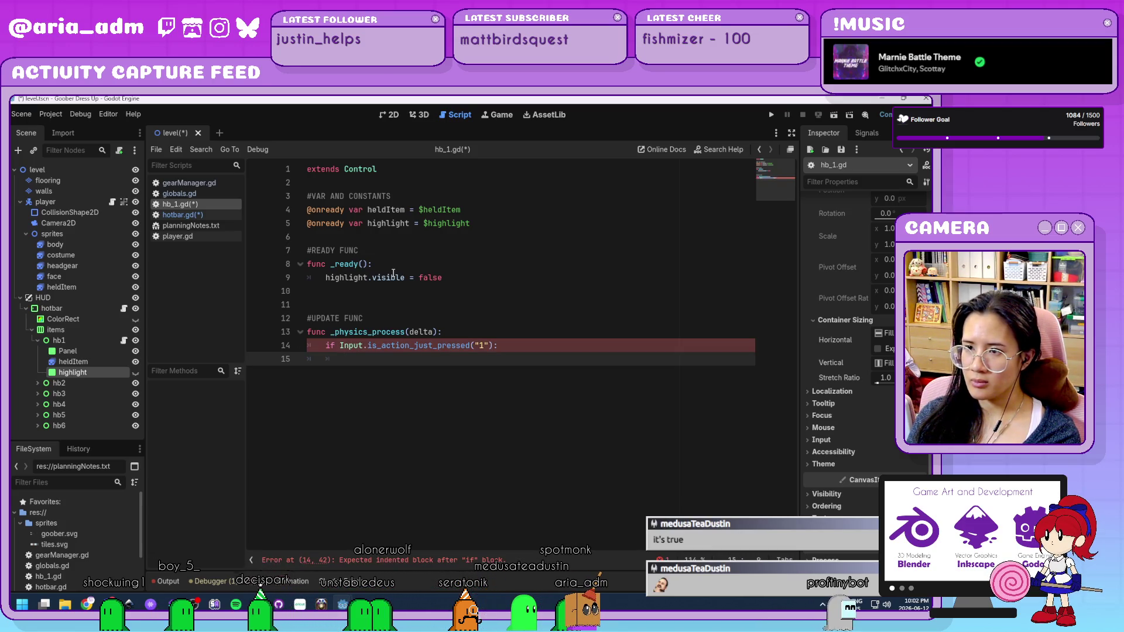
{"action": "left_click", "coordinate": [476, 226]}
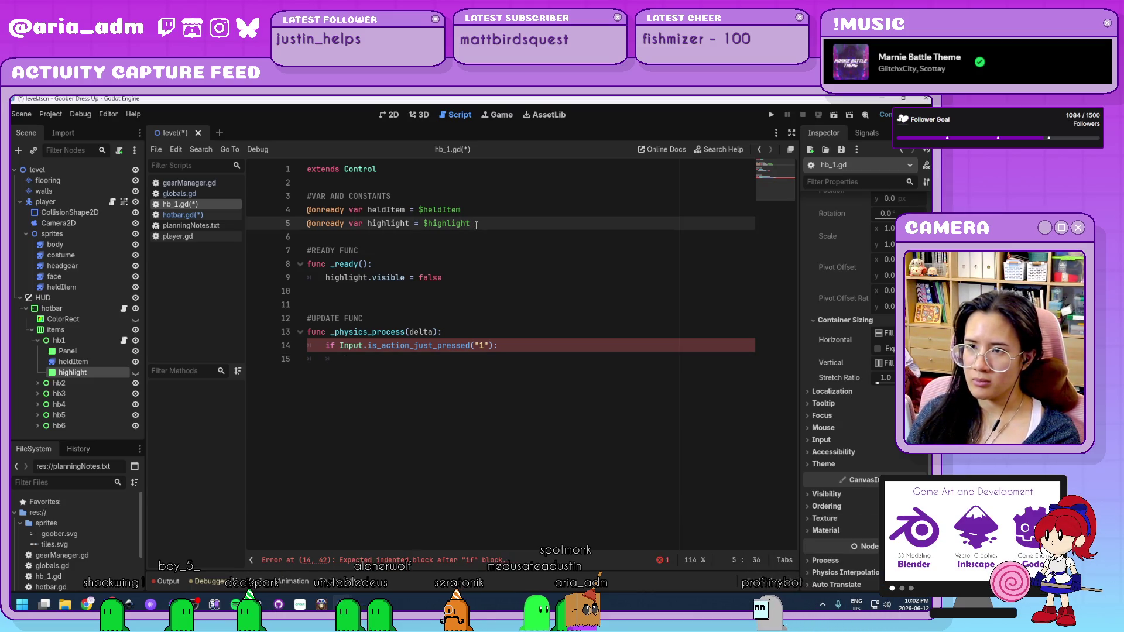
{"action": "key", "text": "Return"}
Declare a new variable var HLStatus = 1 below the highlight declaration
{"action": "type", "text": "var hi"}
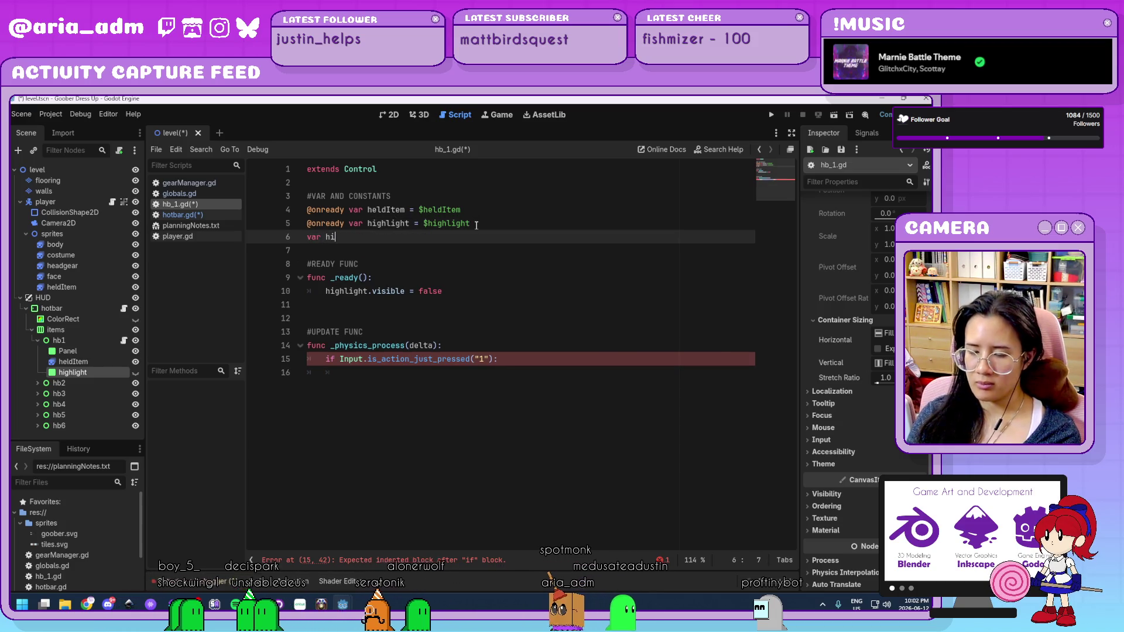
{"action": "type", "text": "gh"}
{"action": "key", "text": "BackSpace"}
{"action": "key", "text": "BackSpace"}
{"action": "key", "text": "BackSpace"}
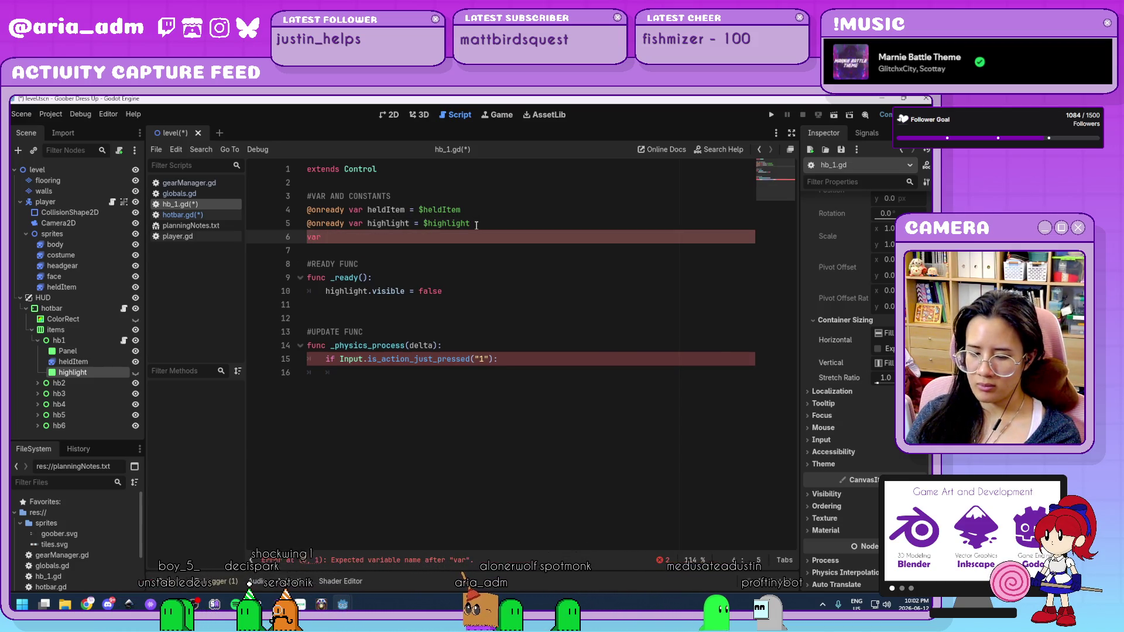
{"action": "type", "text": "HL"}
{"action": "type", "text": "Status = "}
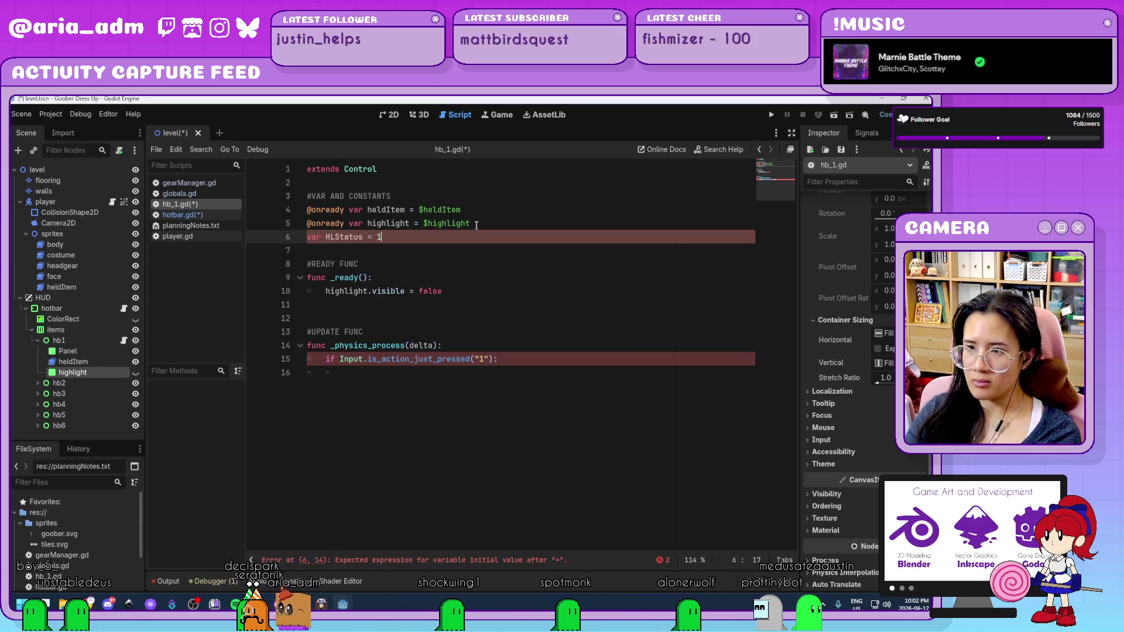
{"action": "type", "text": "1"}
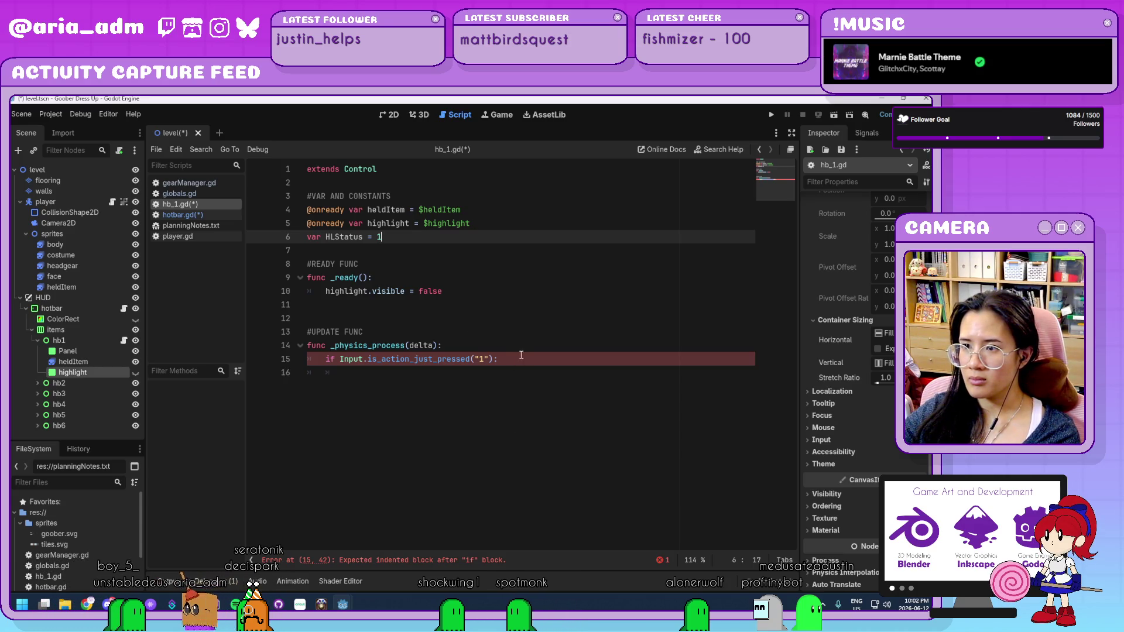
Inside the "1" check, add if HLStatus == 1: setting highlight.visible = true
{"action": "left_click", "coordinate": [526, 359]}
{"action": "key", "text": "Return"}
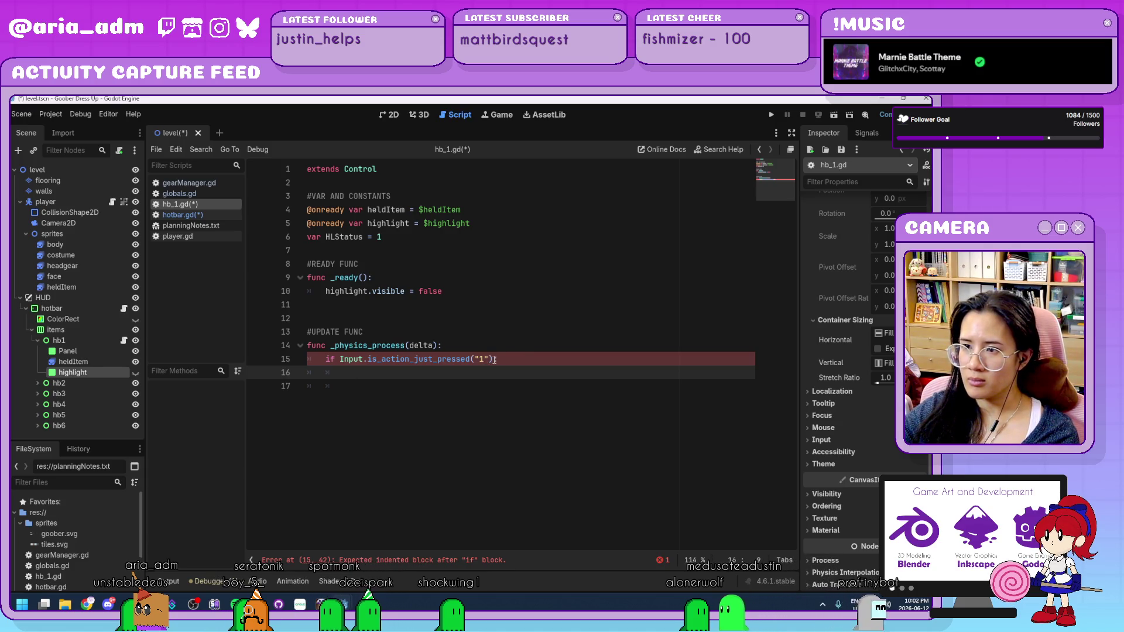
{"action": "type", "text": "if H"}
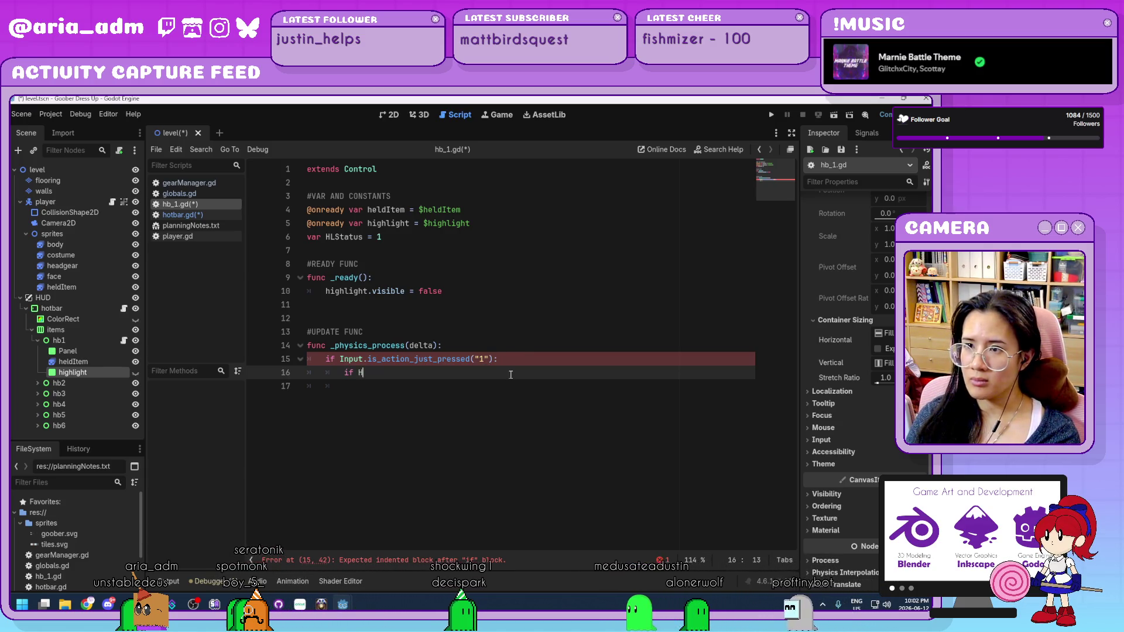
{"action": "type", "text": "LS"}
{"action": "key", "text": "Return"}
{"action": "type", "text": "== 1:"}
{"action": "key", "text": "Return"}
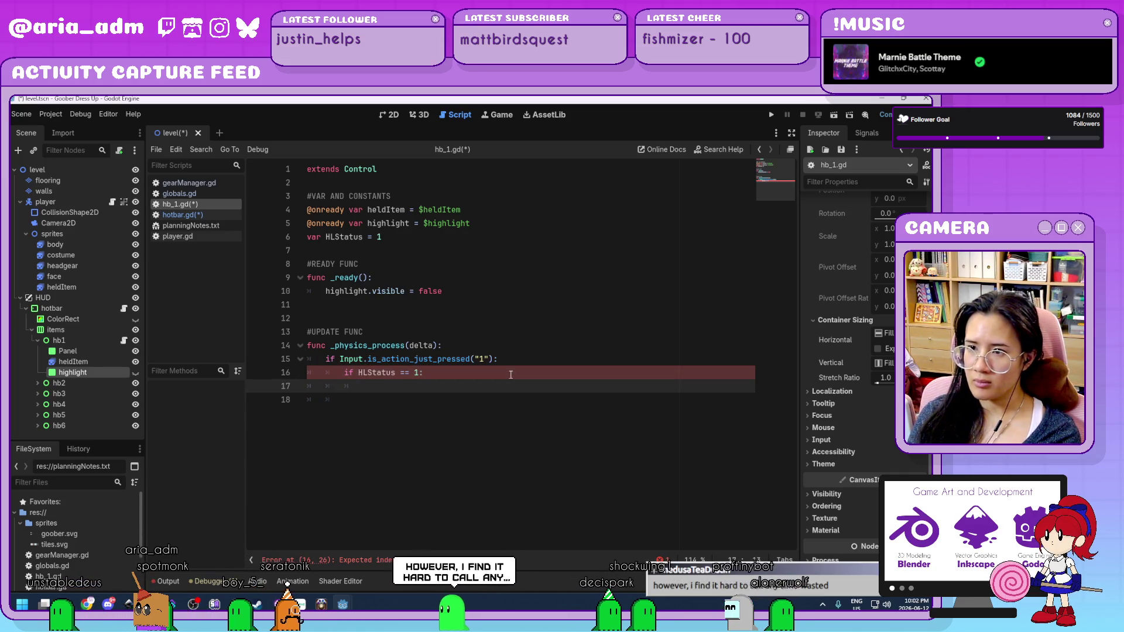
{"action": "type", "text": "high"}
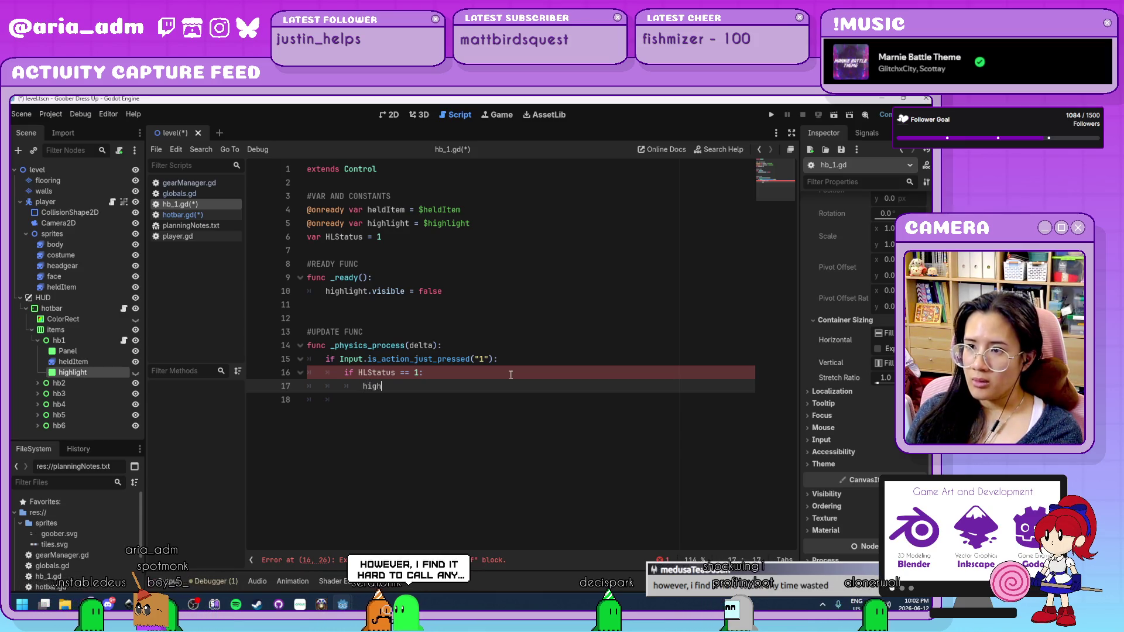
{"action": "key", "text": "Return"}
{"action": "type", "text": ".vis"}
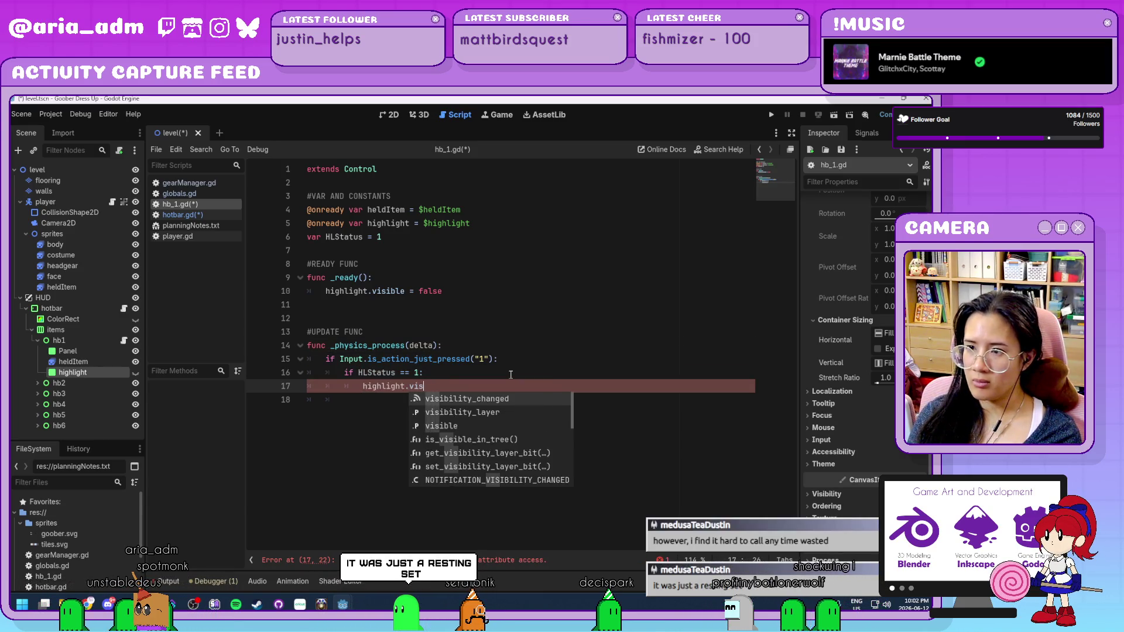
{"action": "key", "text": "Down"}
{"action": "key", "text": "Down"}
{"action": "key", "text": "Return"}
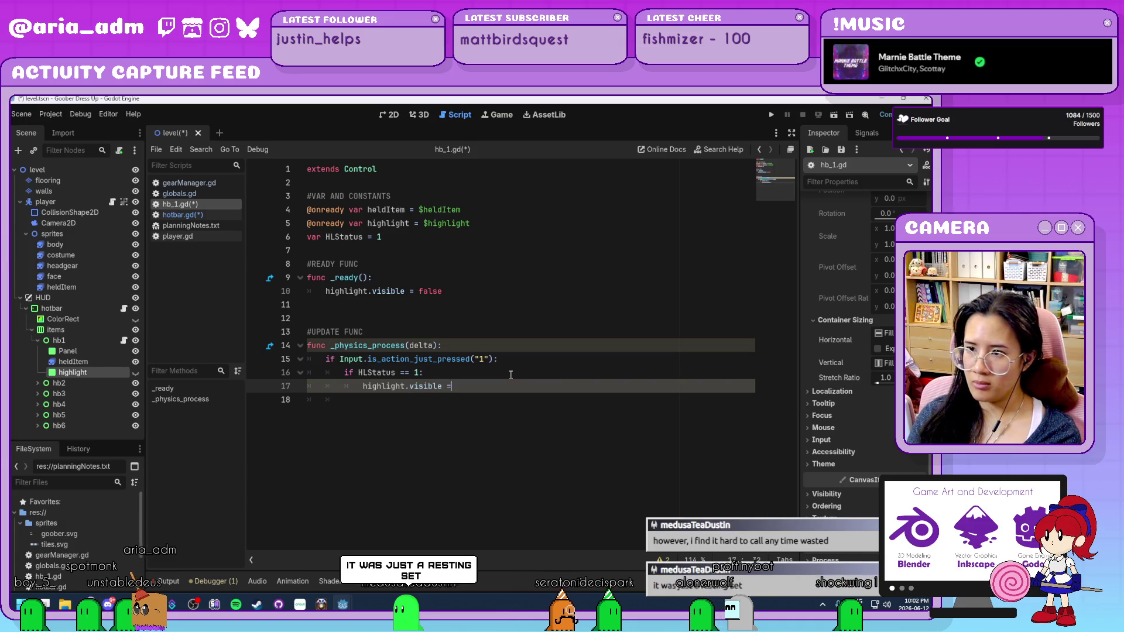
{"action": "type", "text": "tr"}
{"action": "key", "text": "Return"}
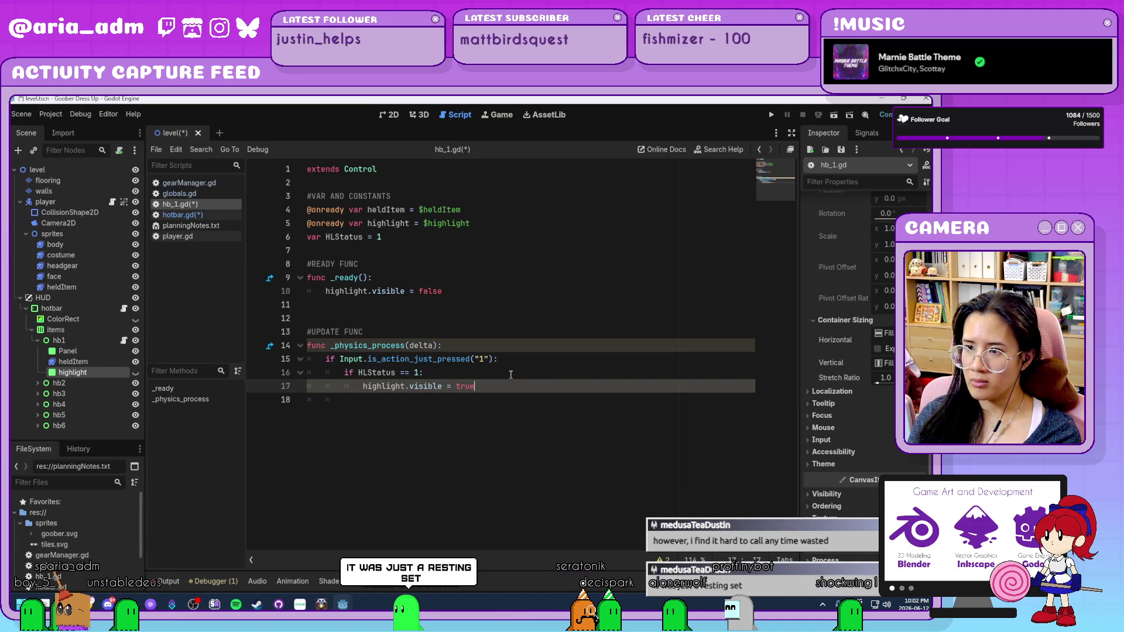
{"action": "key", "text": "Return"}
Set HLStatus = 0 at the end of that true branch
{"action": "type", "text": "HL"}
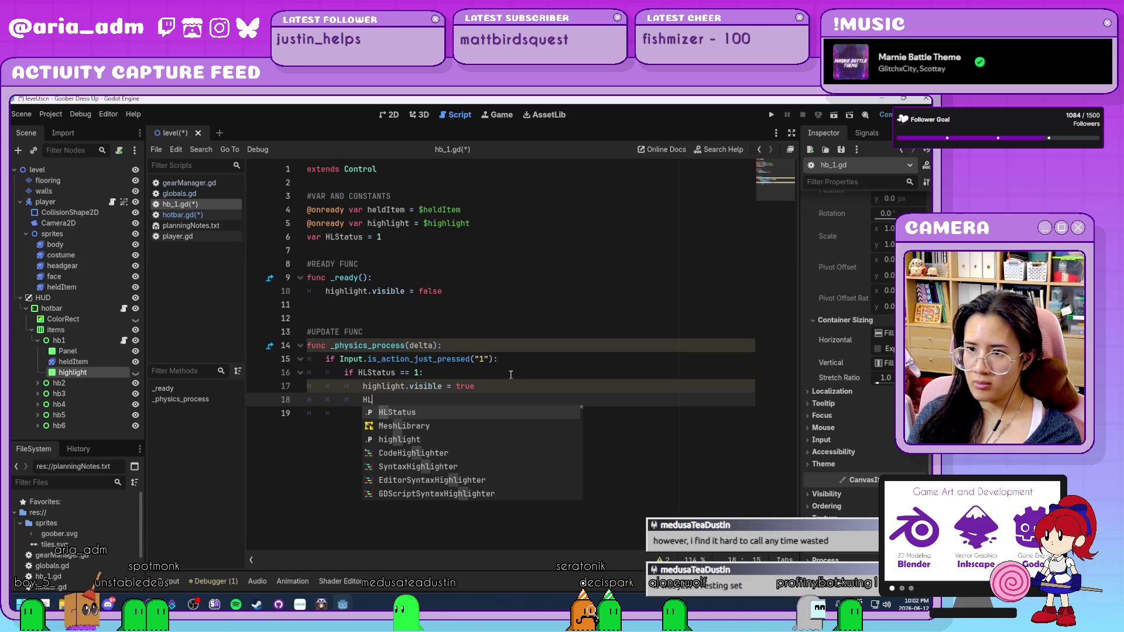
{"action": "key", "text": "Return"}
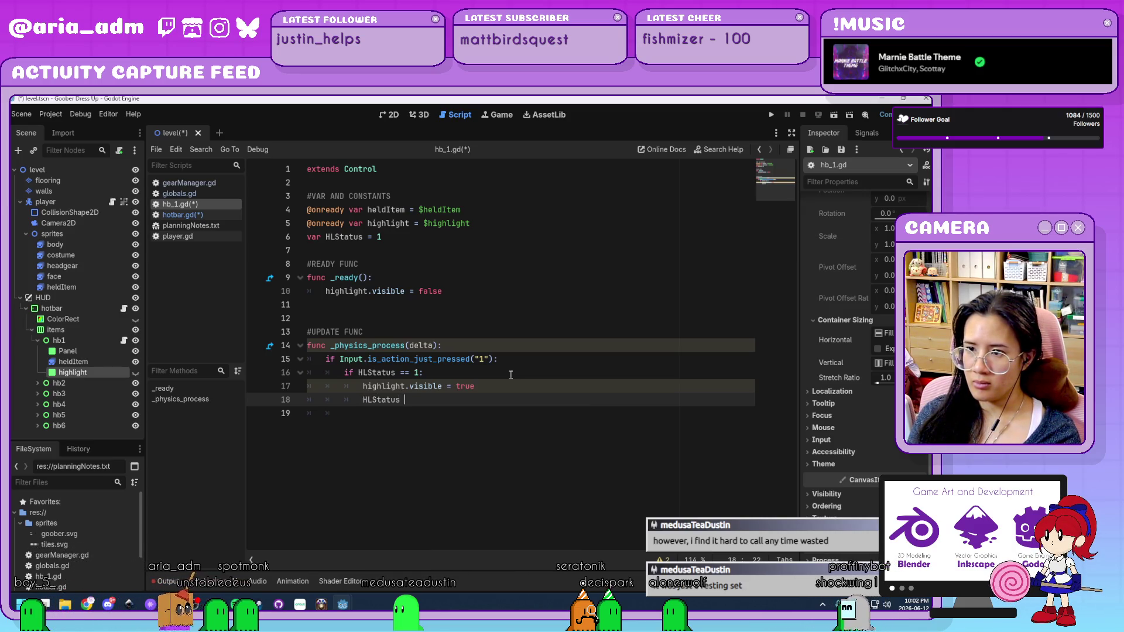
{"action": "type", "text": "= 0"}
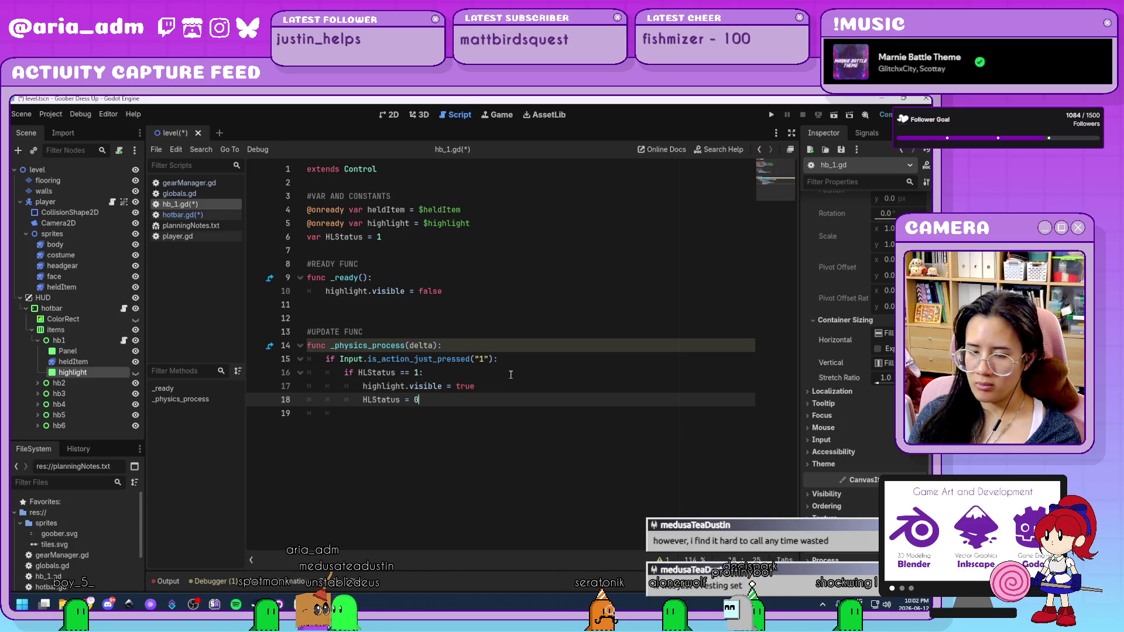
{"action": "key", "text": "Return"}
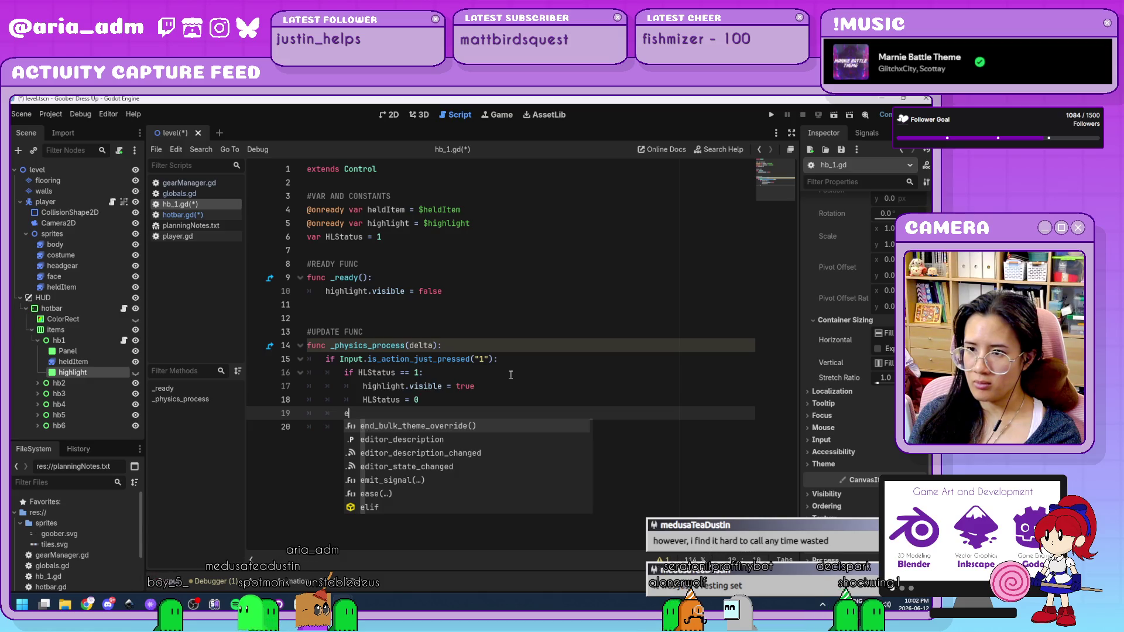
Add an elif HLStatus == 0: branch hiding the highlight and setting HLStatus = 1, then save
{"action": "type", "text": "lif"}
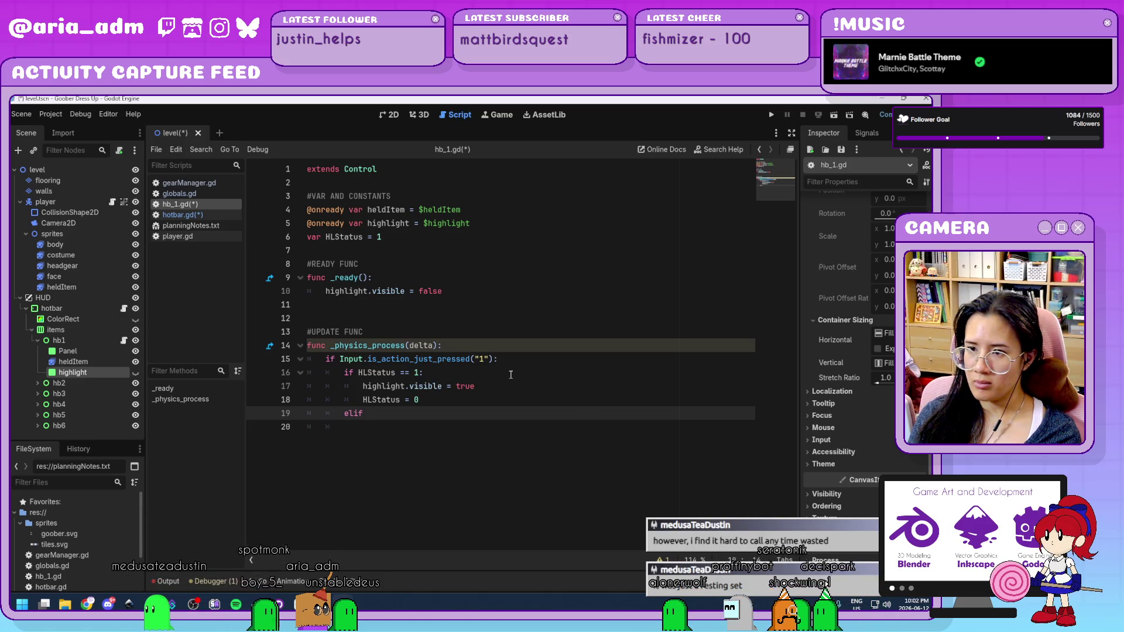
{"action": "type", "text": " HLStatus =="}
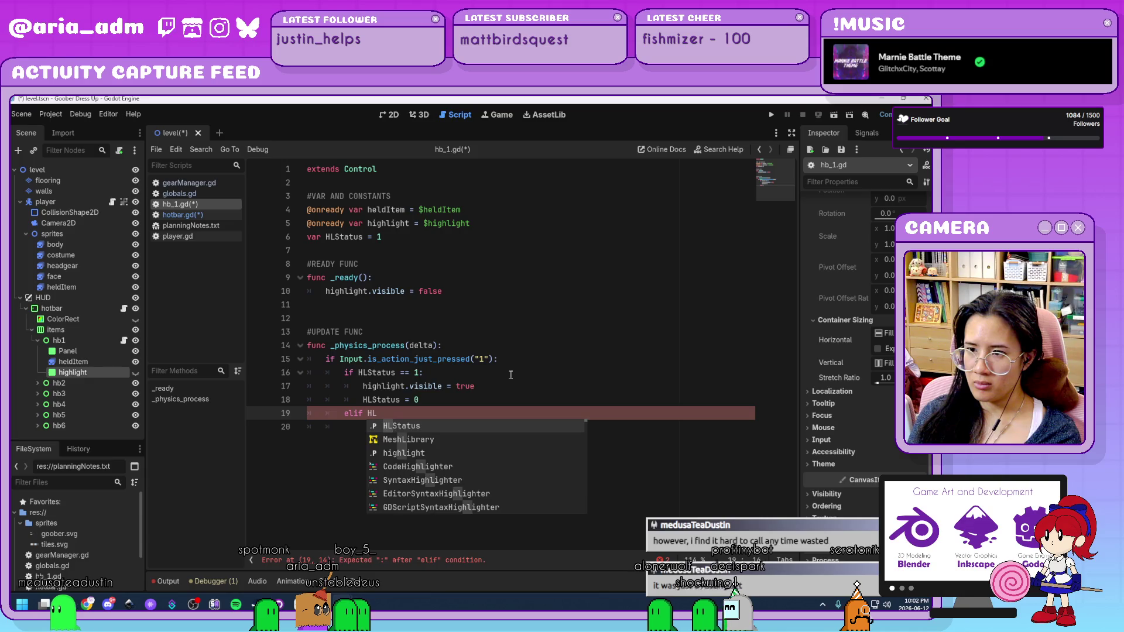
{"action": "type", "text": " 0:"}
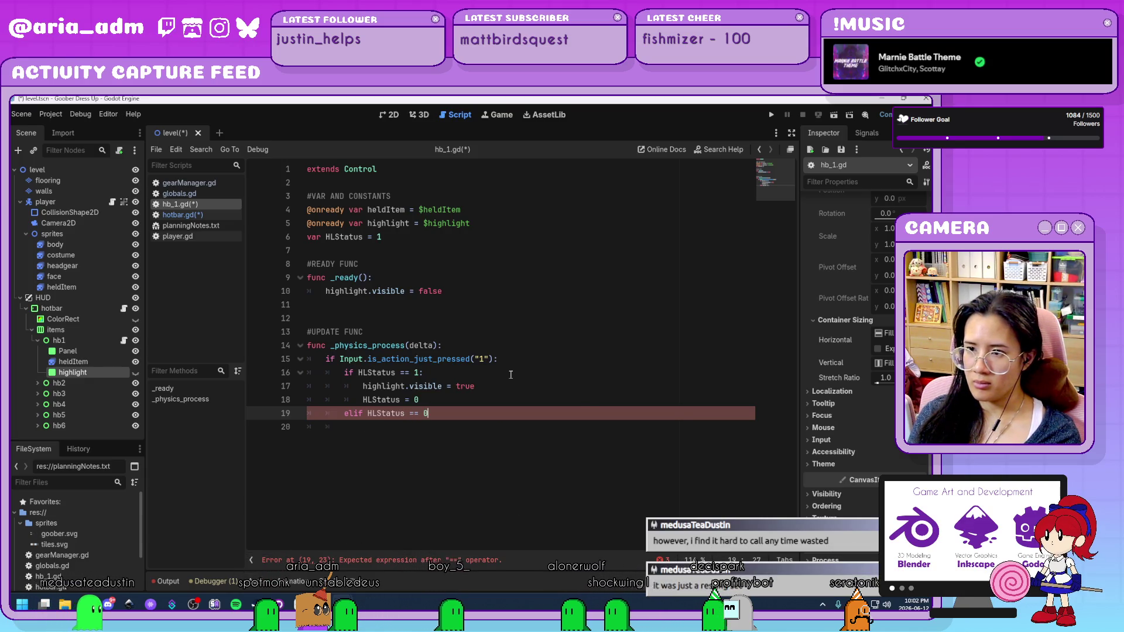
{"action": "key", "text": "Return"}
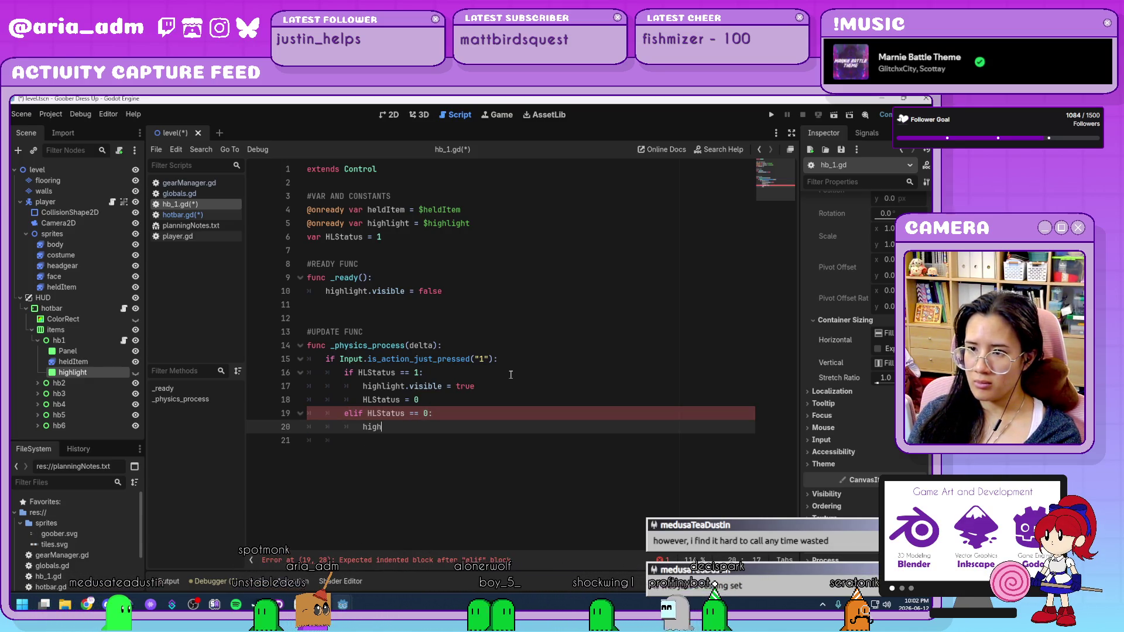
{"action": "type", "text": "light.v"}
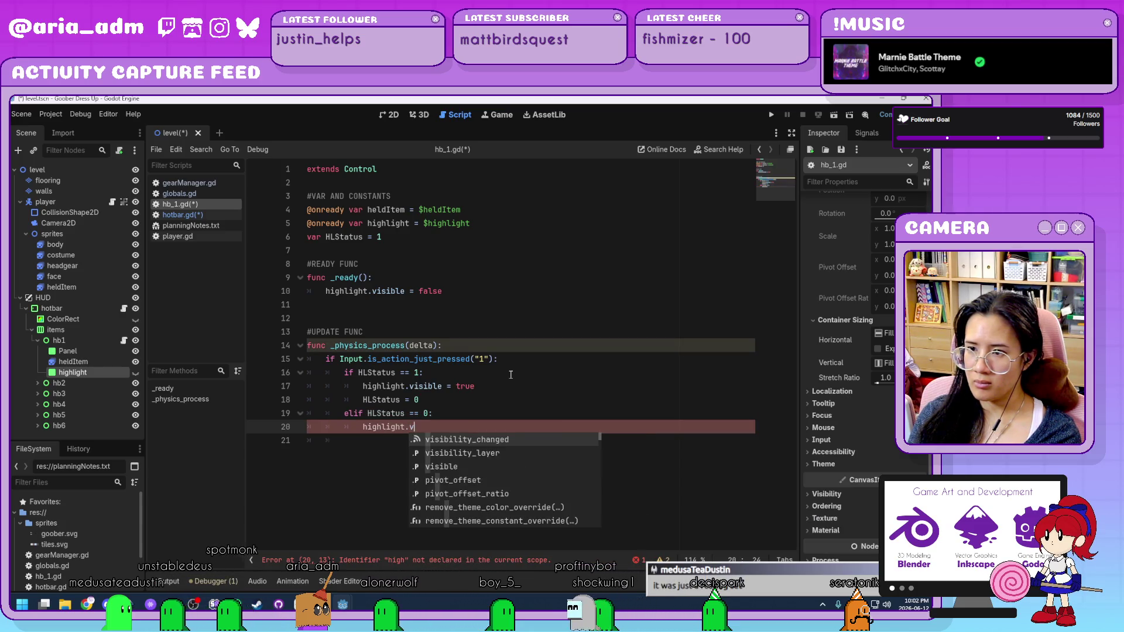
{"action": "type", "text": "isible"}
{"action": "key", "text": "Return"}
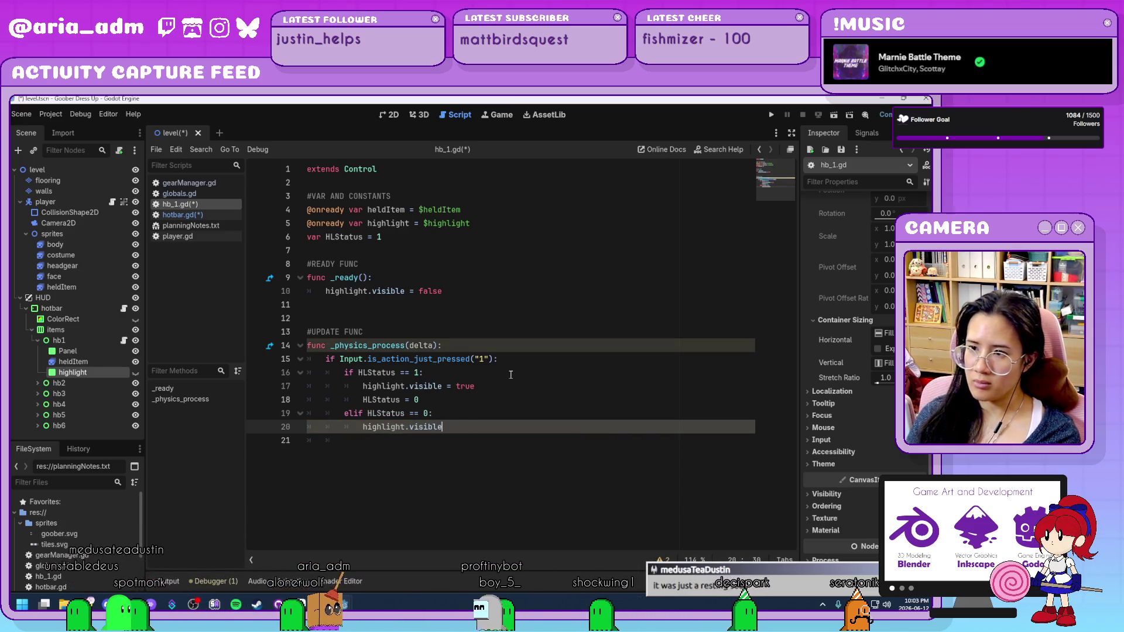
{"action": "type", "text": "= false"}
{"action": "key", "text": "Return"}
{"action": "type", "text": "H"}
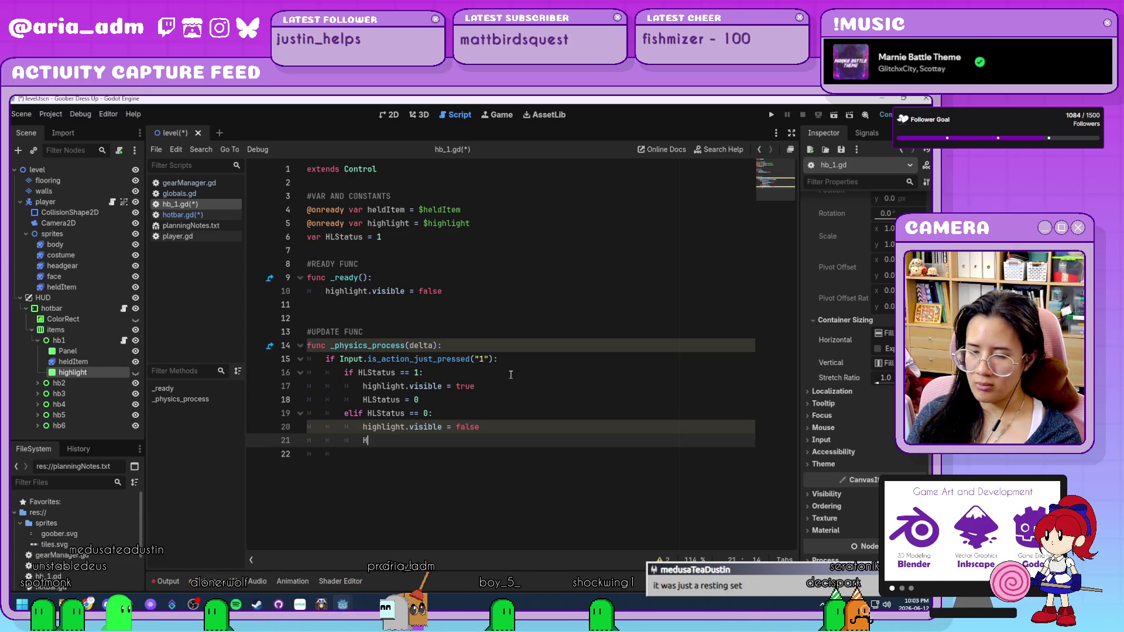
{"action": "type", "text": "LS"}
{"action": "key", "text": "Return"}
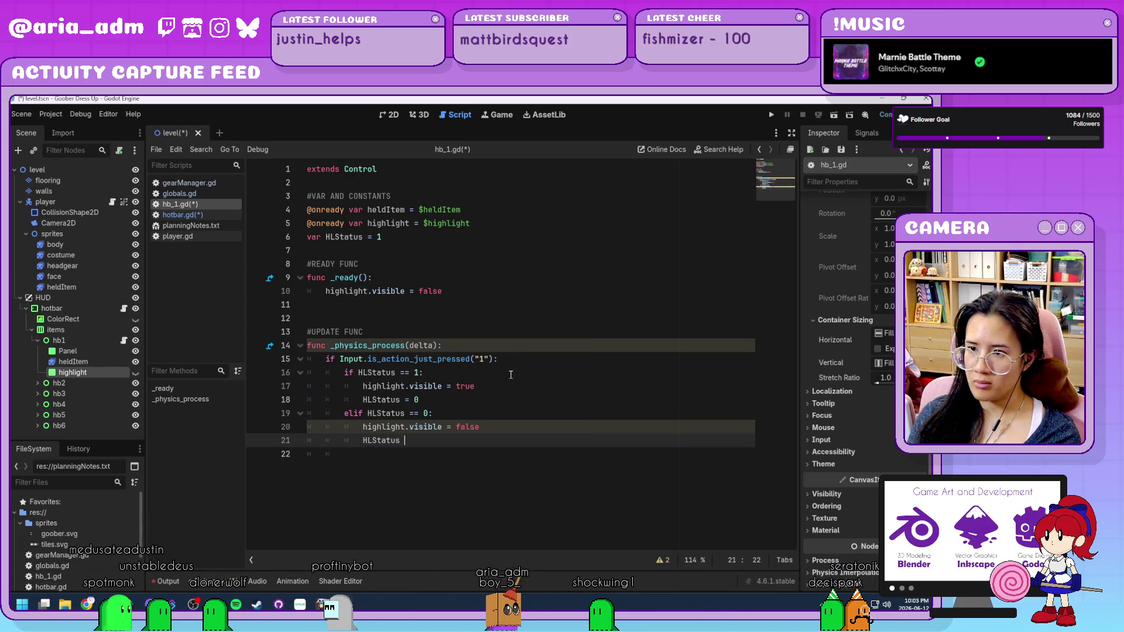
{"action": "type", "text": "-"}
{"action": "type", "text": " 1"}
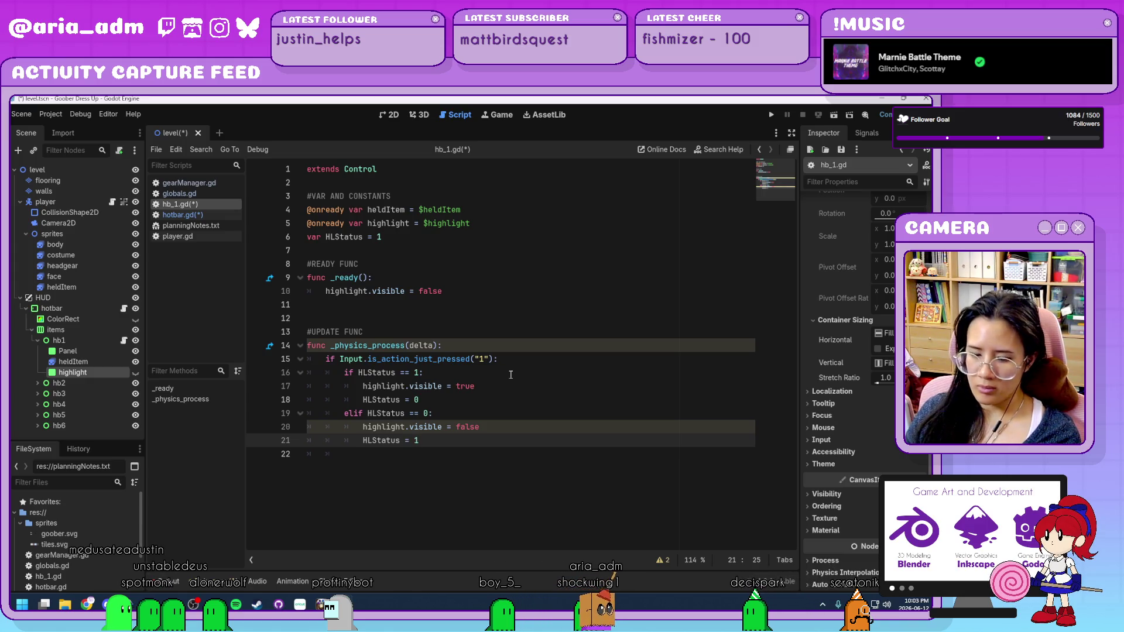
{"action": "key", "text": "Down"}
{"action": "key", "text": "Return"}
{"action": "key", "text": "ctrl+s"}
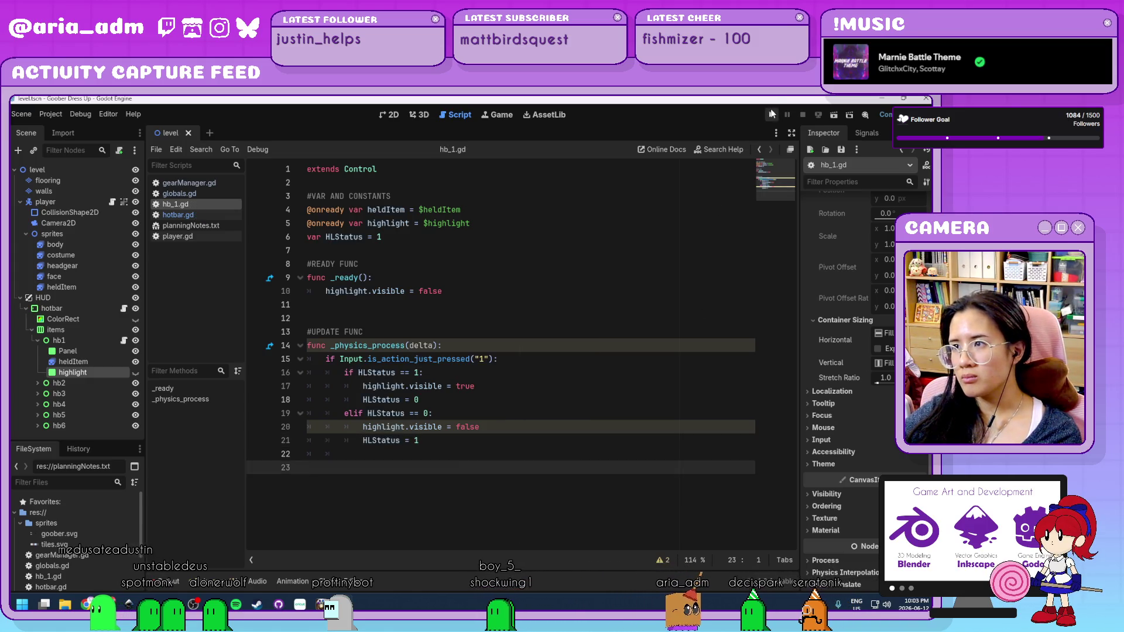
Run Goober Dress Up, press 1 to confirm the first slot highlights, then stop the game
{"action": "left_click", "coordinate": [772, 115]}
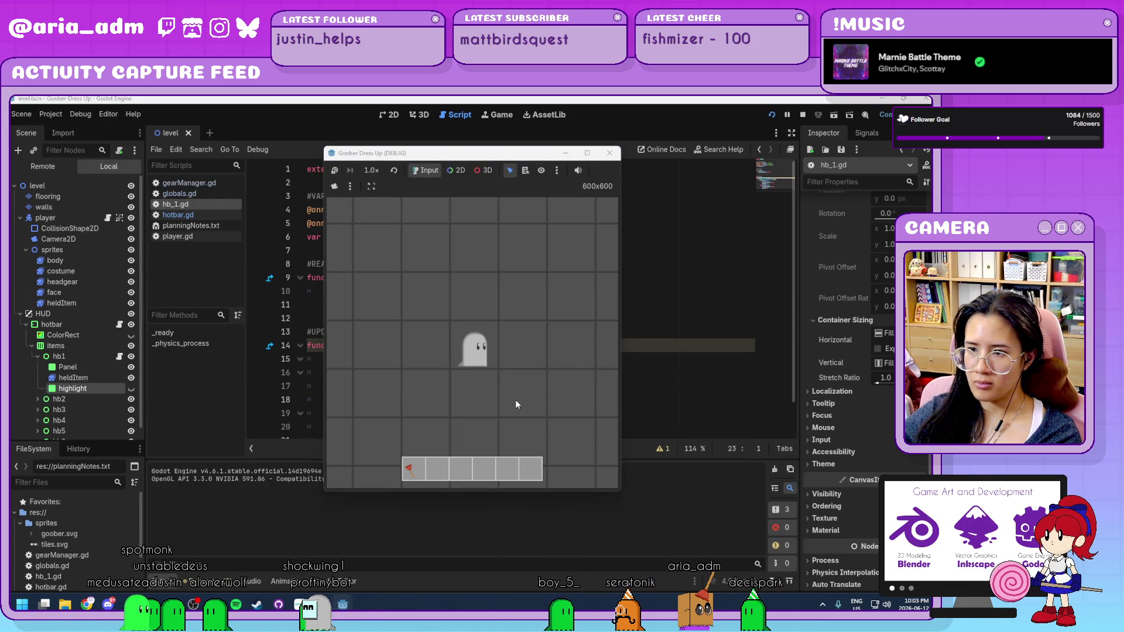
{"action": "key", "text": "1"}
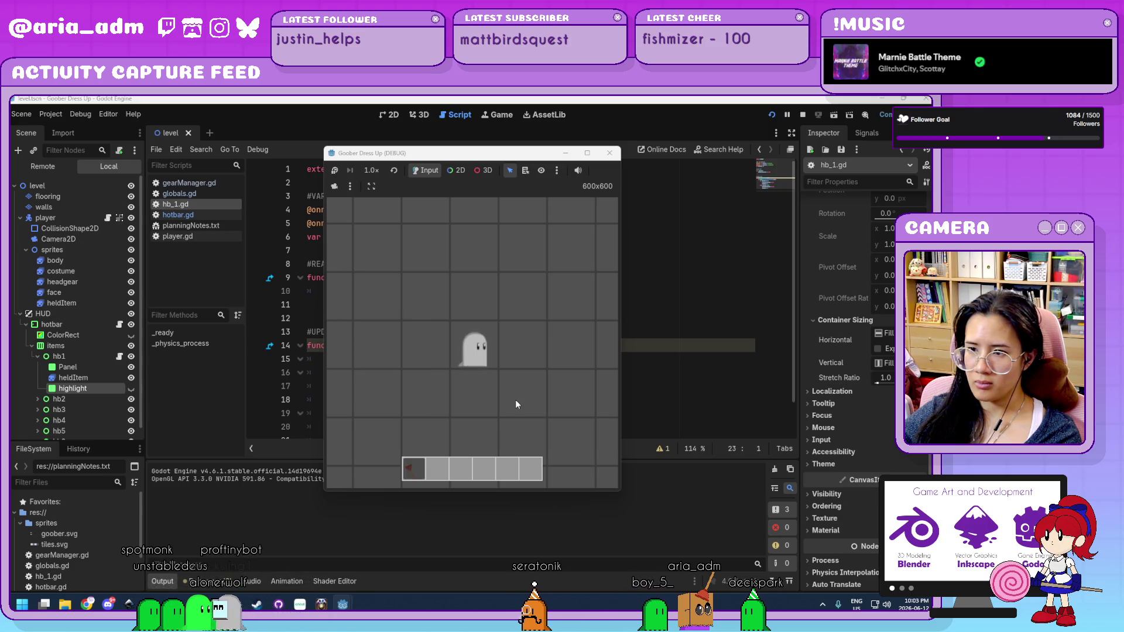
{"action": "left_click", "coordinate": [609, 152]}
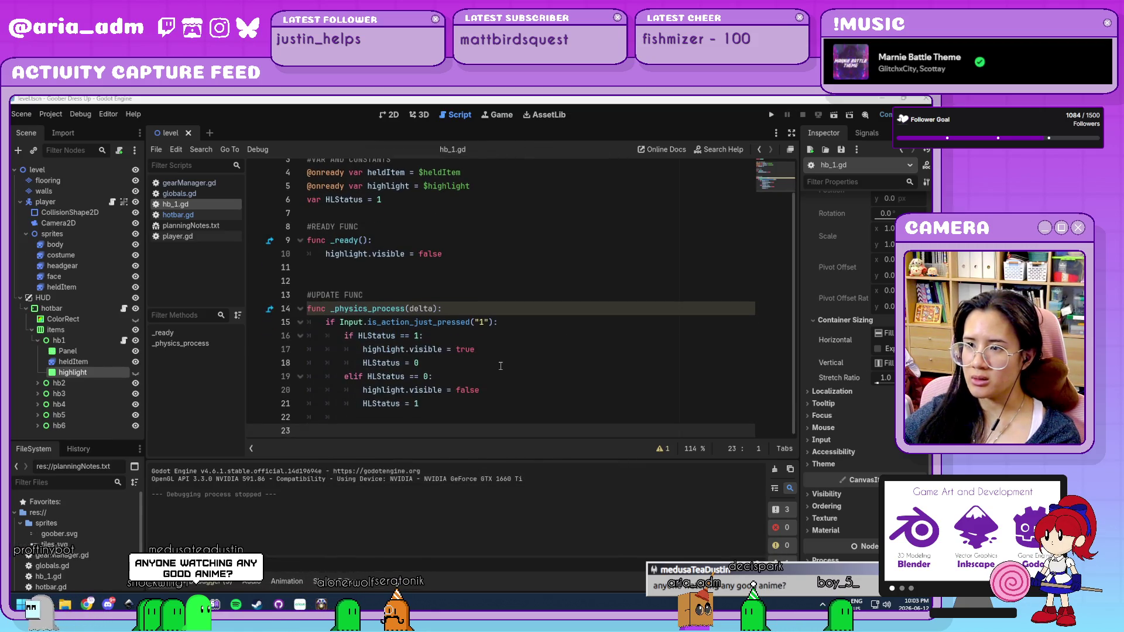
{"action": "left_click", "coordinate": [501, 411]}
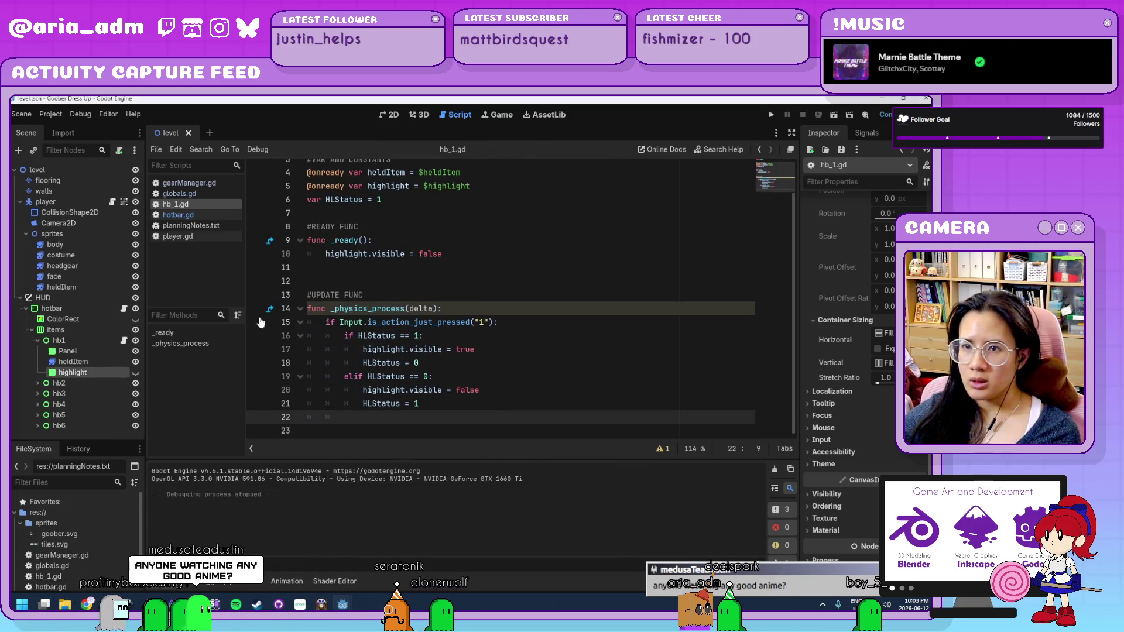
Attach a new script hb_2.gd to the hb2 hotbar slot node
{"action": "left_click", "coordinate": [58, 383]}
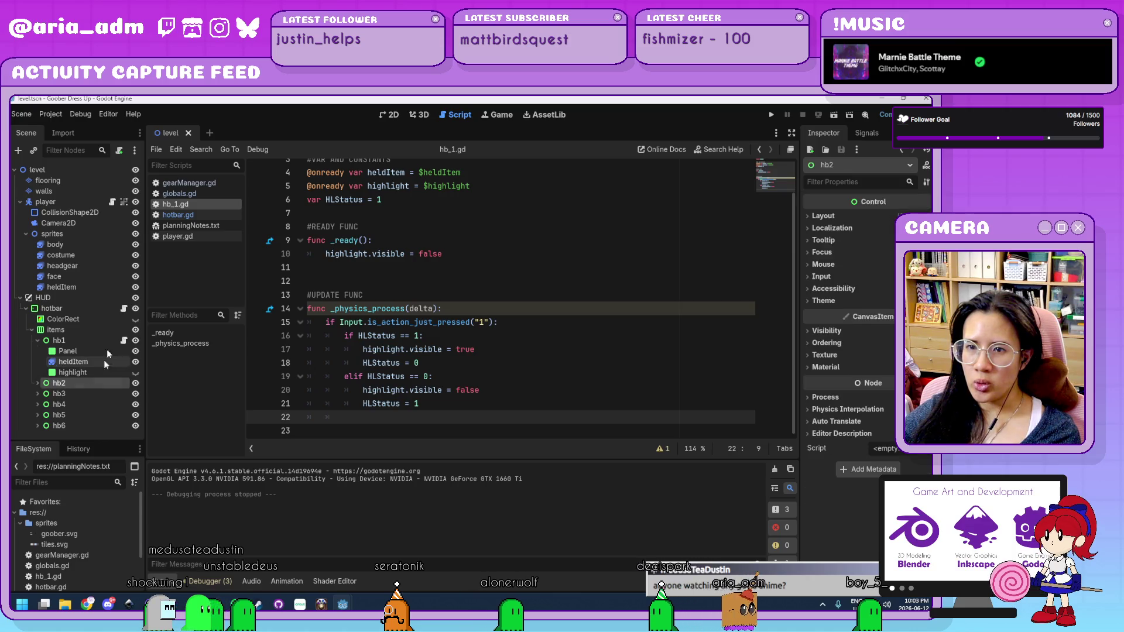
{"action": "left_click", "coordinate": [119, 151]}
{"action": "left_click", "coordinate": [426, 431]}
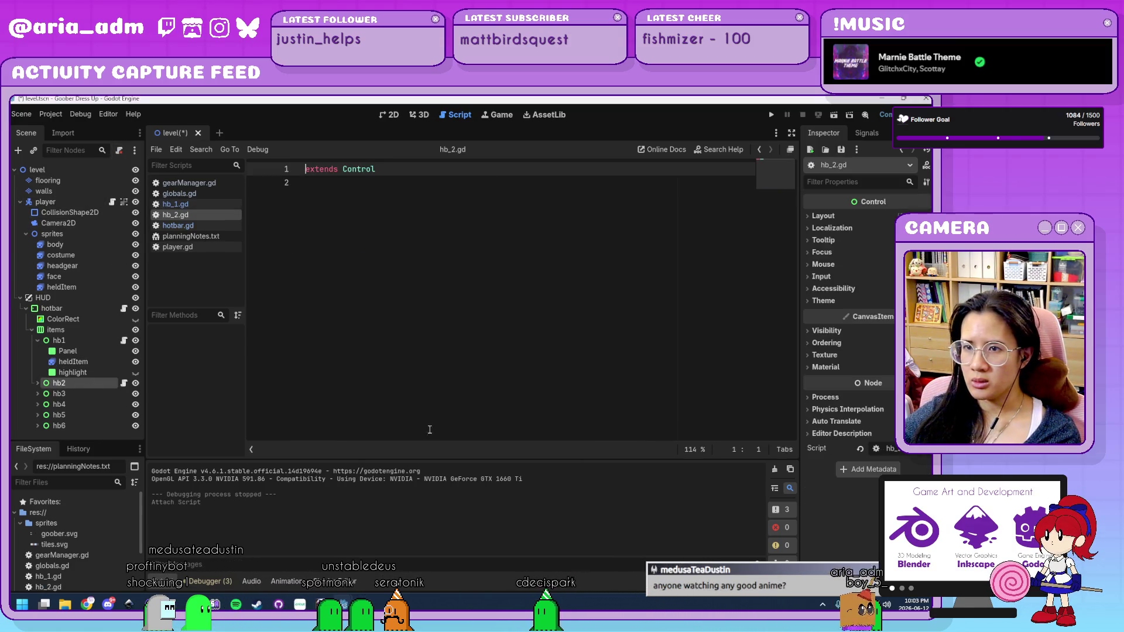
Replace hb_2.gd's contents with hb_1.gd's code and change the action "1" to "2" on line 15
{"action": "left_click", "coordinate": [218, 203]}
{"action": "key", "text": "ctrl+a"}
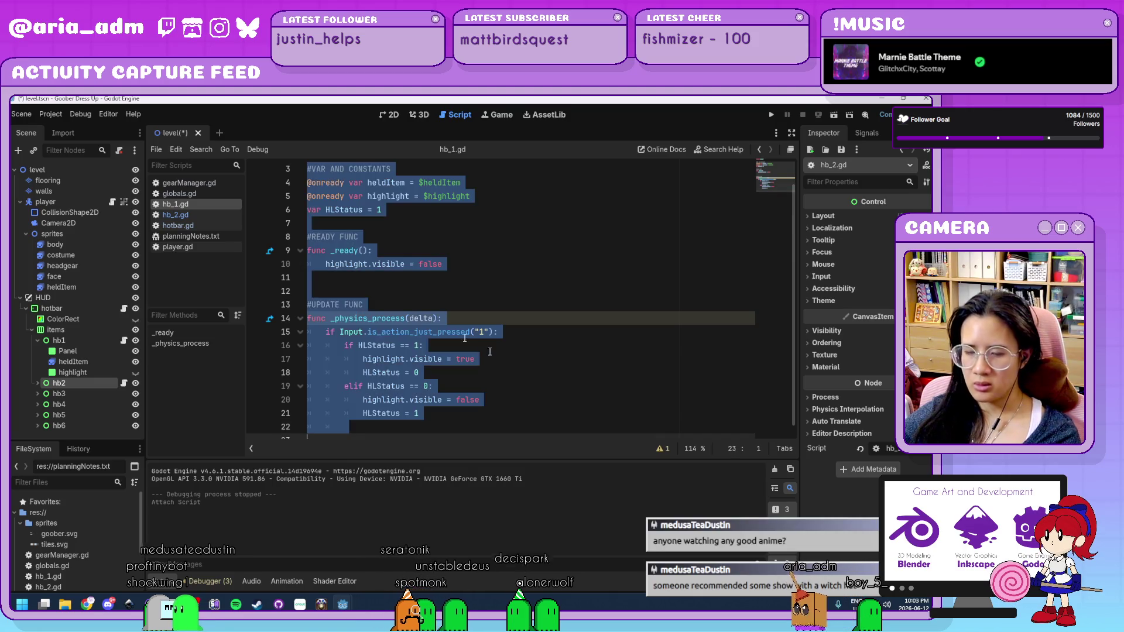
{"action": "left_click", "coordinate": [176, 215]}
{"action": "key", "text": "ctrl+a"}
{"action": "key", "text": "ctrl+v"}
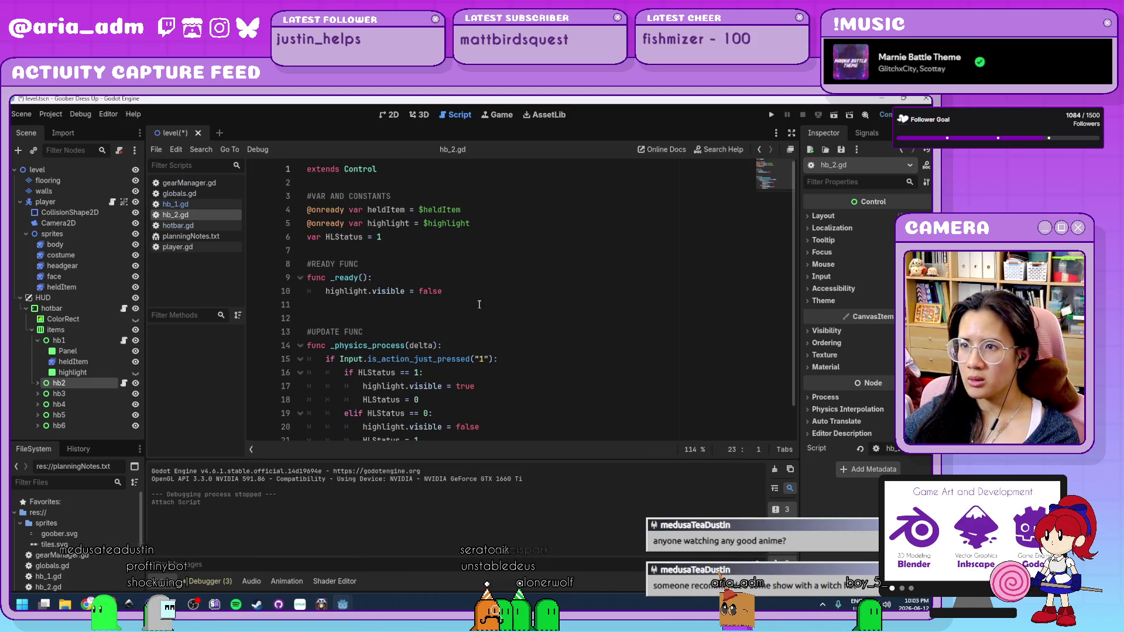
{"action": "scroll", "coordinate": [397, 282], "scroll_direction": "down", "scroll_amount": 1}
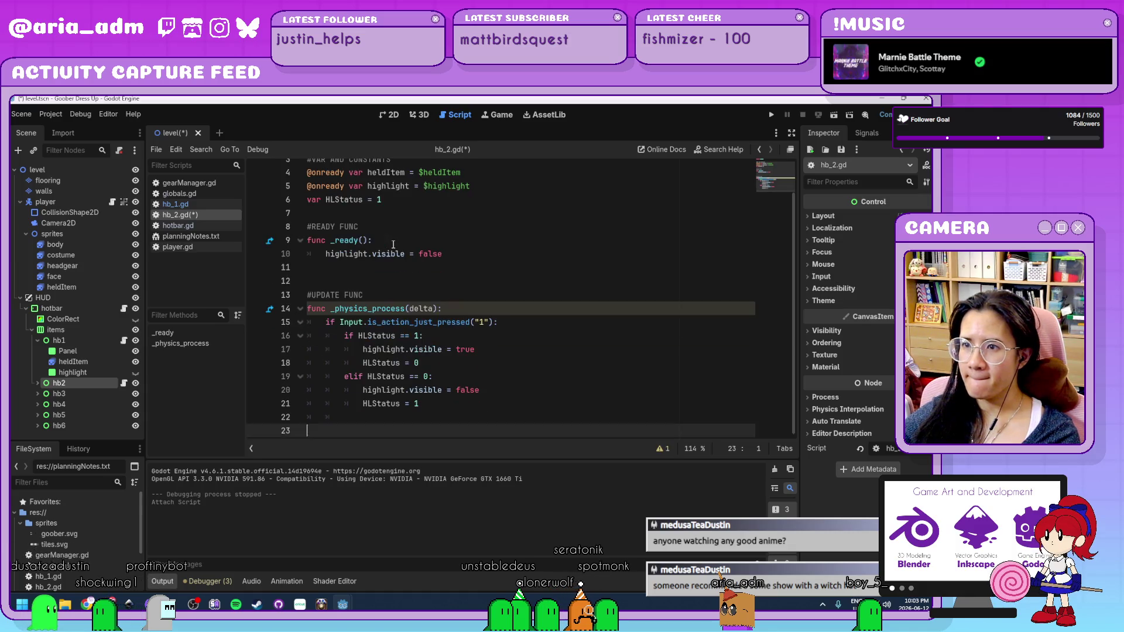
{"action": "double_click", "coordinate": [484, 321]}
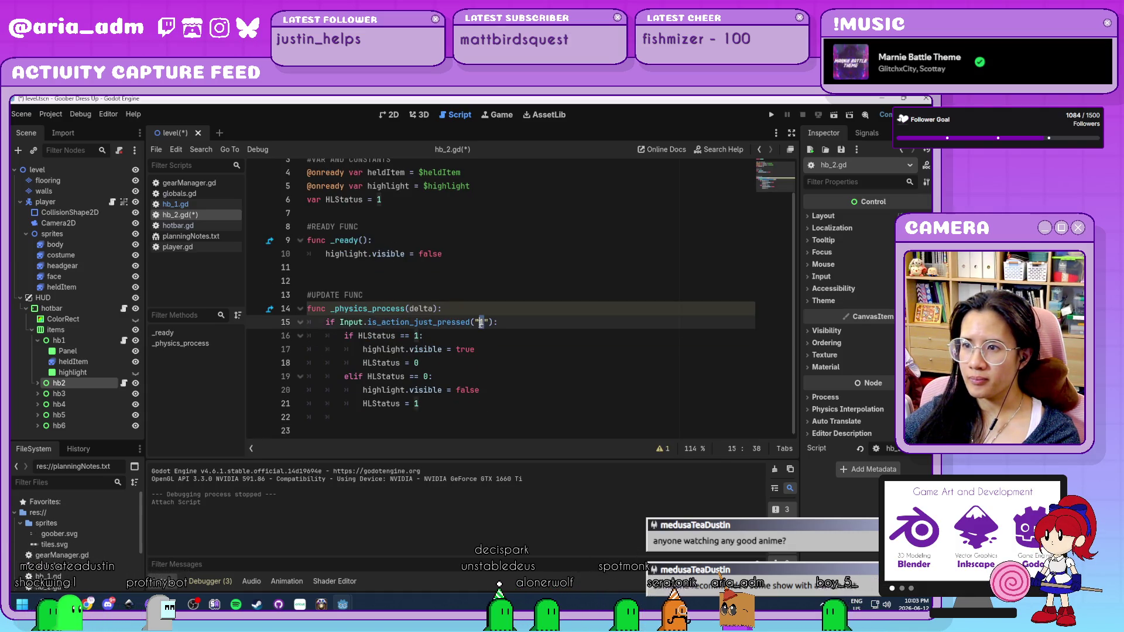
{"action": "type", "text": "2"}
{"action": "left_click", "coordinate": [548, 398]}
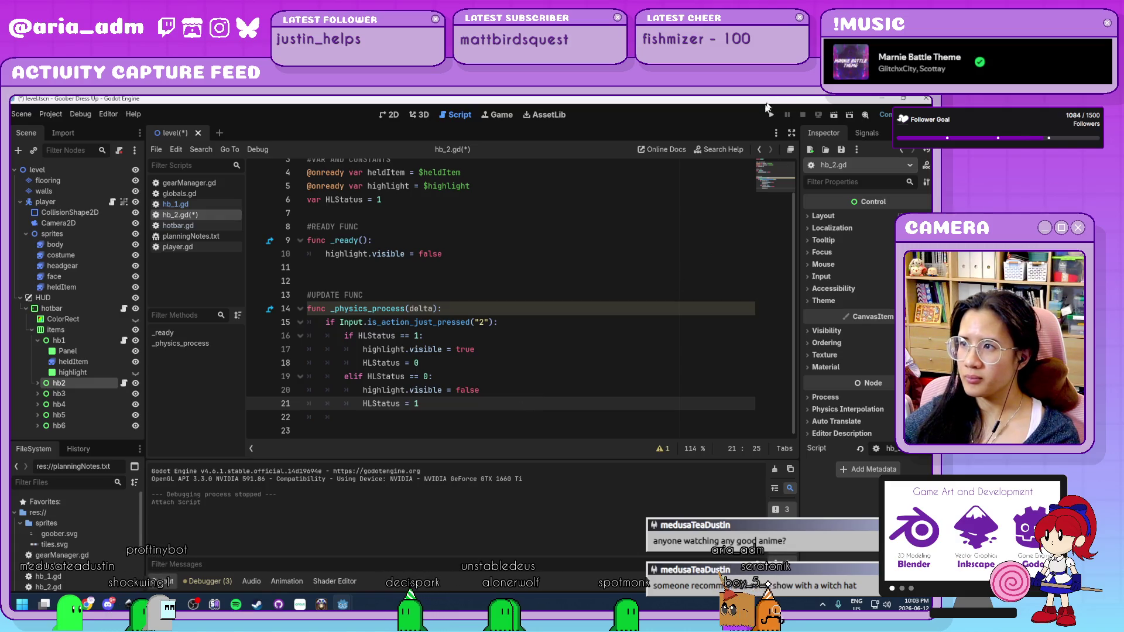
{"action": "left_click", "coordinate": [769, 117]}
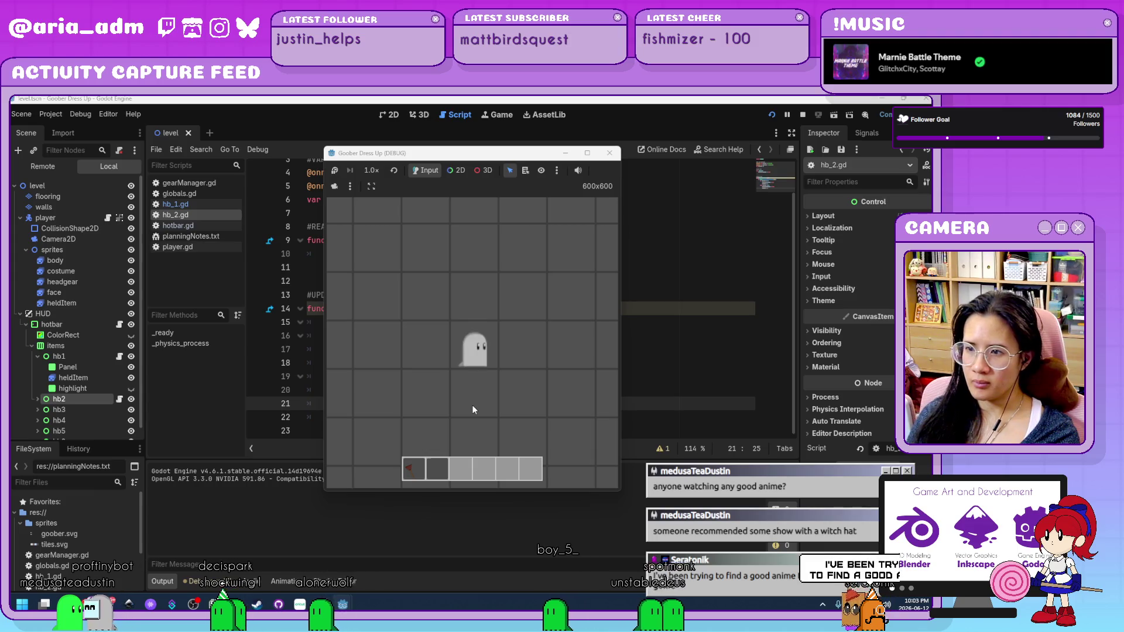
Press 2 in the running game to confirm the second hotbar slot highlights
{"action": "key", "text": "2"}
{"action": "key", "text": "2"}
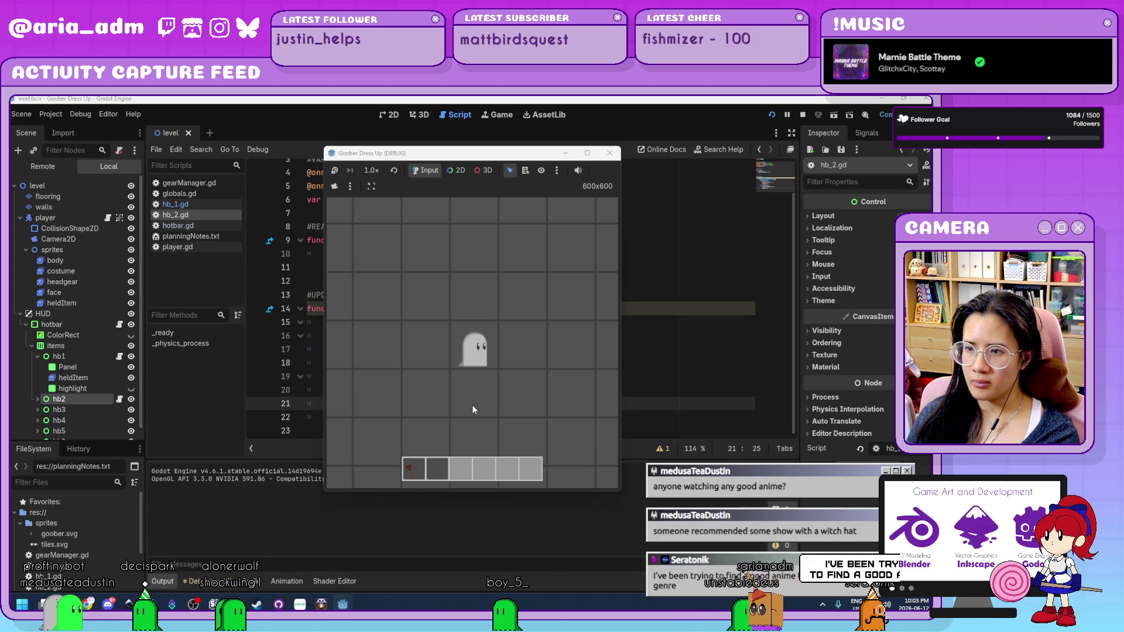
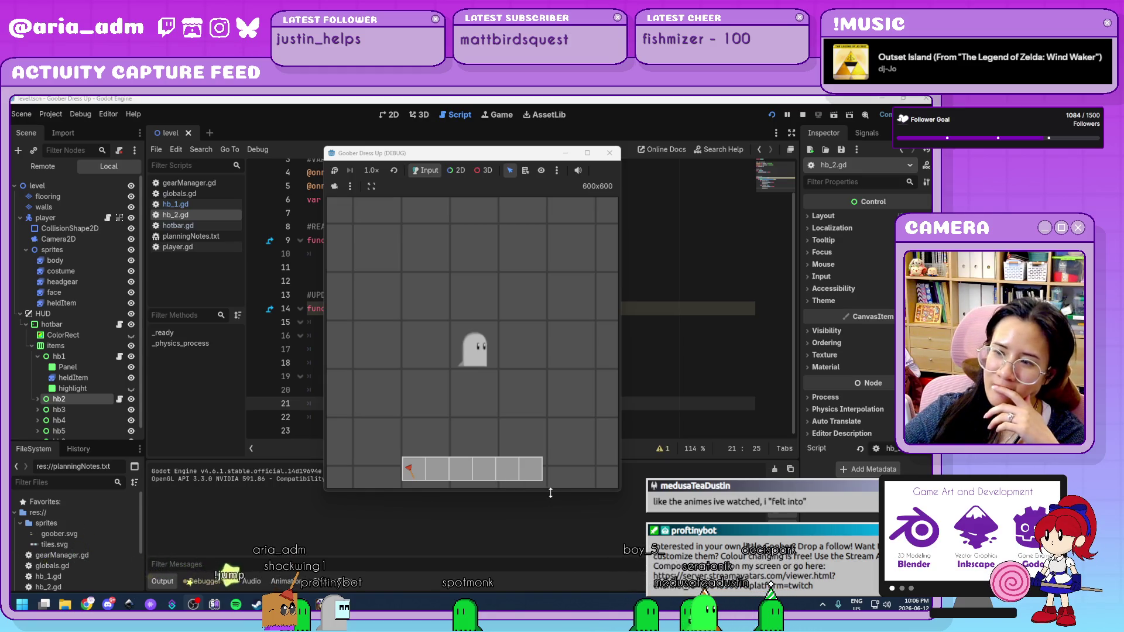
Close the running Goober Dress Up game window
{"action": "left_click", "coordinate": [612, 154]}
{"action": "scroll", "coordinate": [579, 360], "scroll_direction": "up", "scroll_amount": 1}
{"action": "scroll", "coordinate": [579, 360], "scroll_direction": "down", "scroll_amount": 1}
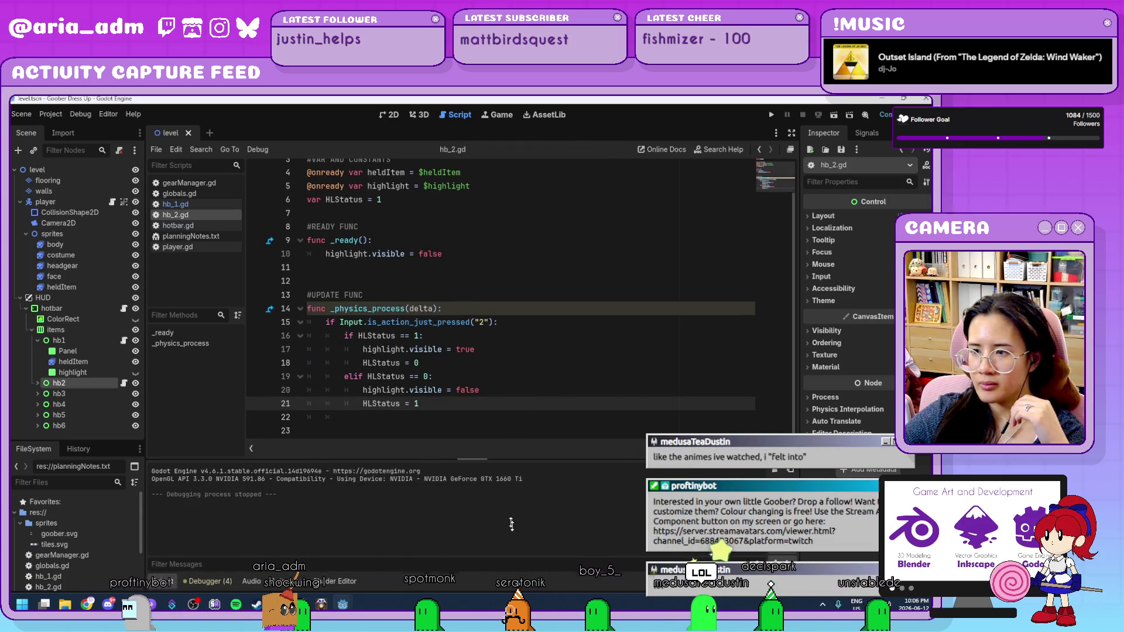
Collapse the Output panel so hb_2.gd fills the editor, with the caret on line 22
{"action": "left_click", "coordinate": [163, 586]}
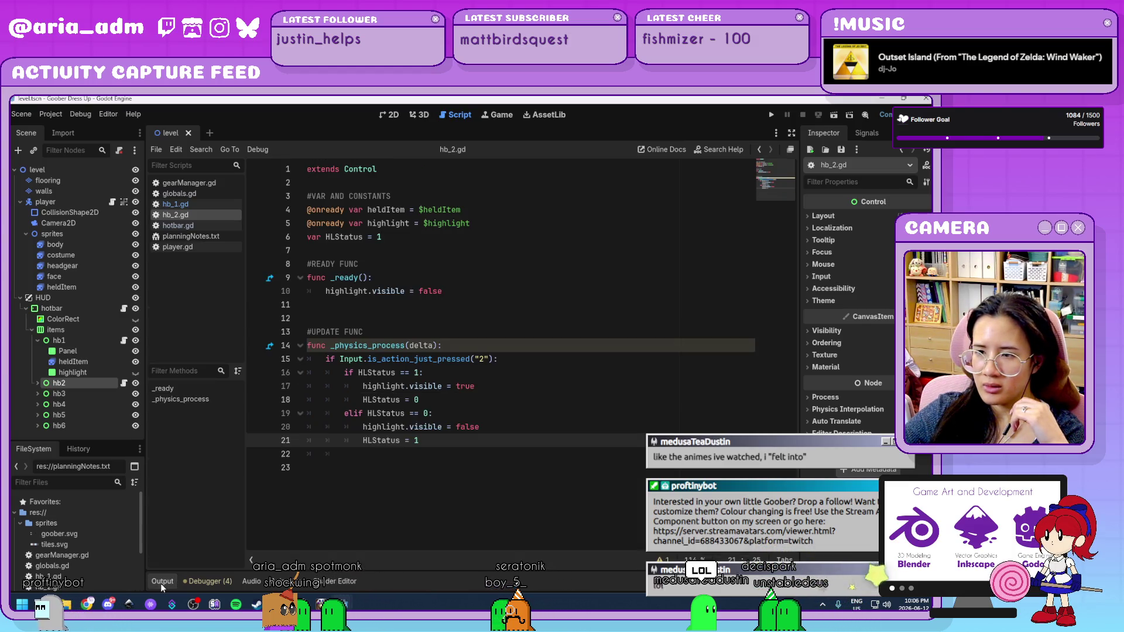
{"action": "left_click", "coordinate": [466, 504]}
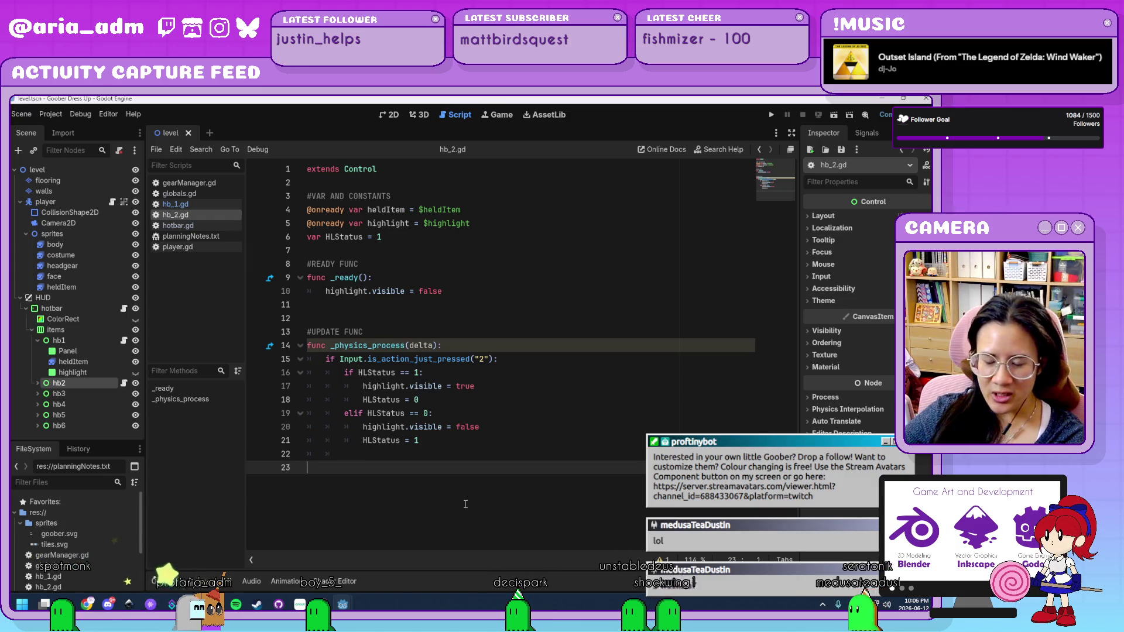
{"action": "left_click", "coordinate": [475, 455]}
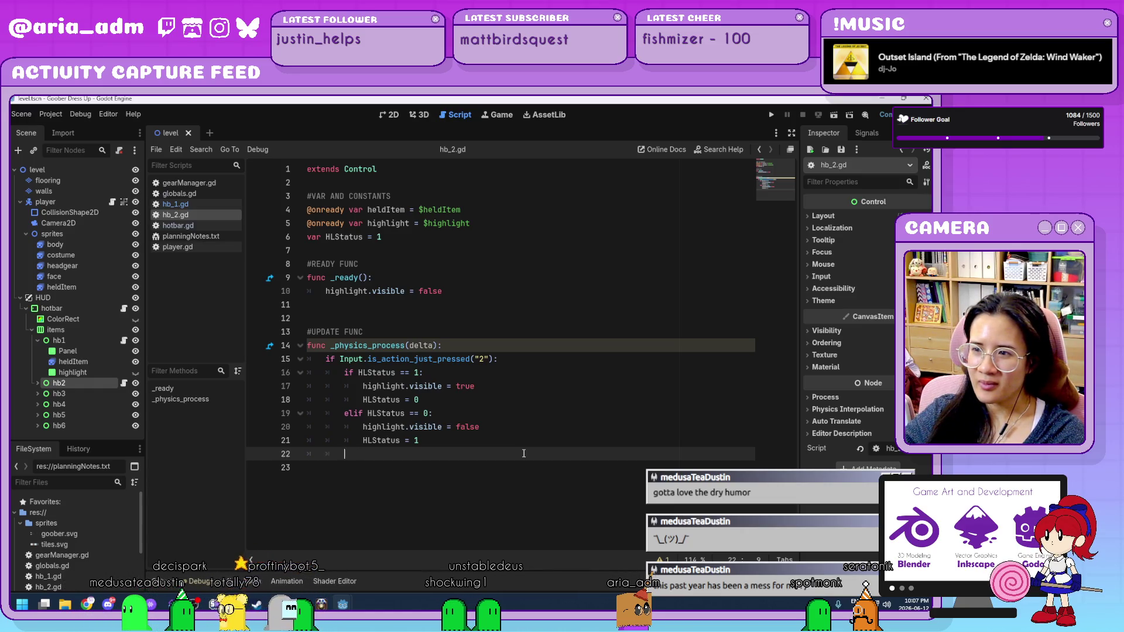
{"action": "left_click", "coordinate": [526, 443]}
{"action": "left_click", "coordinate": [512, 456]}
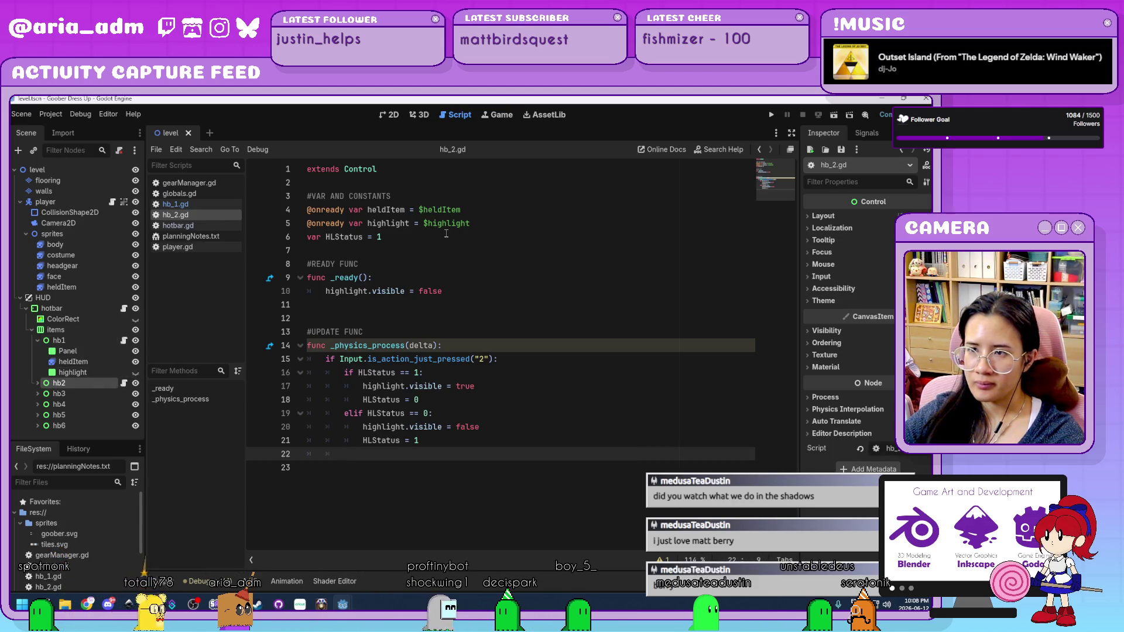
In gearManager.gd, add func _physics_process(delta): containing only pass below the enums
{"action": "left_click", "coordinate": [217, 185]}
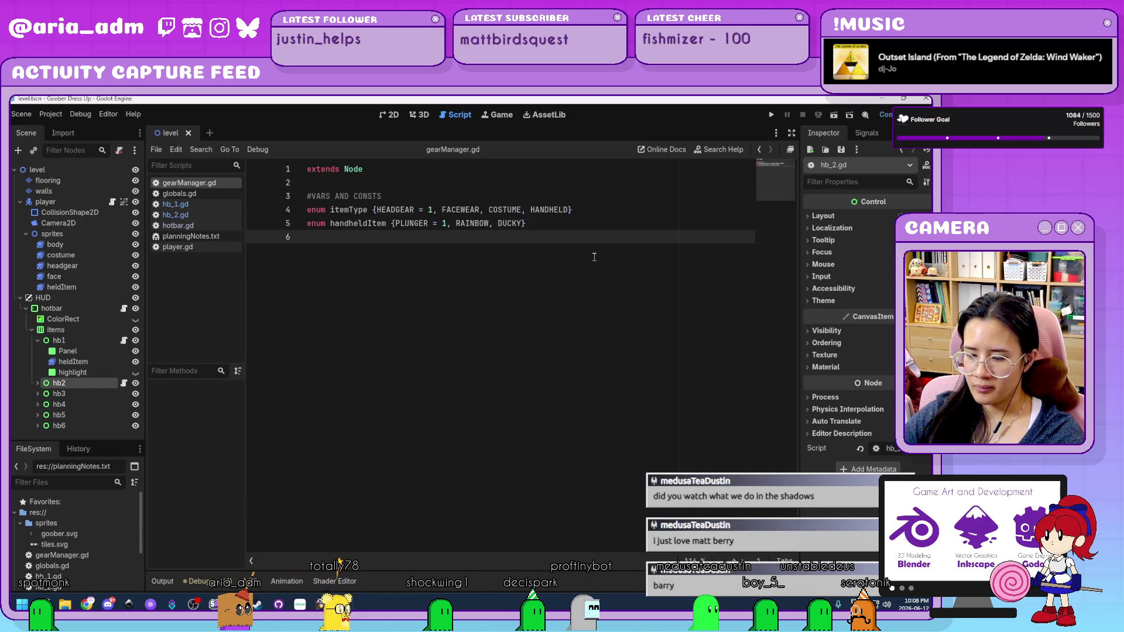
{"action": "key", "text": "Return"}
{"action": "key", "text": "Return"}
{"action": "key", "text": "Return"}
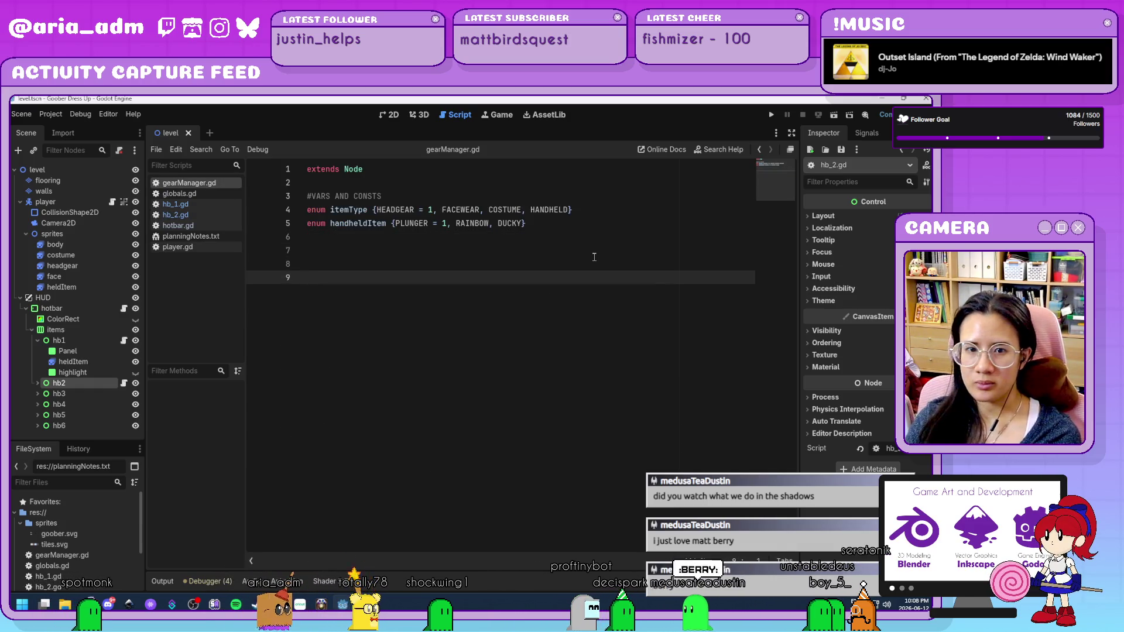
{"action": "key", "text": "BackSpace"}
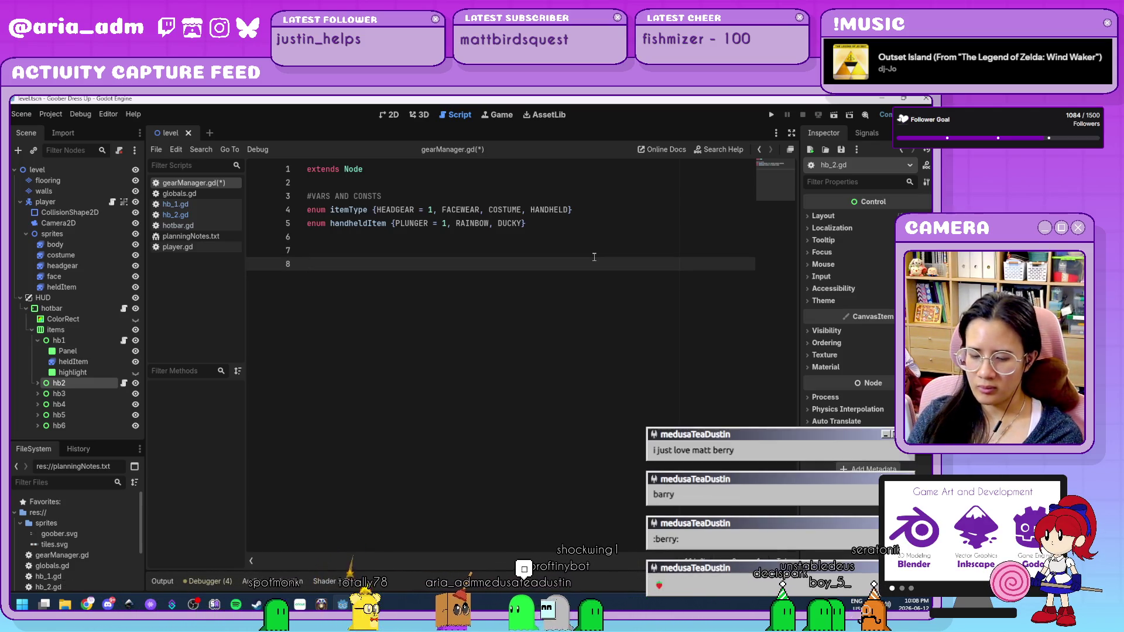
{"action": "type", "text": "func _ph"}
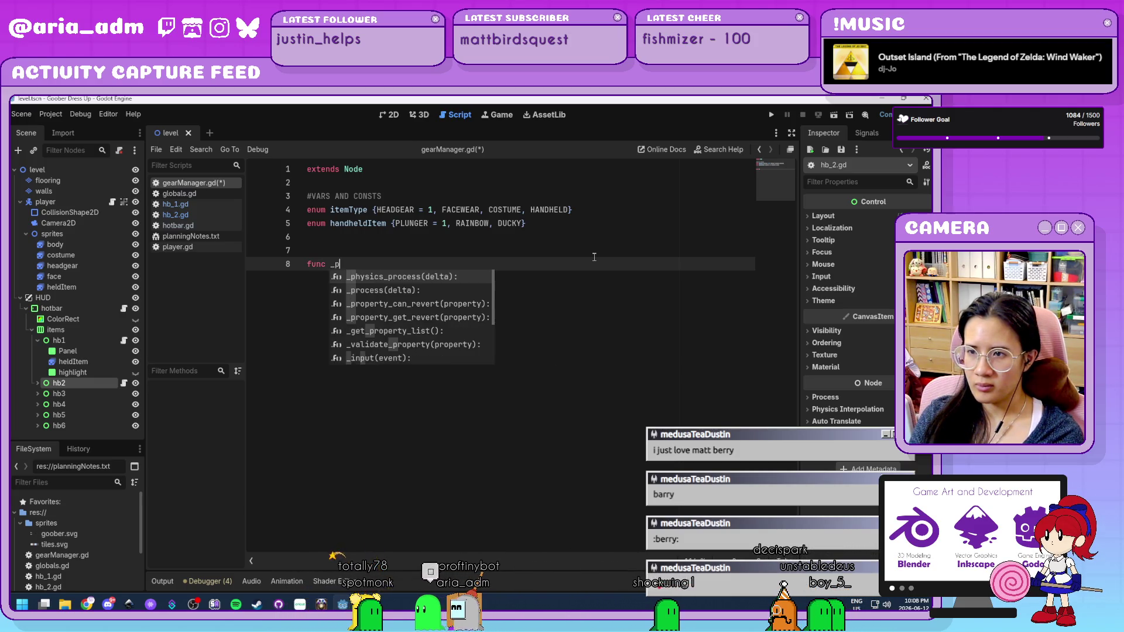
{"action": "key", "text": "Return"}
{"action": "key", "text": "Return"}
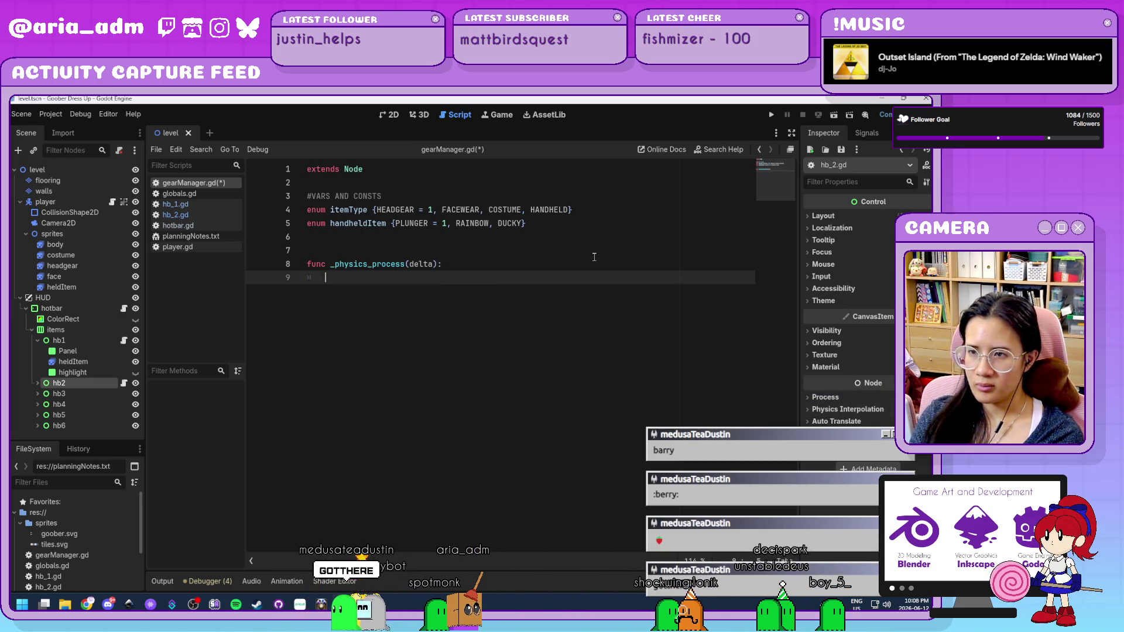
{"action": "type", "text": "ass"}
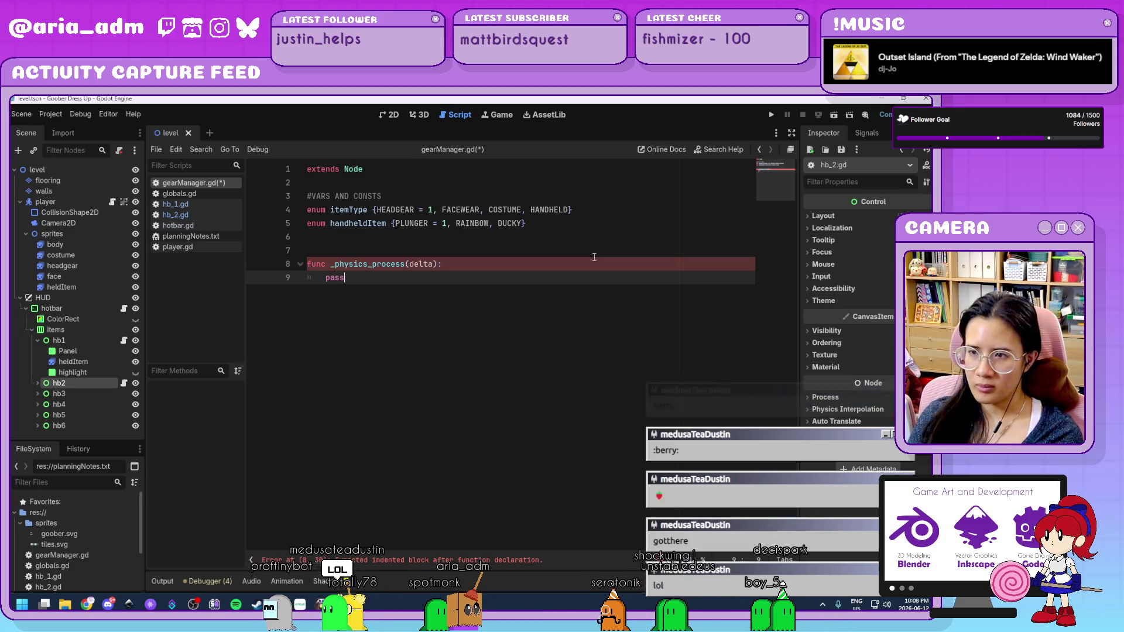
{"action": "key", "text": "Home"}
{"action": "key", "text": "Return"}
{"action": "key", "text": "Return"}
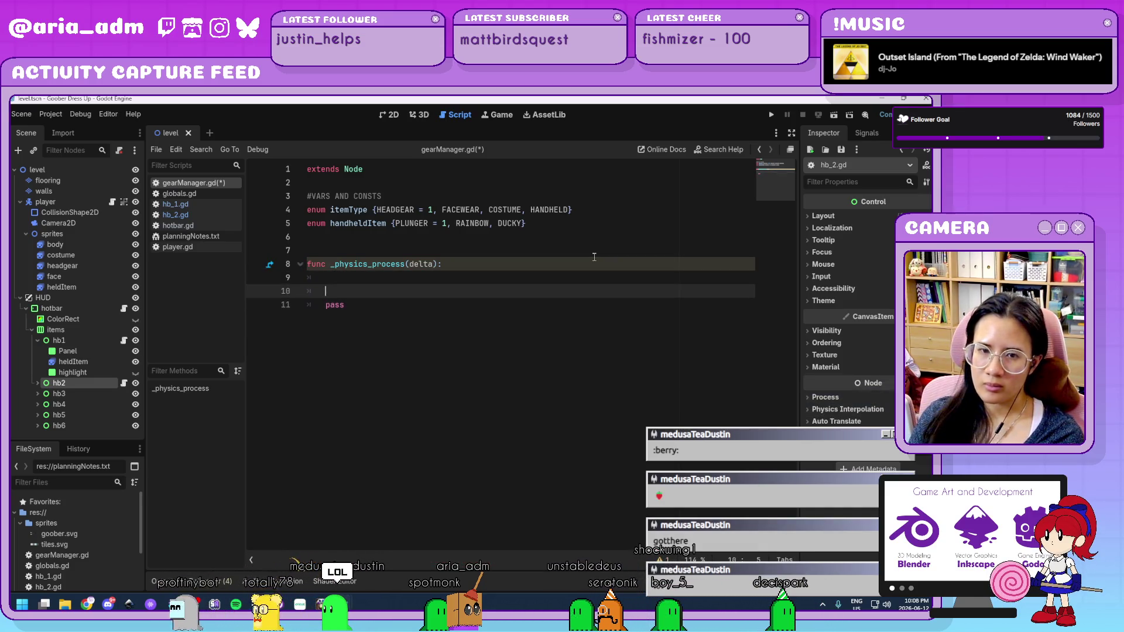
{"action": "key", "text": "Up"}
{"action": "key", "text": "Up"}
{"action": "key", "text": "Down"}
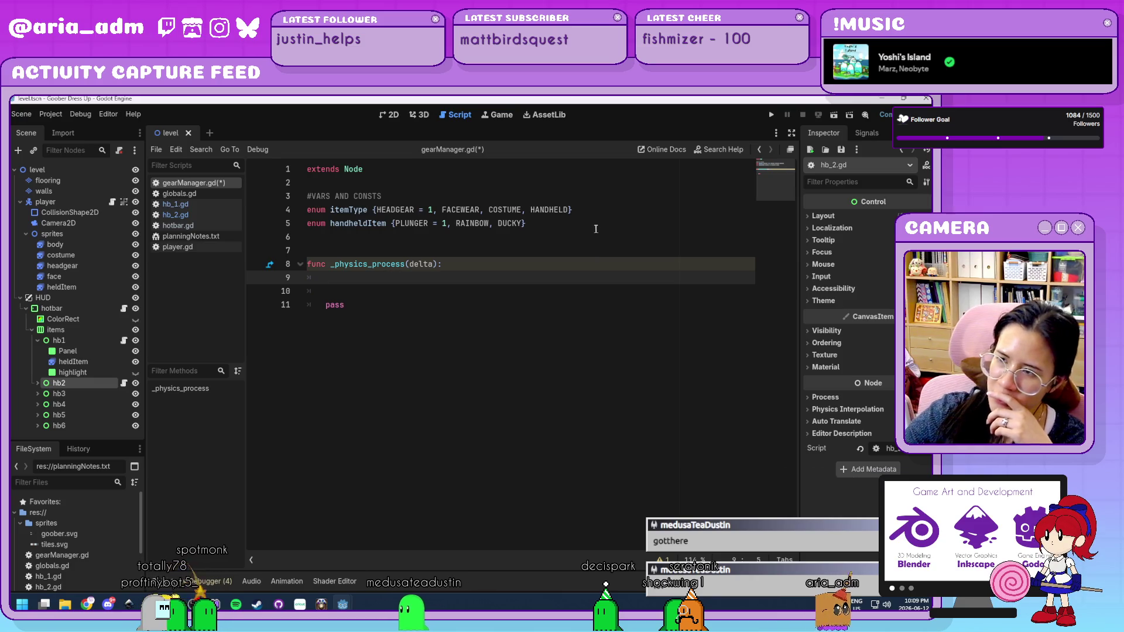
{"action": "left_click", "coordinate": [587, 228]}
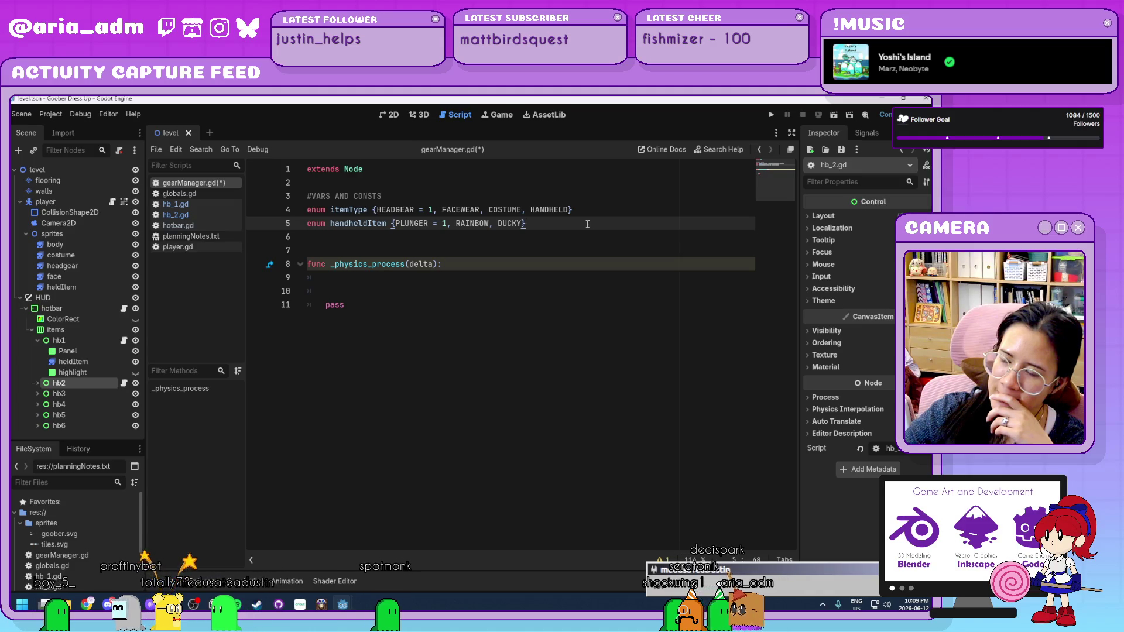
{"action": "left_click", "coordinate": [577, 277]}
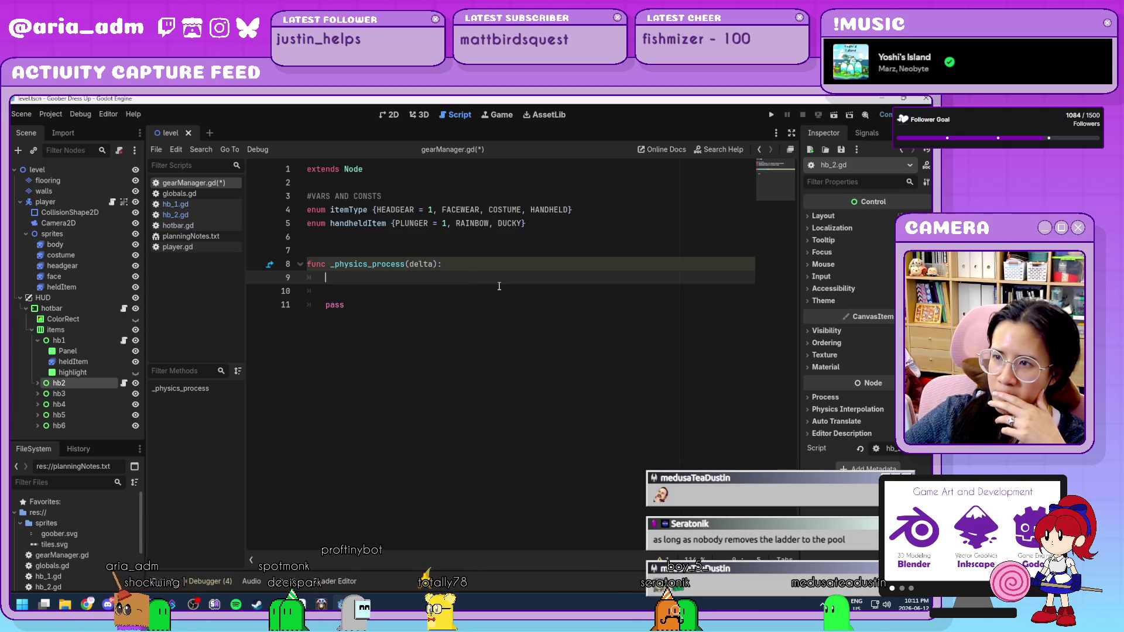
{"action": "left_click", "coordinate": [492, 289]}
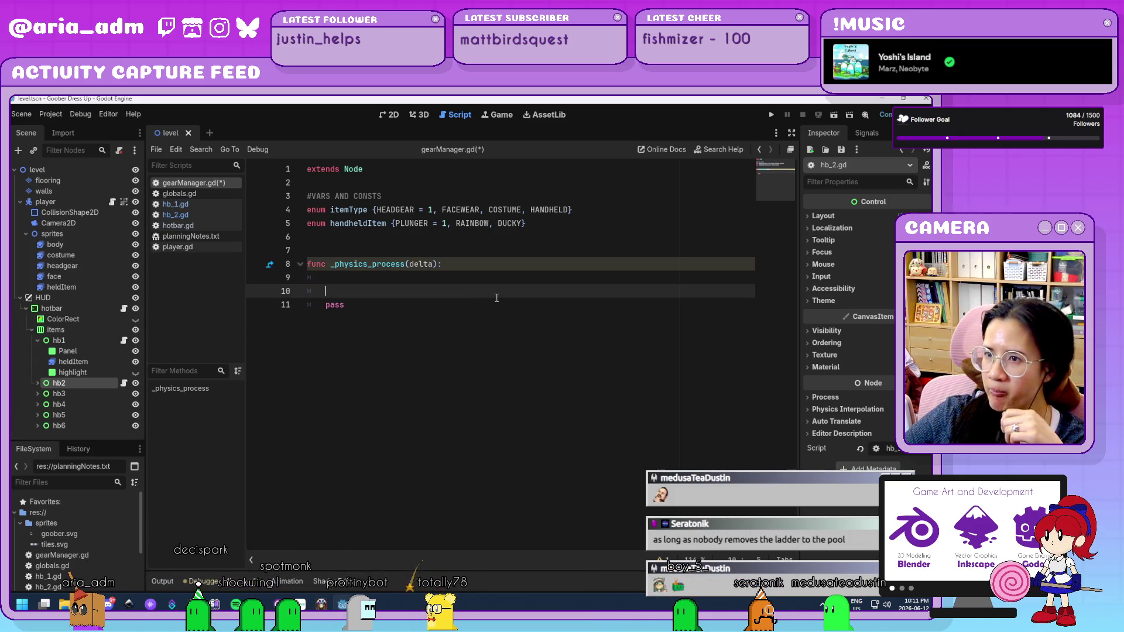
{"action": "left_click", "coordinate": [491, 276]}
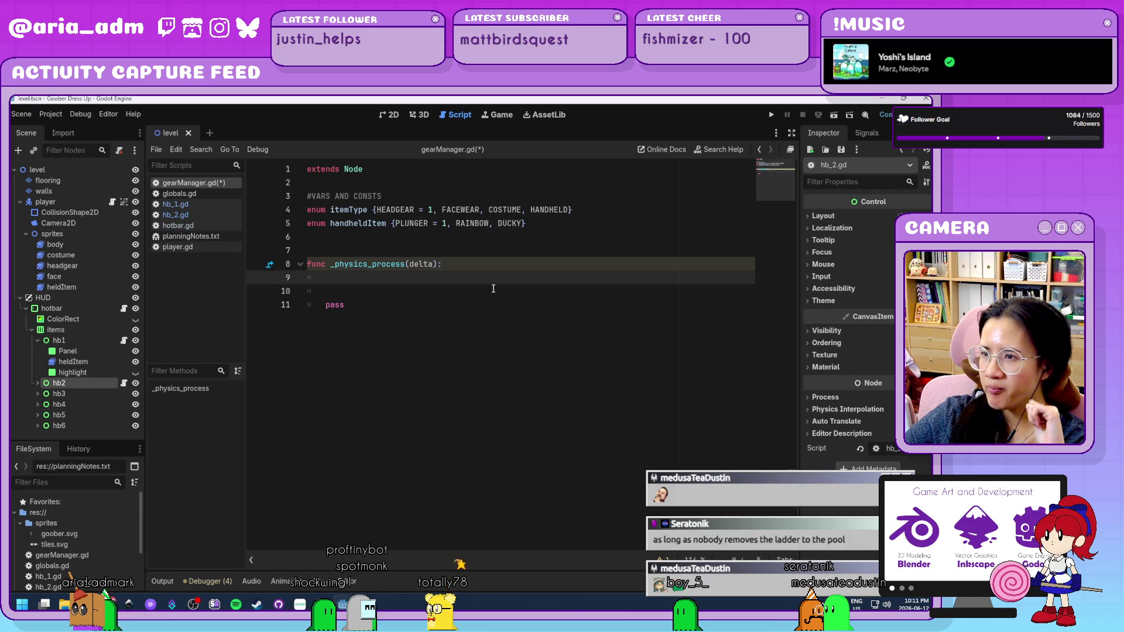
{"action": "left_click", "coordinate": [493, 289]}
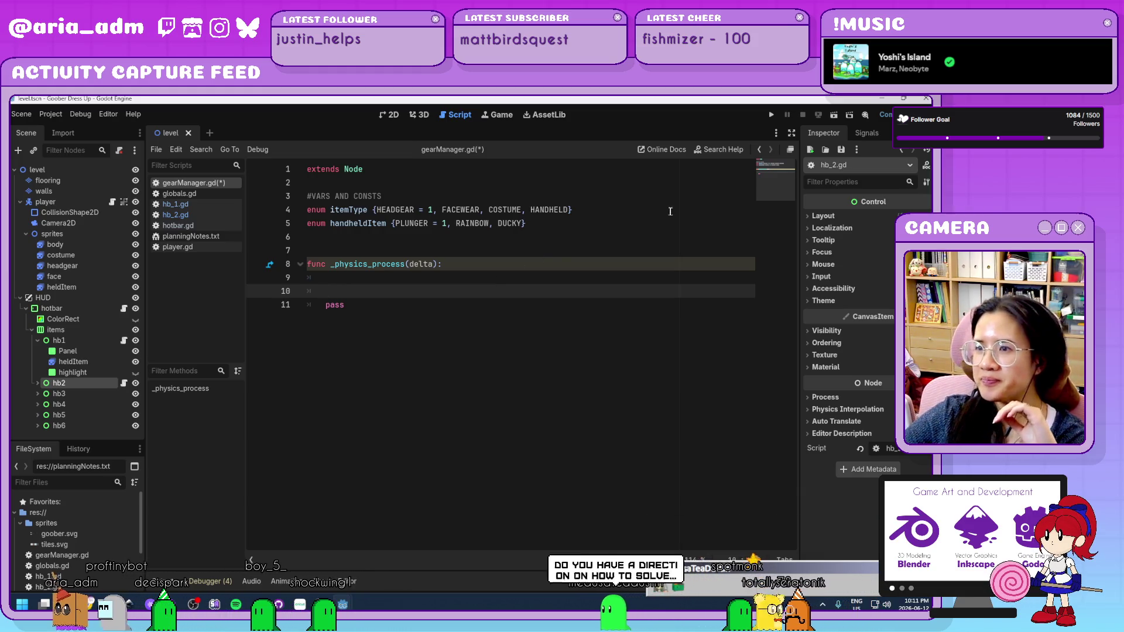
{"action": "left_click", "coordinate": [487, 283]}
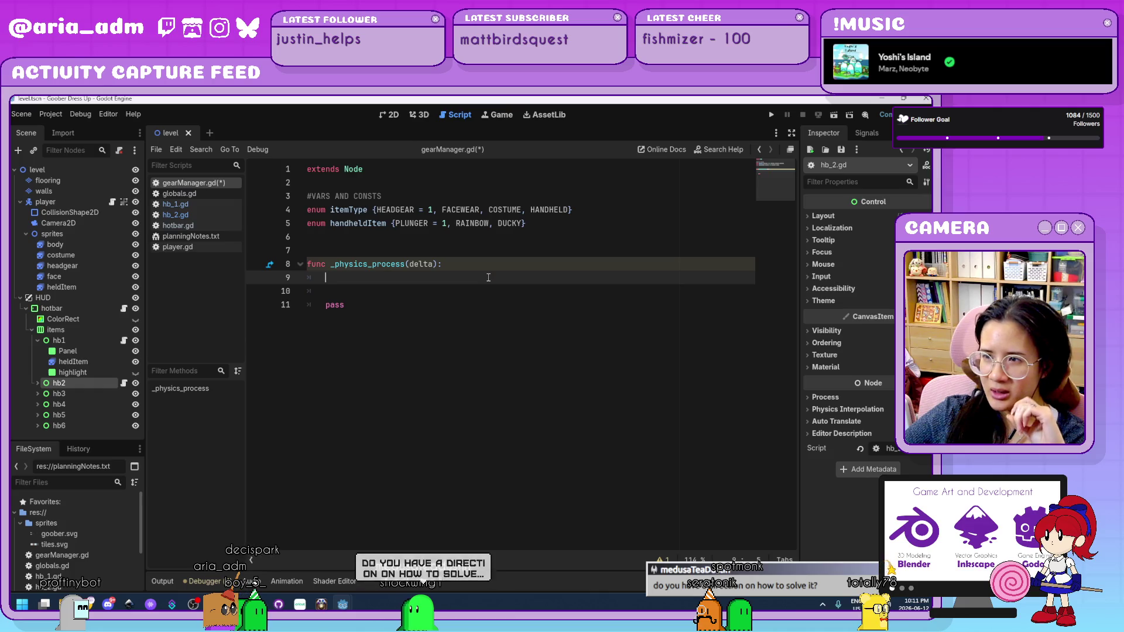
{"action": "left_click", "coordinate": [492, 284]}
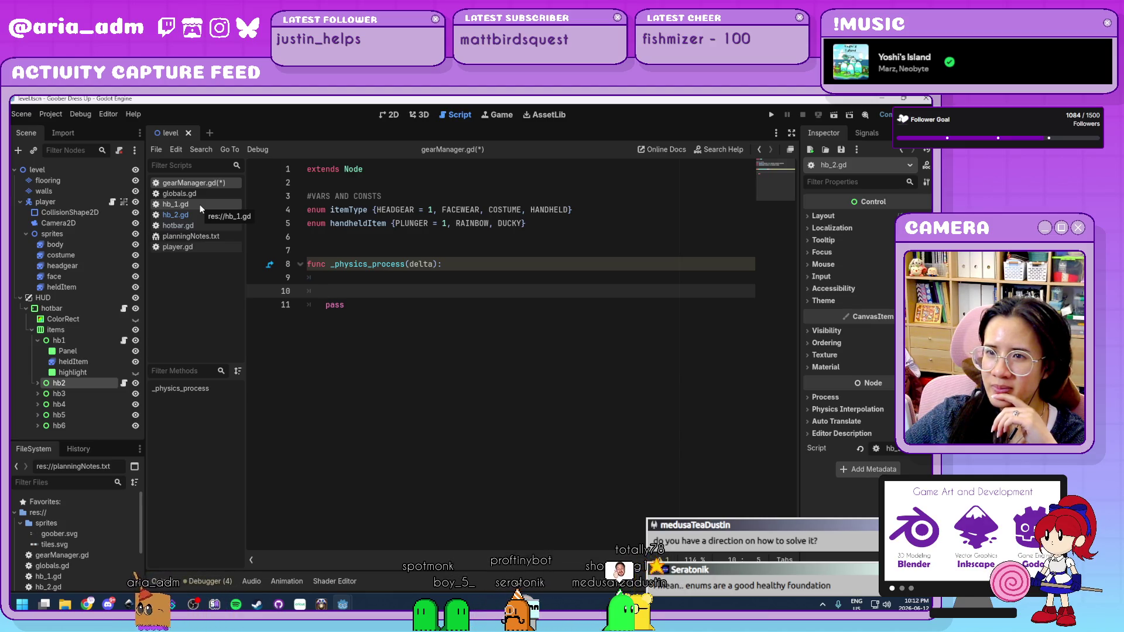
{"action": "left_click", "coordinate": [199, 205]}
{"action": "key", "text": "ctrl+a"}
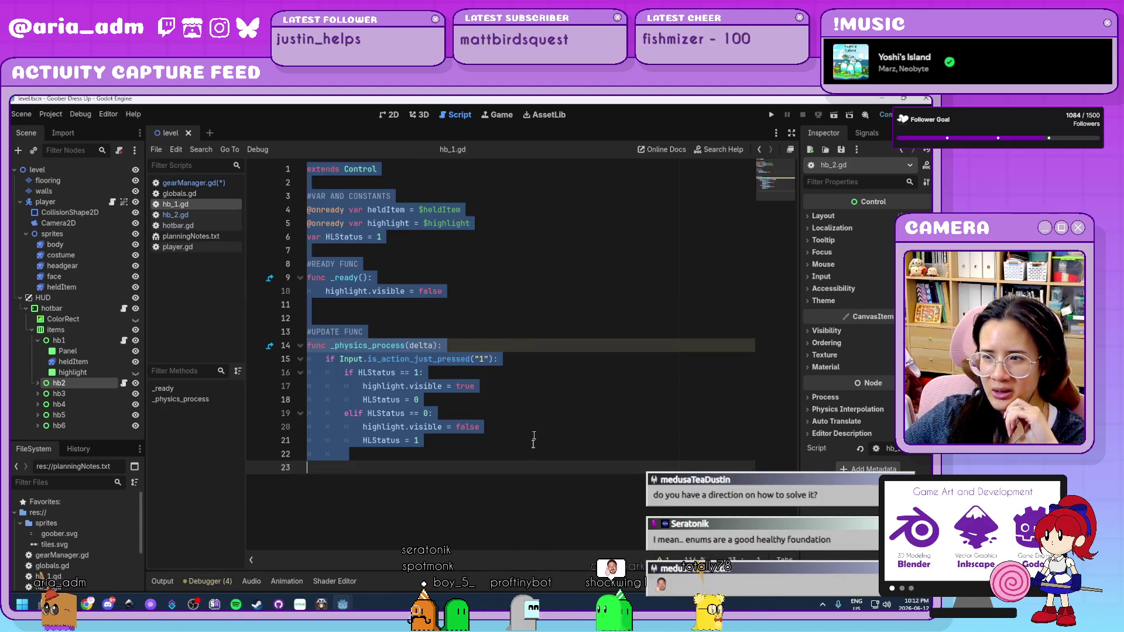
{"action": "left_click", "coordinate": [529, 452]}
{"action": "left_click", "coordinate": [771, 115]}
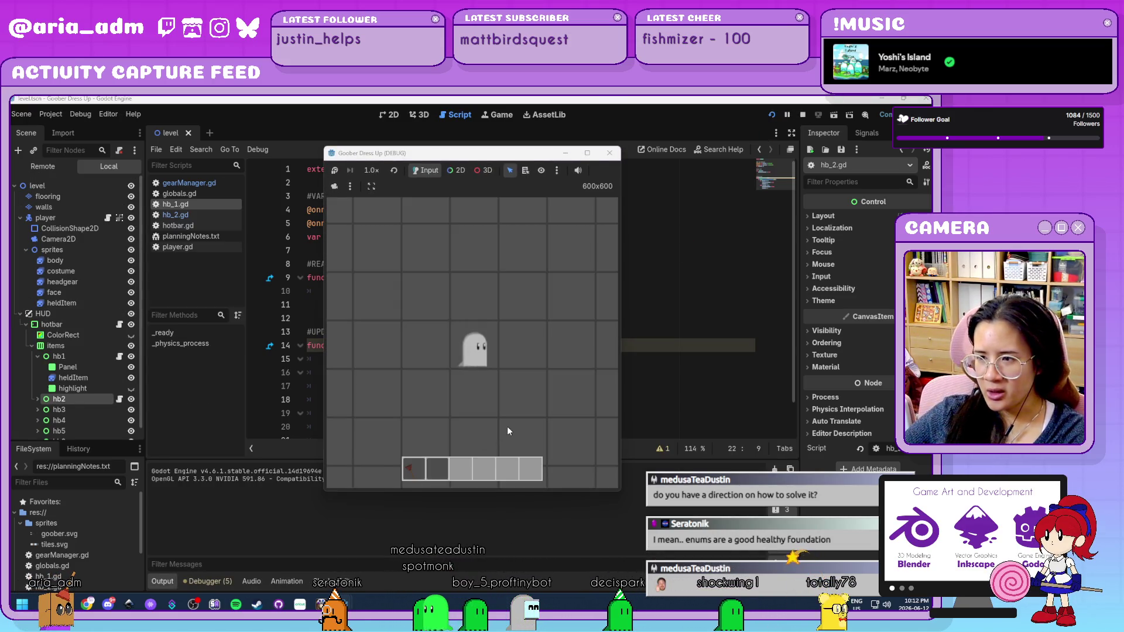
{"action": "left_click", "coordinate": [610, 152]}
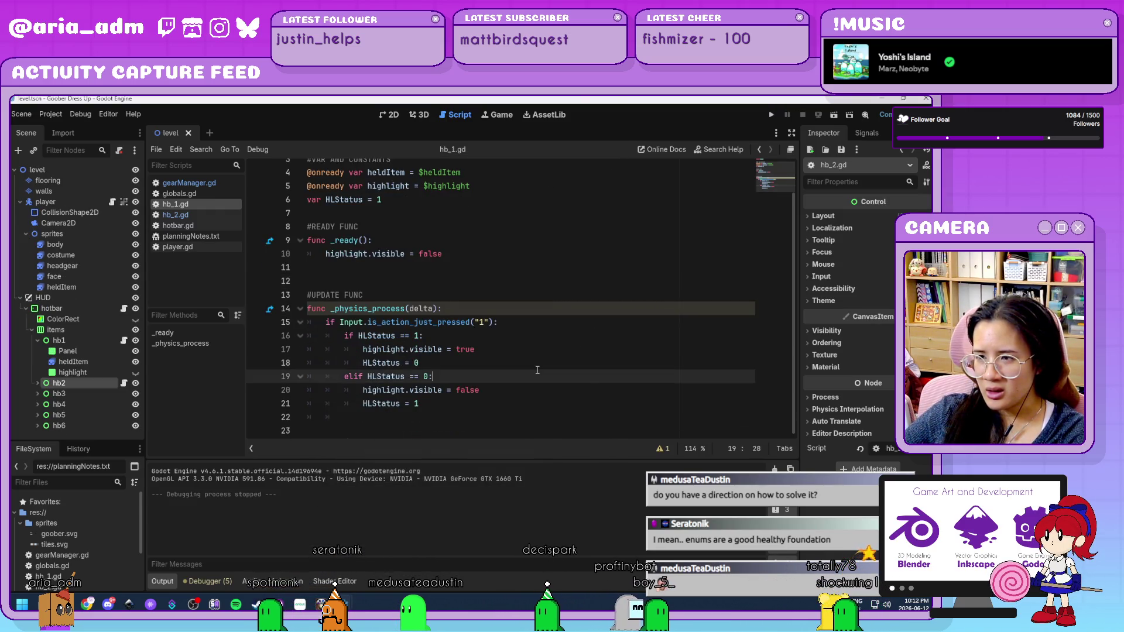
{"action": "left_click", "coordinate": [537, 370]}
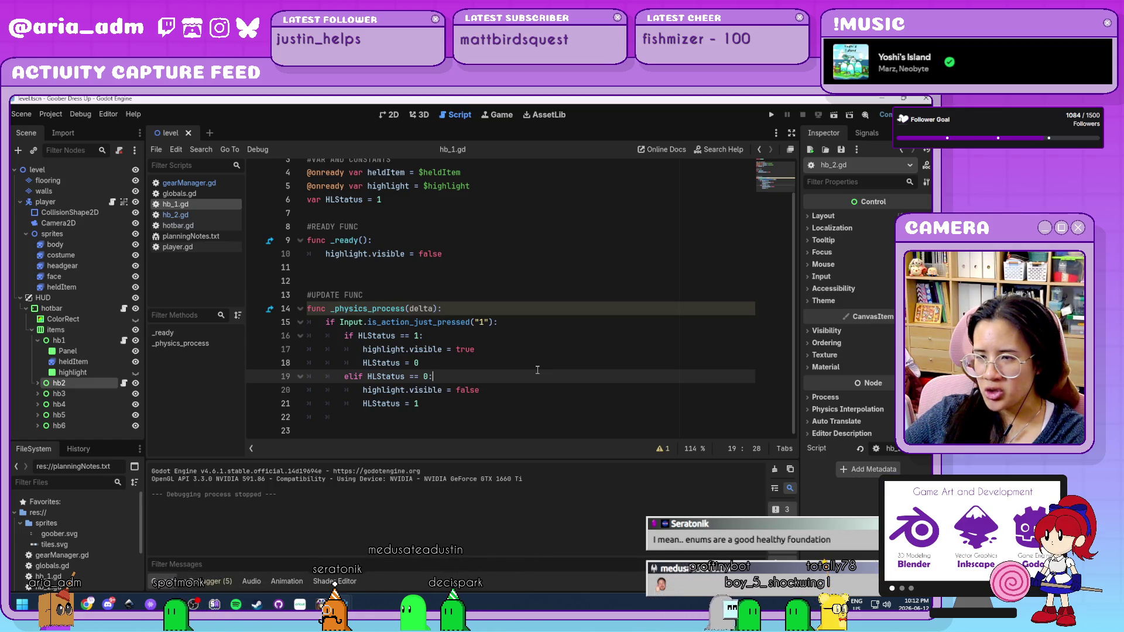
{"action": "left_click", "coordinate": [520, 399]}
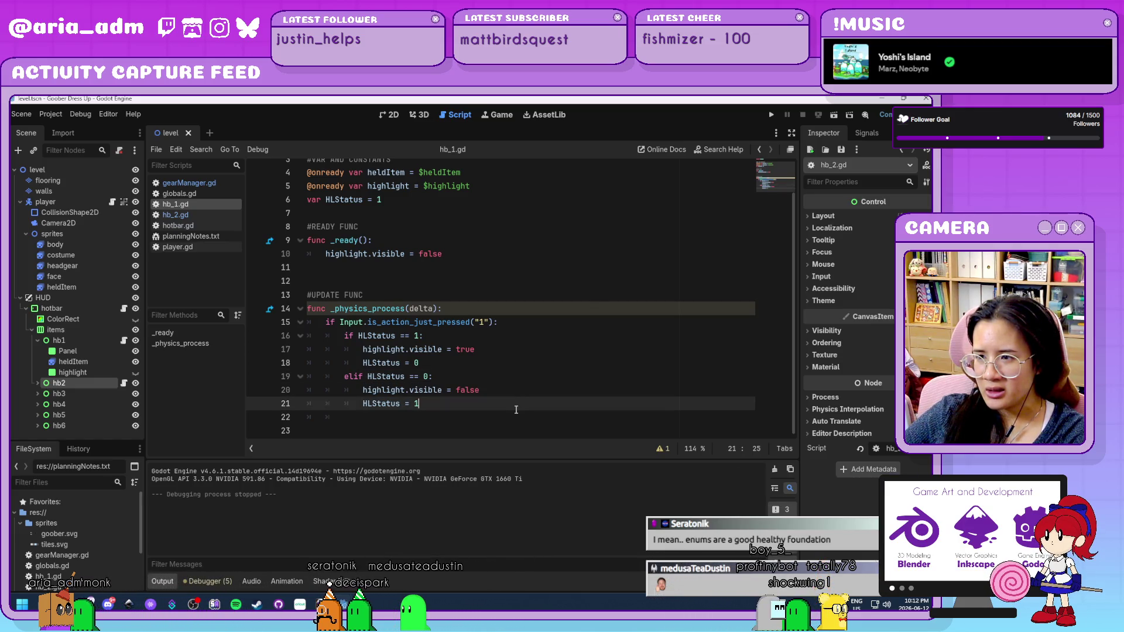
{"action": "left_click", "coordinate": [527, 375]}
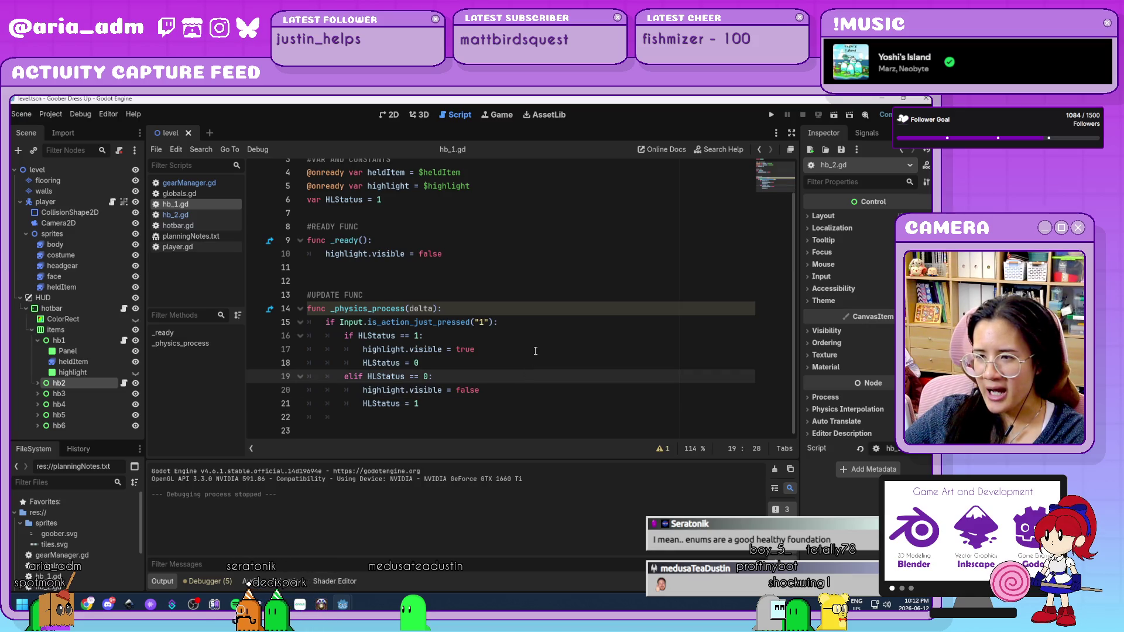
{"action": "left_click", "coordinate": [535, 350]}
{"action": "left_click", "coordinate": [531, 363]}
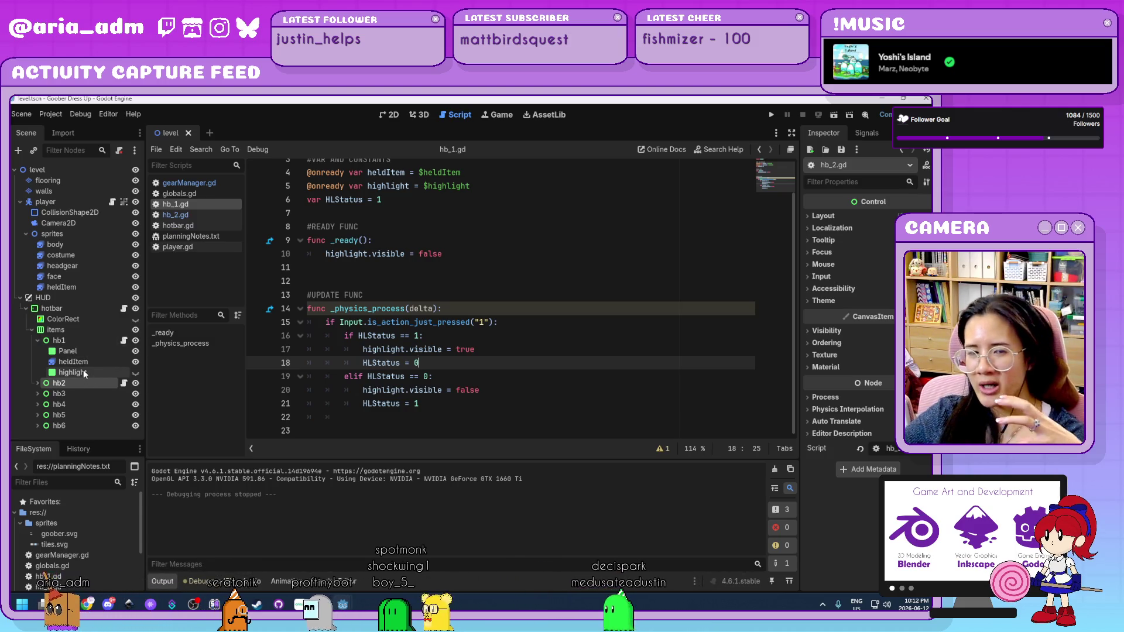
{"action": "left_click", "coordinate": [486, 350]}
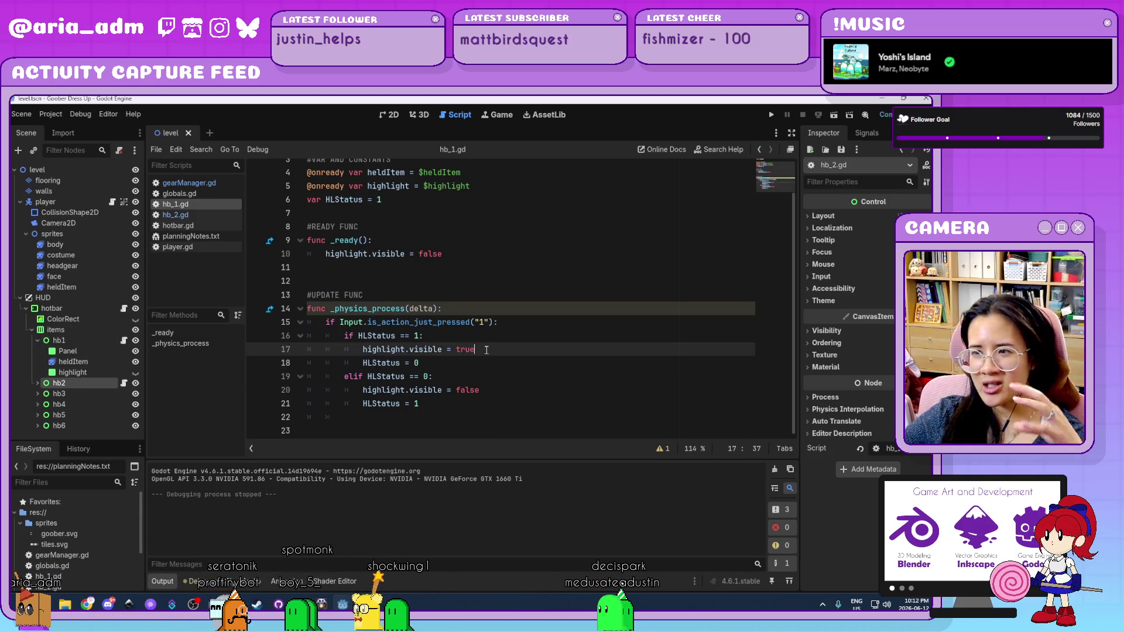
{"action": "left_click", "coordinate": [489, 358]}
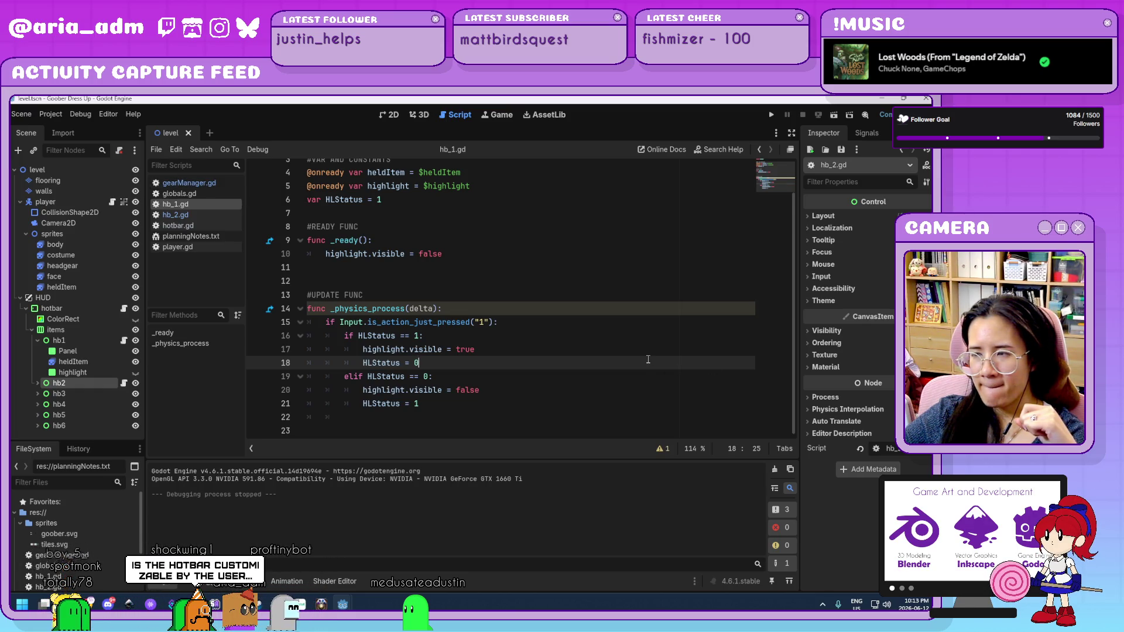
On a new line 19 after HLStatus = 0, write GM.handheldItem = "plunger
{"action": "key", "text": "Return"}
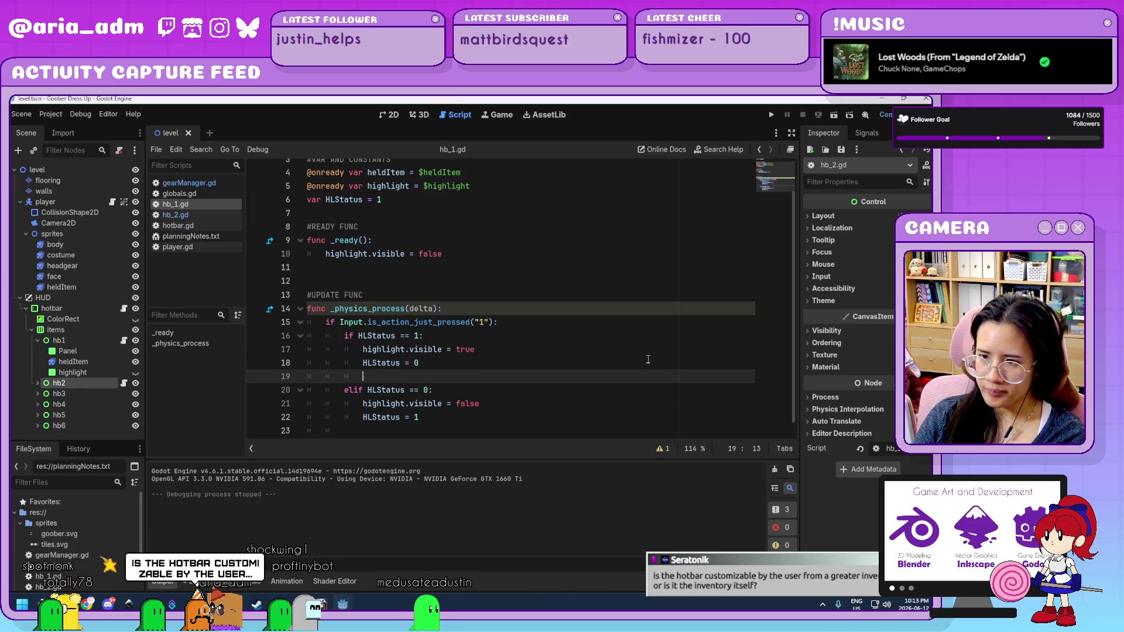
{"action": "type", "text": "G"}
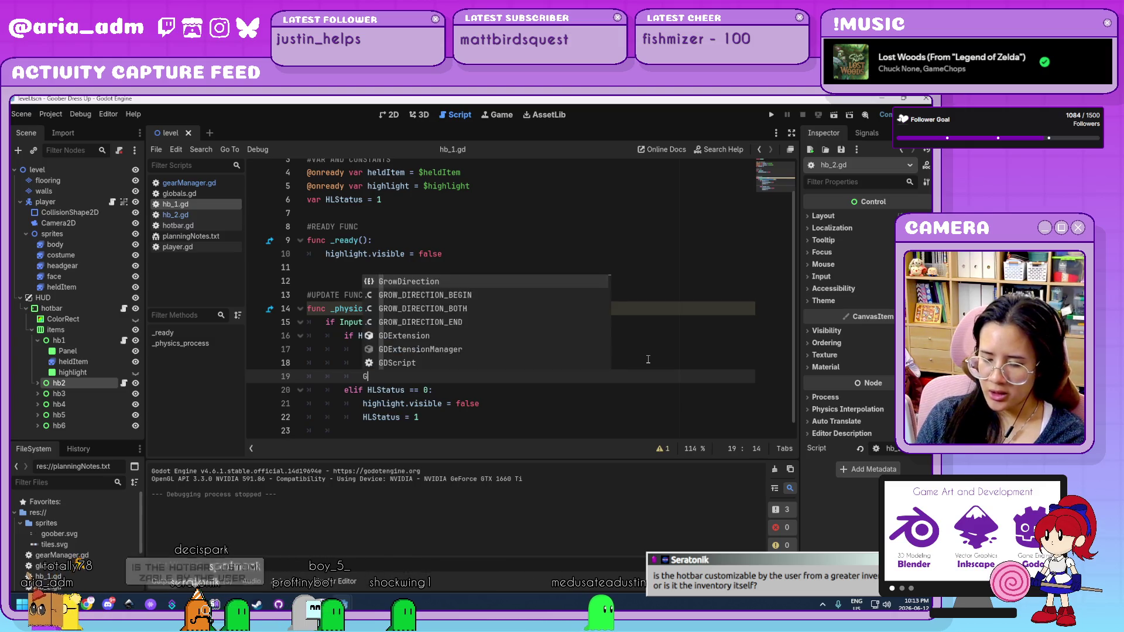
{"action": "type", "text": "M."}
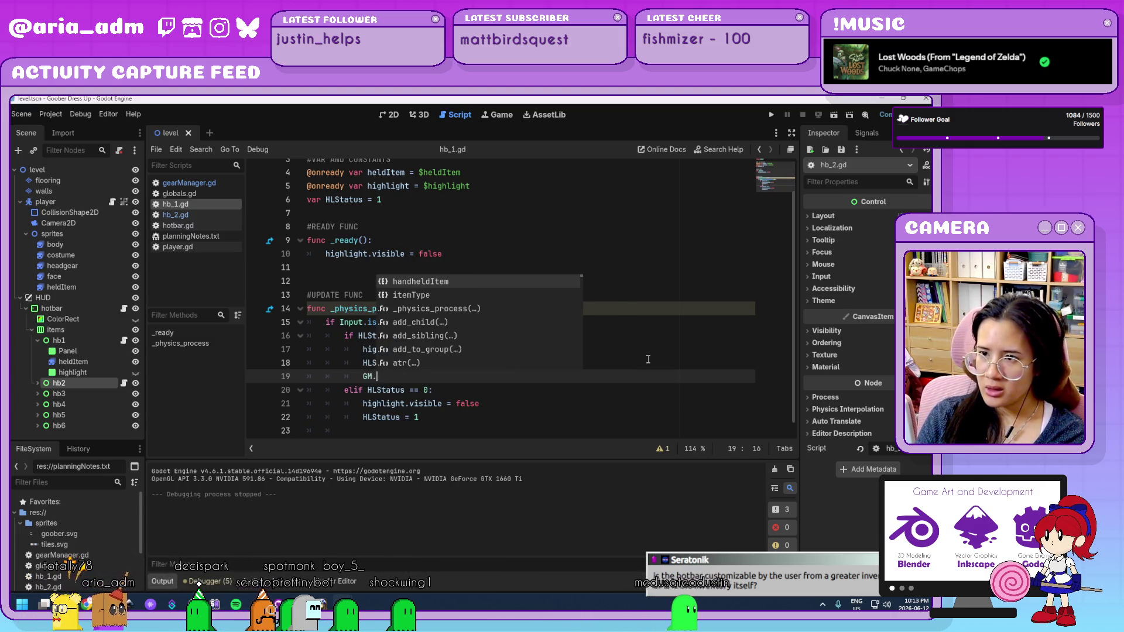
{"action": "key", "text": "Return"}
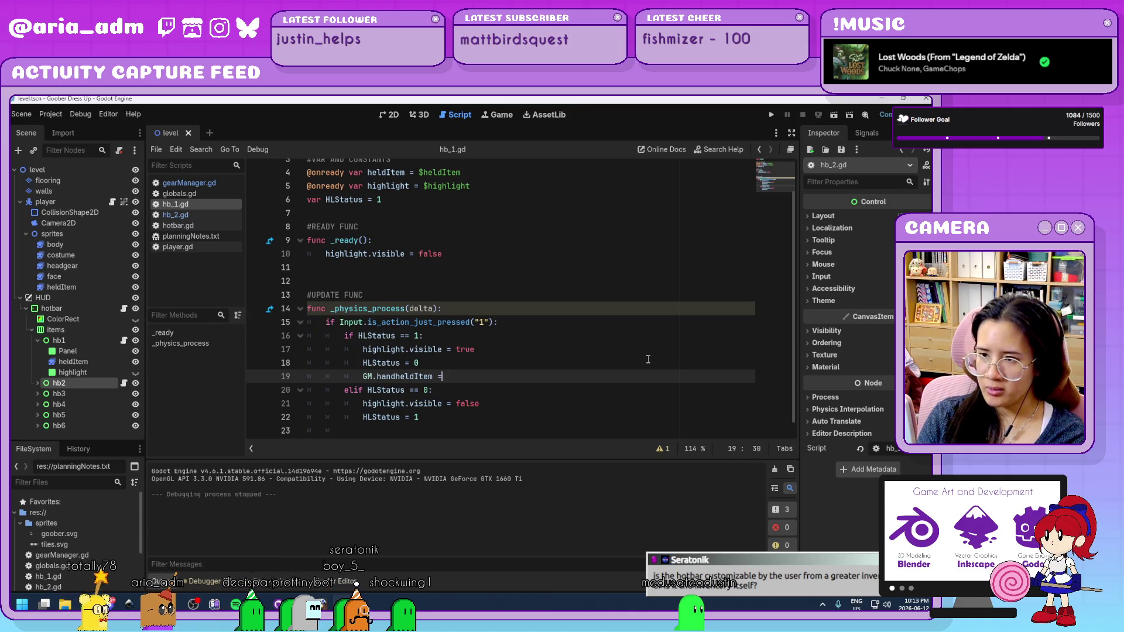
{"action": "type", "text": "\"pl"}
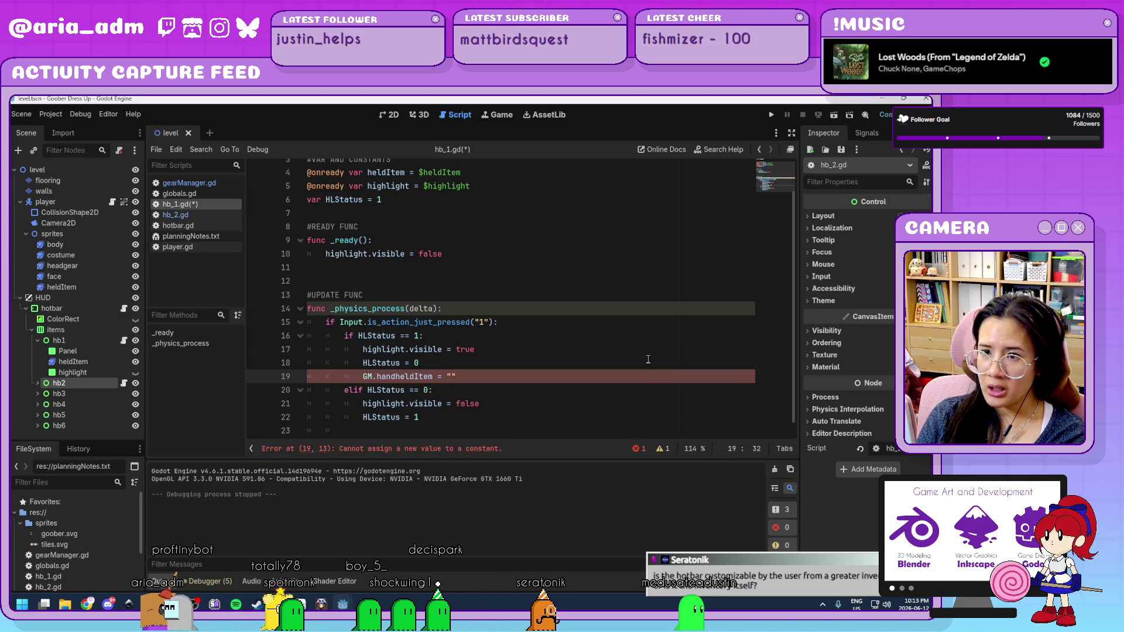
{"action": "type", "text": "unger"}
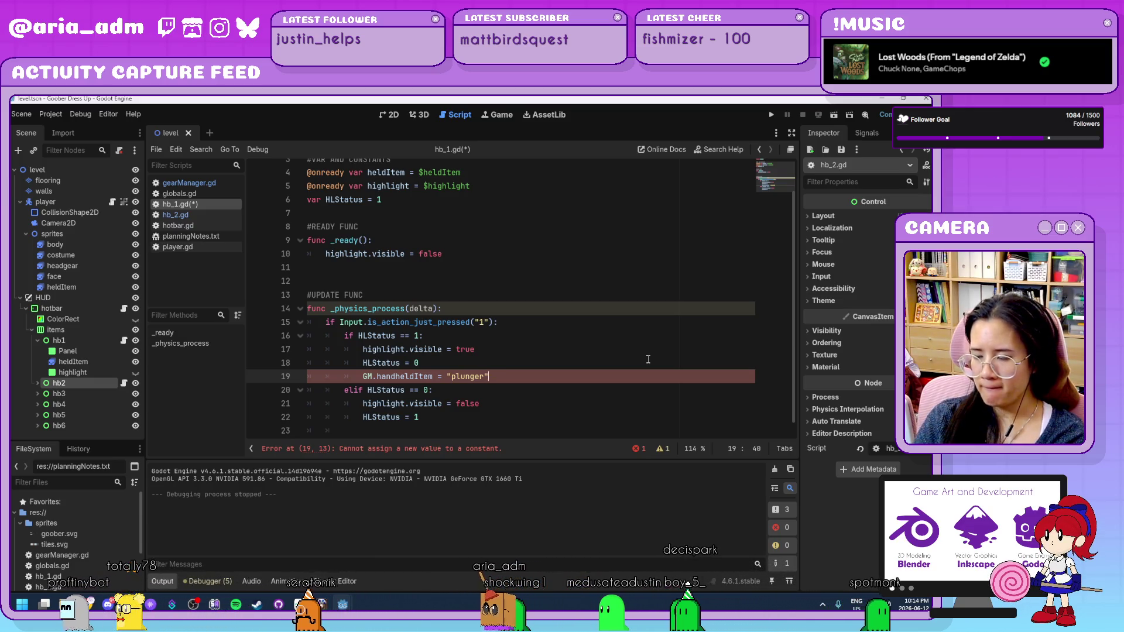
Erase the GM.handheldItem assignment, leaving an empty line 19
{"action": "key", "text": "BackSpace"}
{"action": "key", "text": "BackSpace"}
{"action": "key", "text": "BackSpace"}
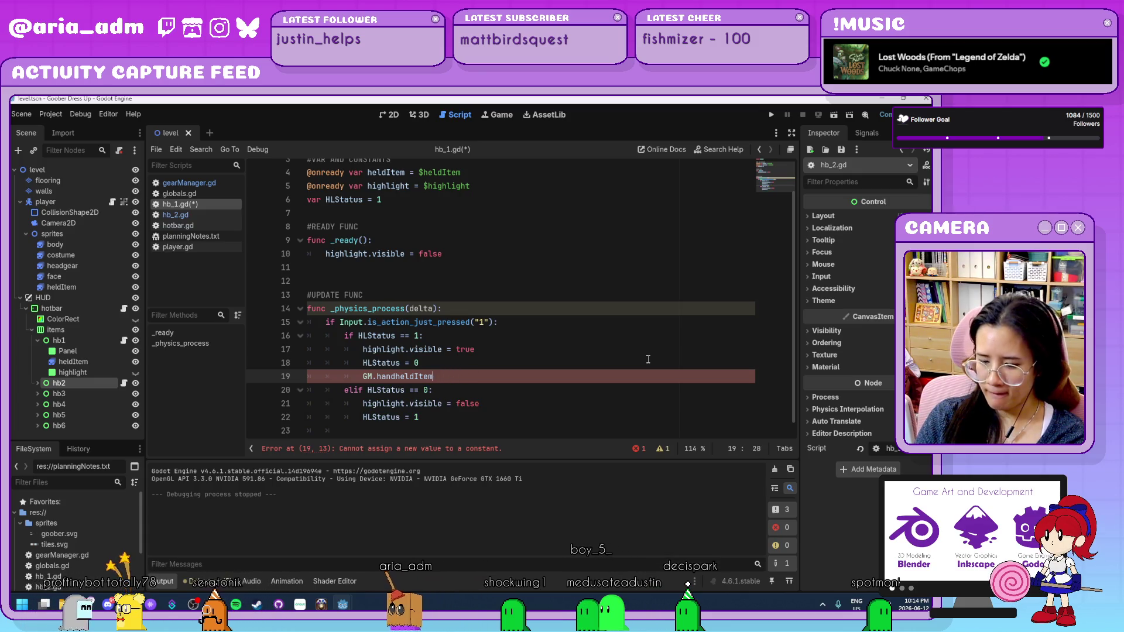
{"action": "key", "text": "BackSpace"}
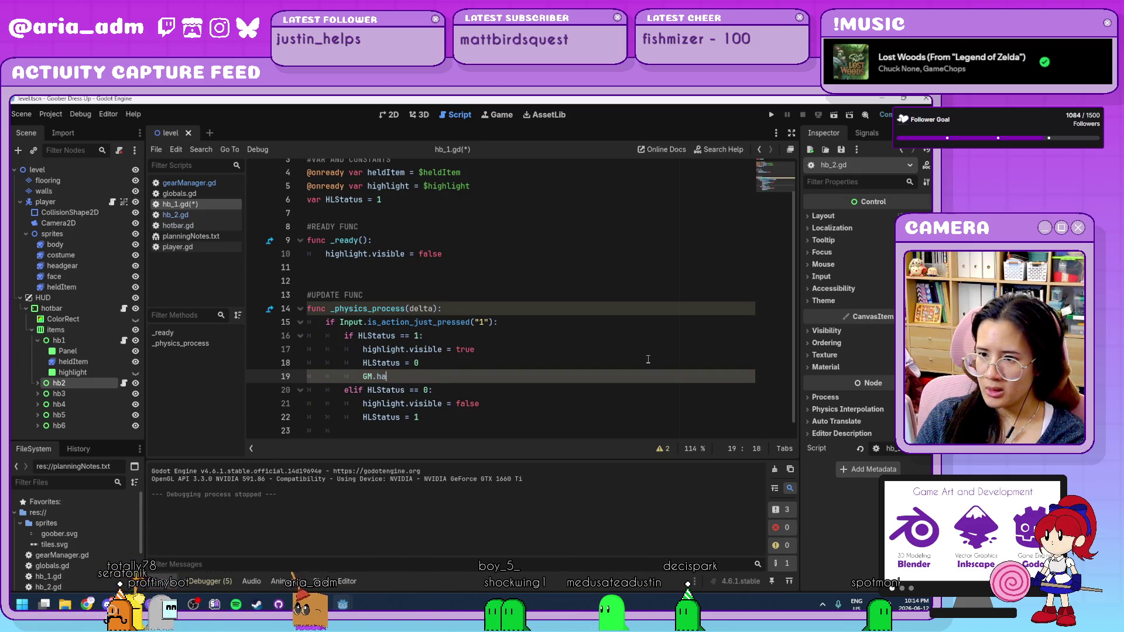
{"action": "key", "text": "BackSpace"}
{"action": "key", "text": "BackSpace"}
{"action": "key", "text": "BackSpace"}
{"action": "key", "text": "BackSpace"}
{"action": "key", "text": "BackSpace"}
{"action": "key", "text": "Return"}
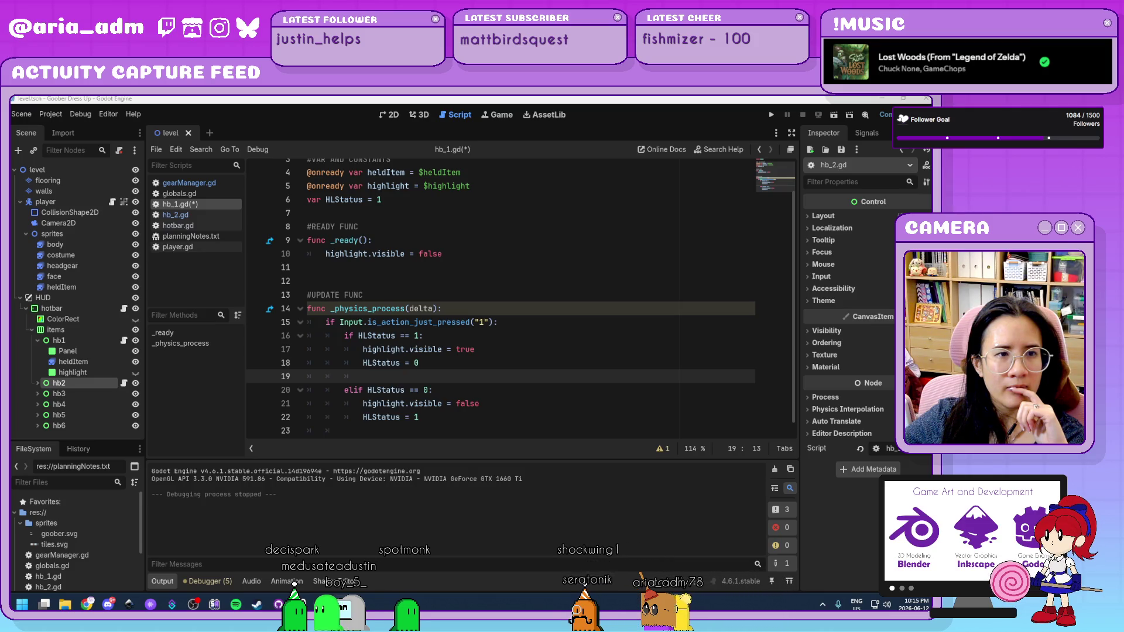
Switch to gearManager.gd with the caret at the end of the itemType enum line
{"action": "scroll", "coordinate": [505, 301], "scroll_direction": "up", "scroll_amount": 2}
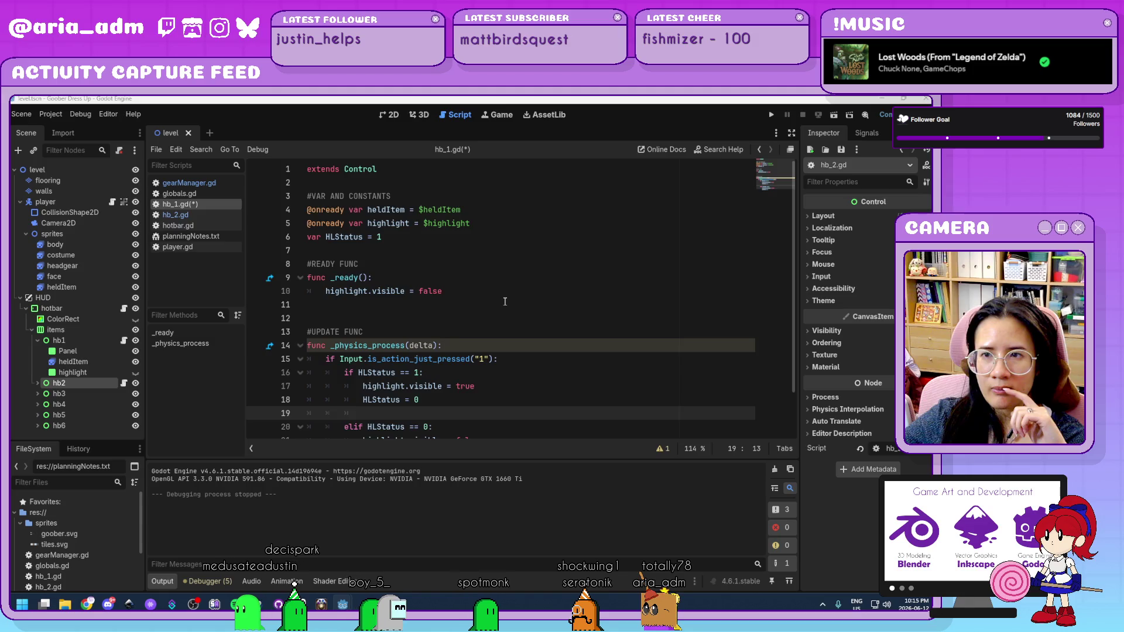
{"action": "scroll", "coordinate": [505, 301], "scroll_direction": "down", "scroll_amount": 1}
{"action": "left_click", "coordinate": [189, 182]}
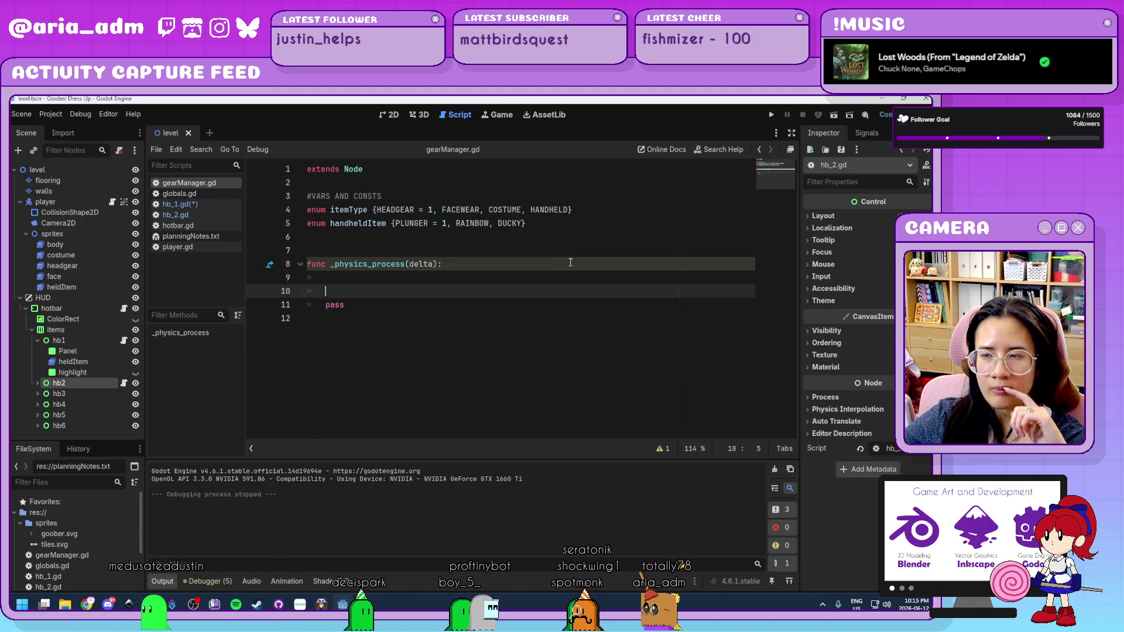
{"action": "left_click", "coordinate": [589, 211]}
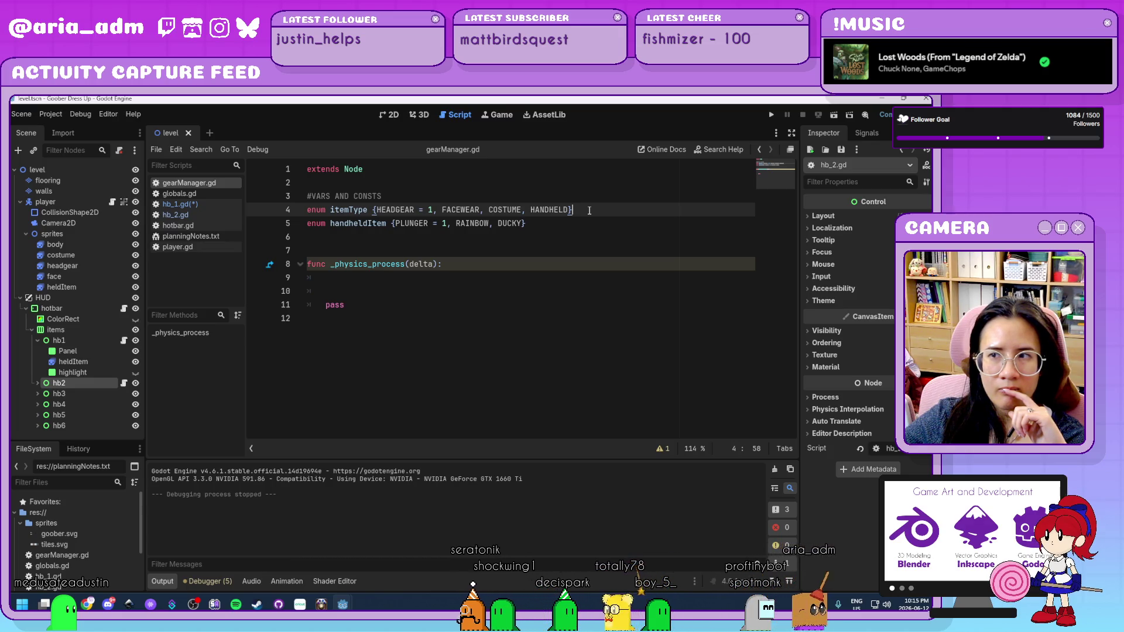
Replace line 5's handheldItem enum with var handheld = itemType.HANDHELD, adding blank lines above
{"action": "left_click_drag", "start_coordinate": [534, 223], "coordinate": [390, 224]}
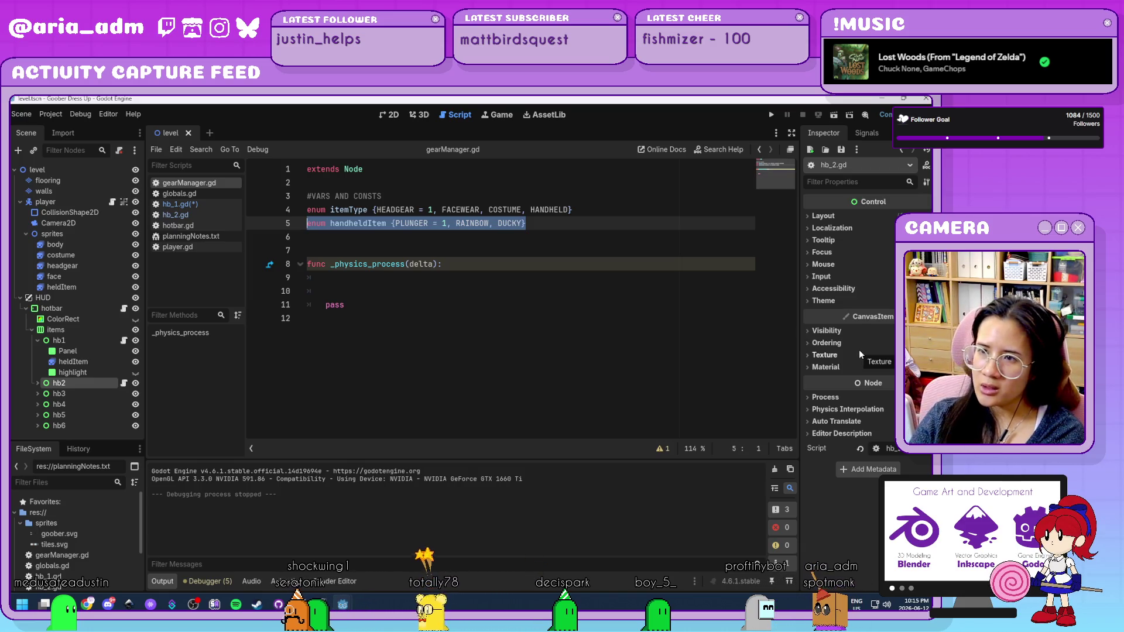
{"action": "key", "text": "BackSpace"}
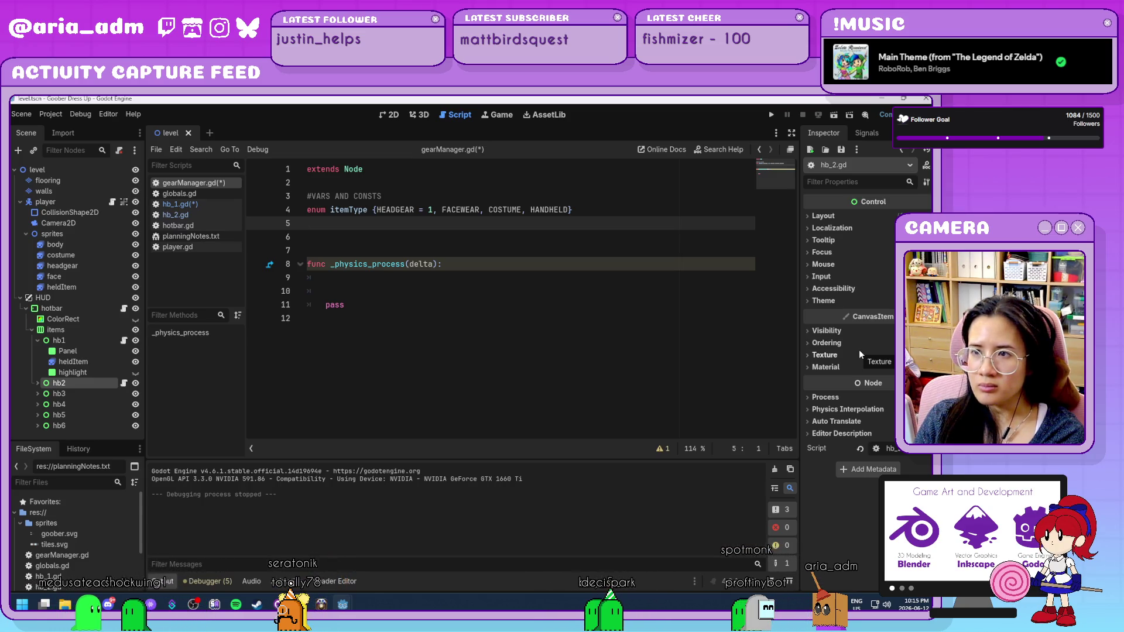
{"action": "type", "text": "va"}
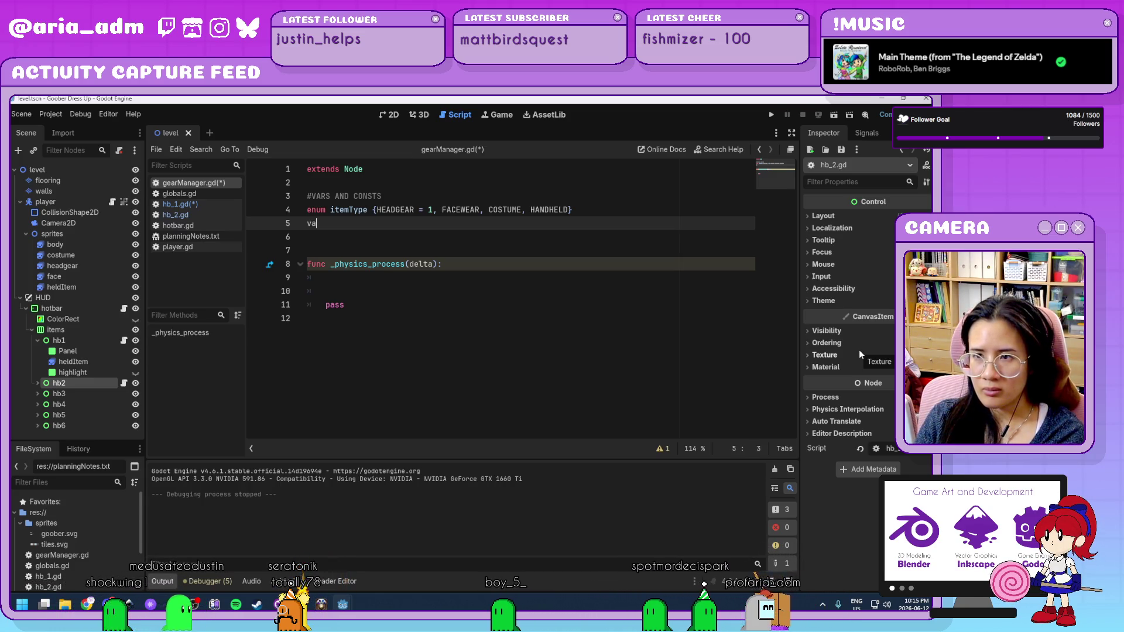
{"action": "type", "text": "r handh"}
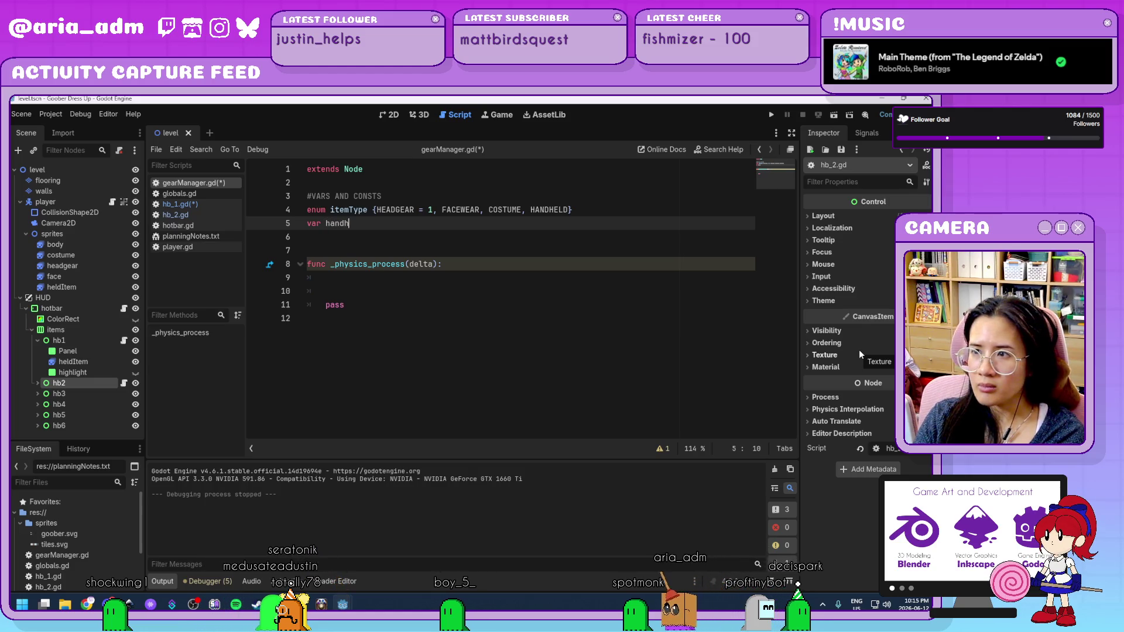
{"action": "type", "text": "eld"}
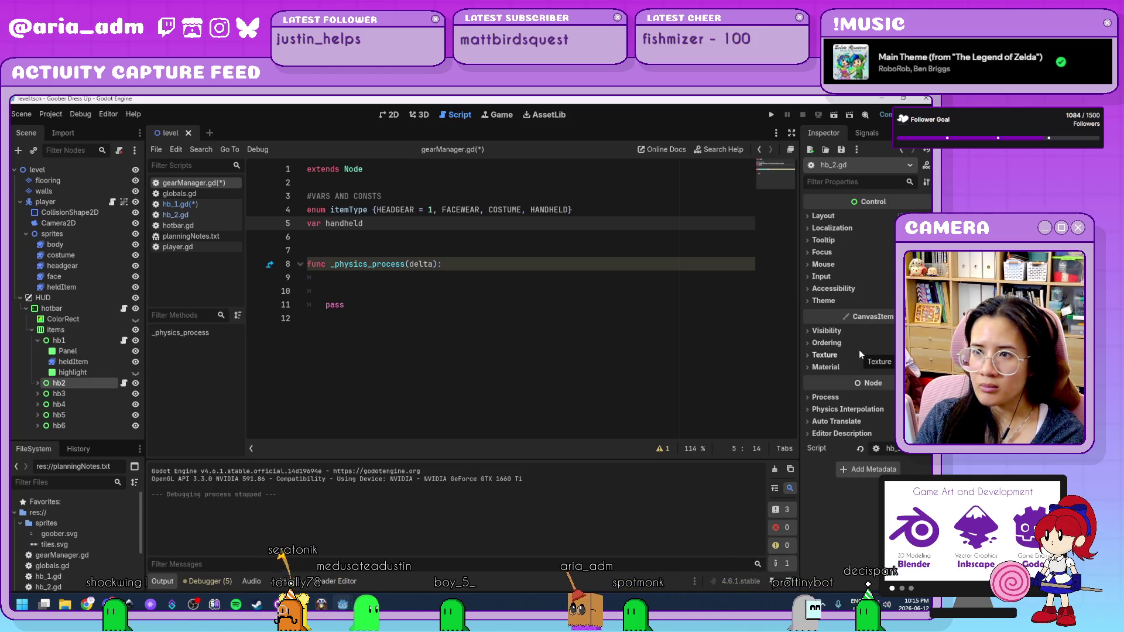
{"action": "type", "text": " = I"}
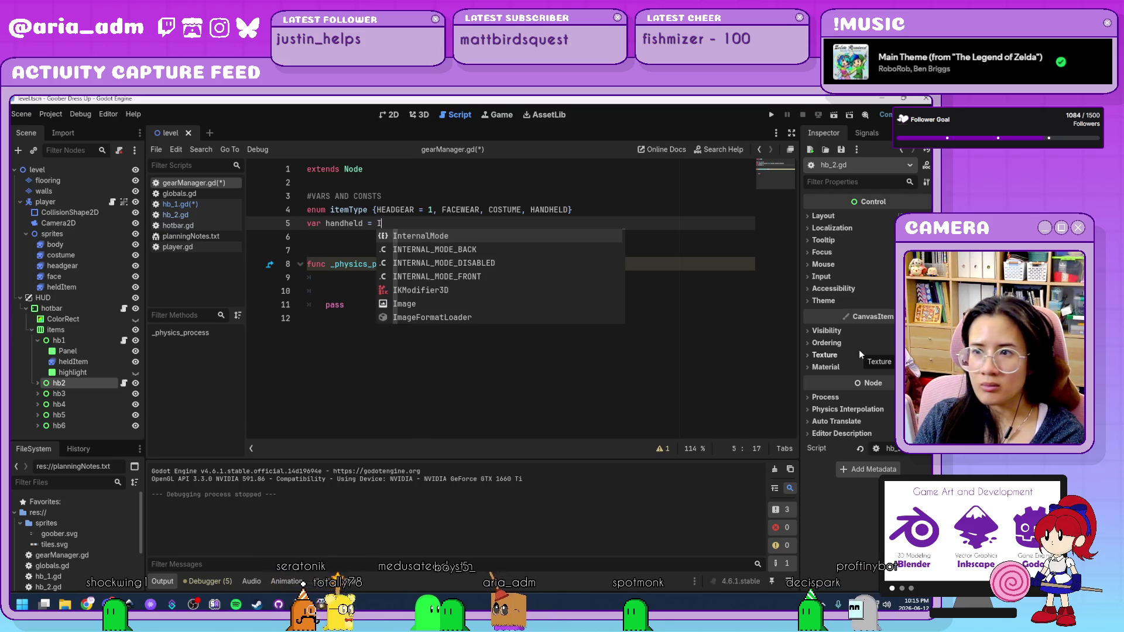
{"action": "type", "text": "te"}
{"action": "key", "text": "Return"}
{"action": "type", "text": "."}
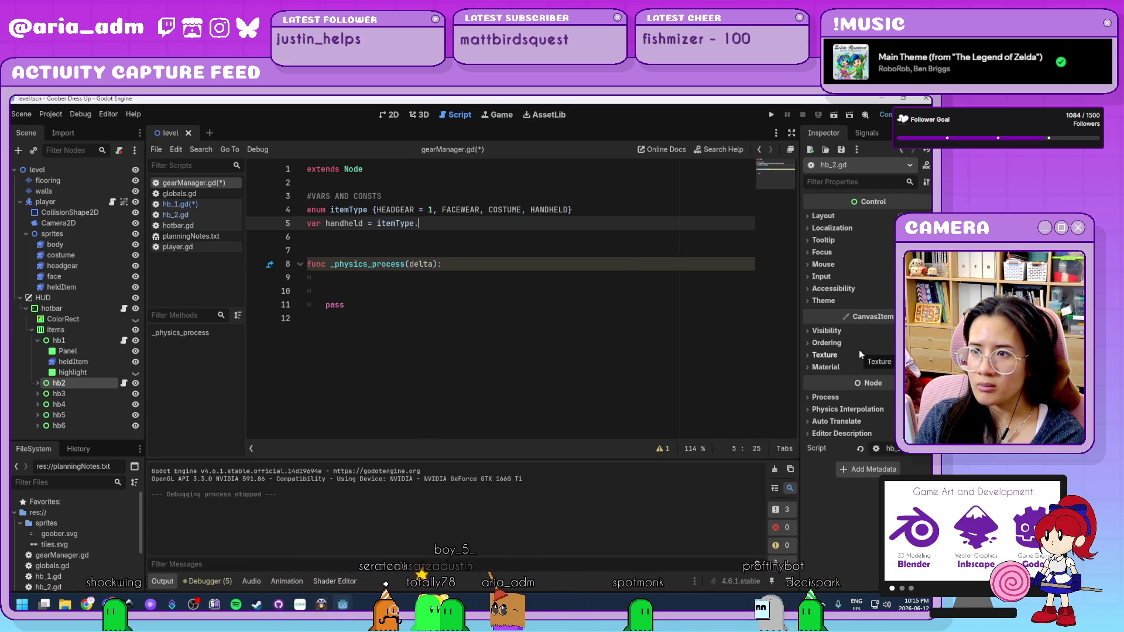
{"action": "type", "text": "HANDHELD"}
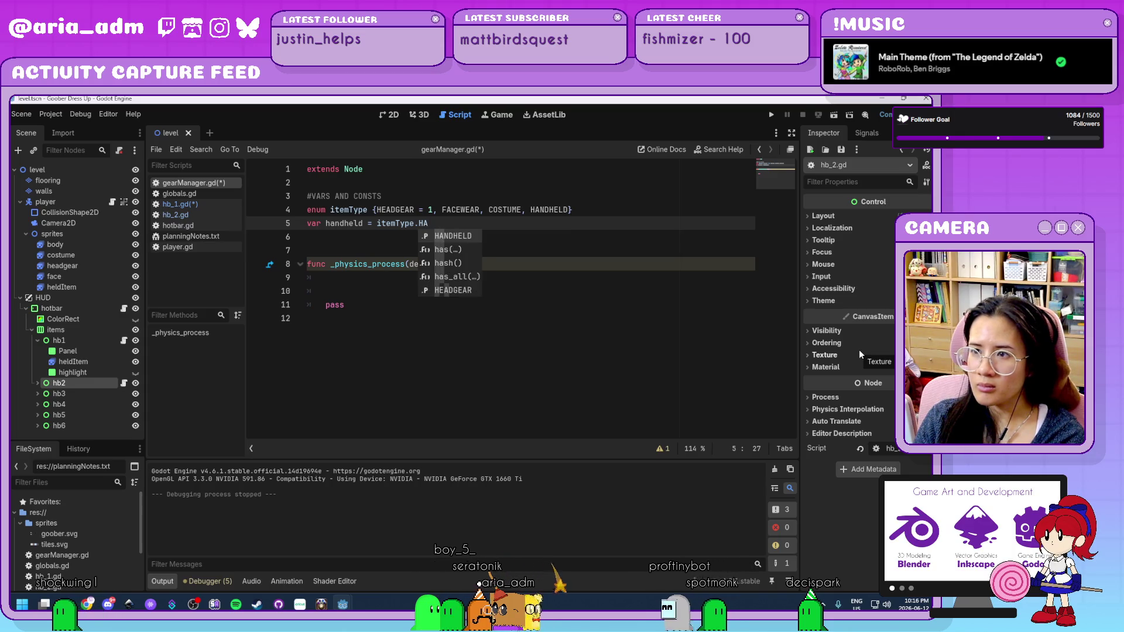
{"action": "key", "text": "Return"}
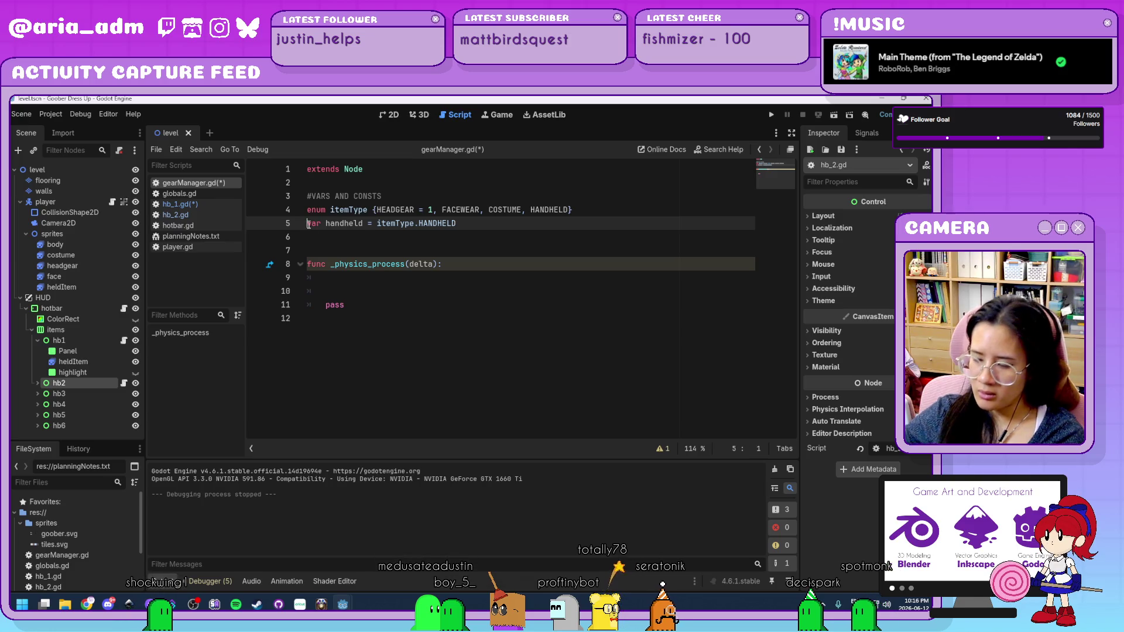
{"action": "key", "text": "Return"}
{"action": "key", "text": "Return"}
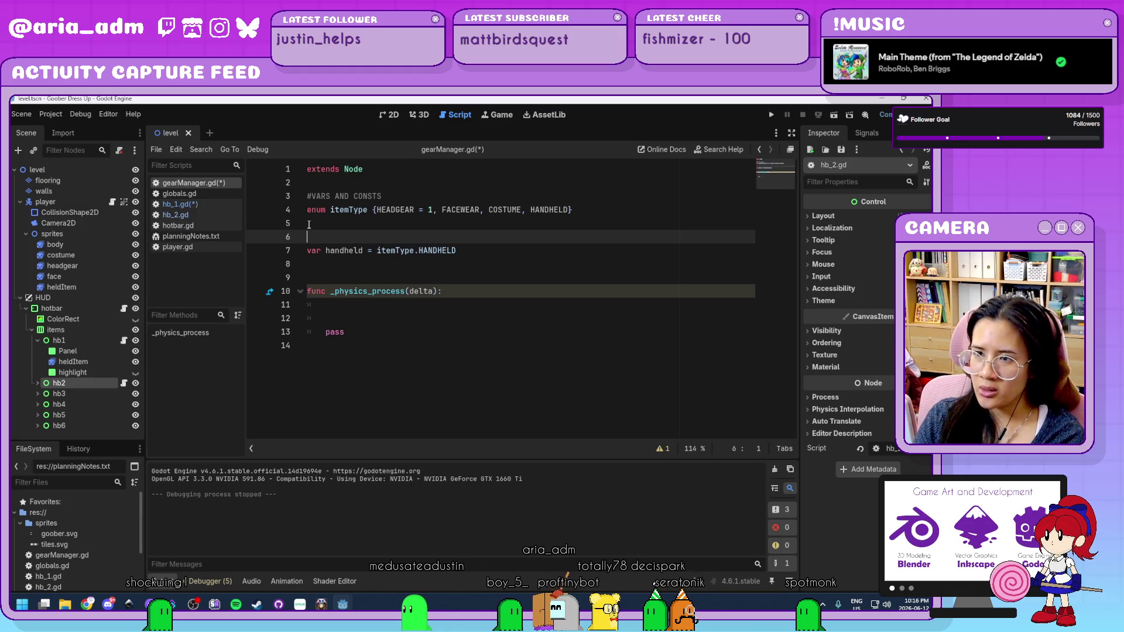
Declare costume and facewear variables set to itemType.COSTUME and itemType.FACEWEAR
{"action": "type", "text": "var co"}
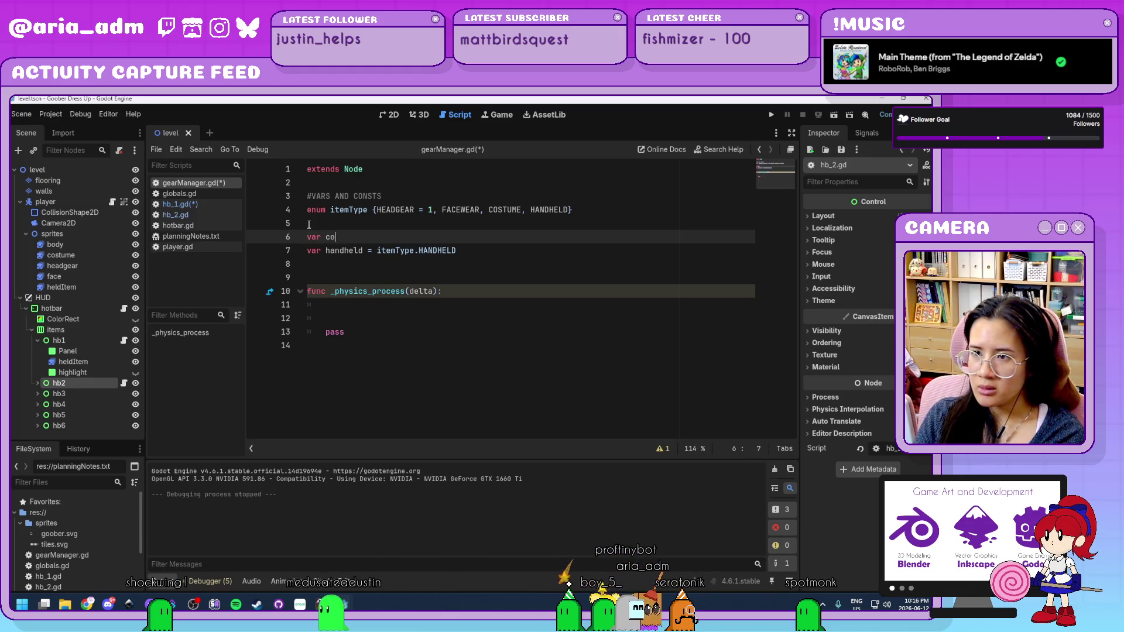
{"action": "type", "text": "stume = itemType."}
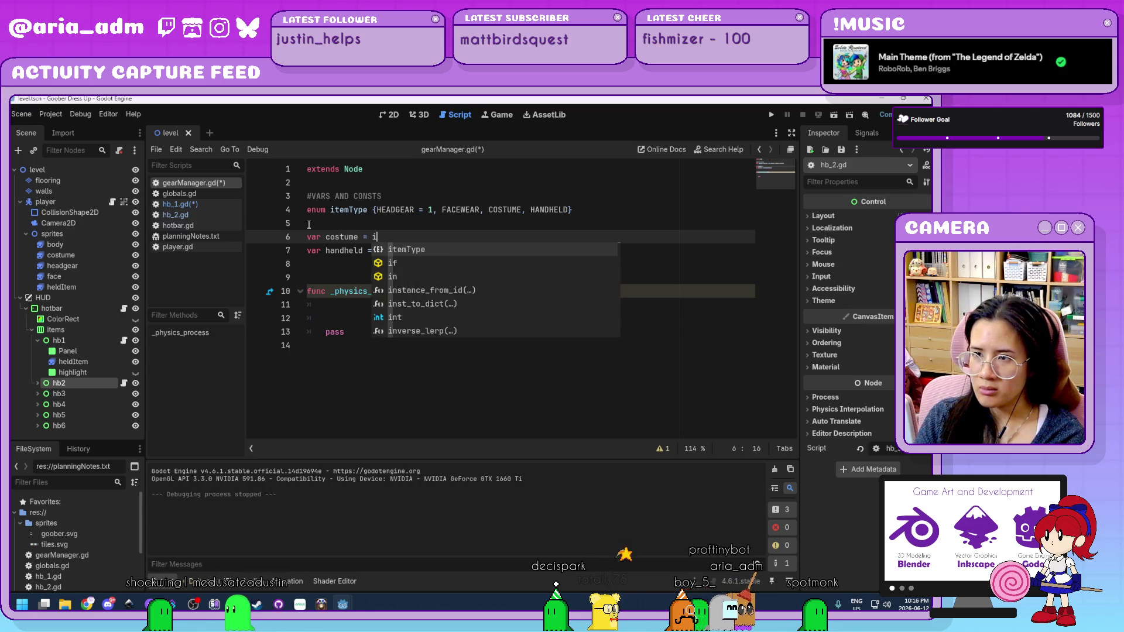
{"action": "key", "text": "Down"}
{"action": "key", "text": "Down"}
{"action": "key", "text": "Return"}
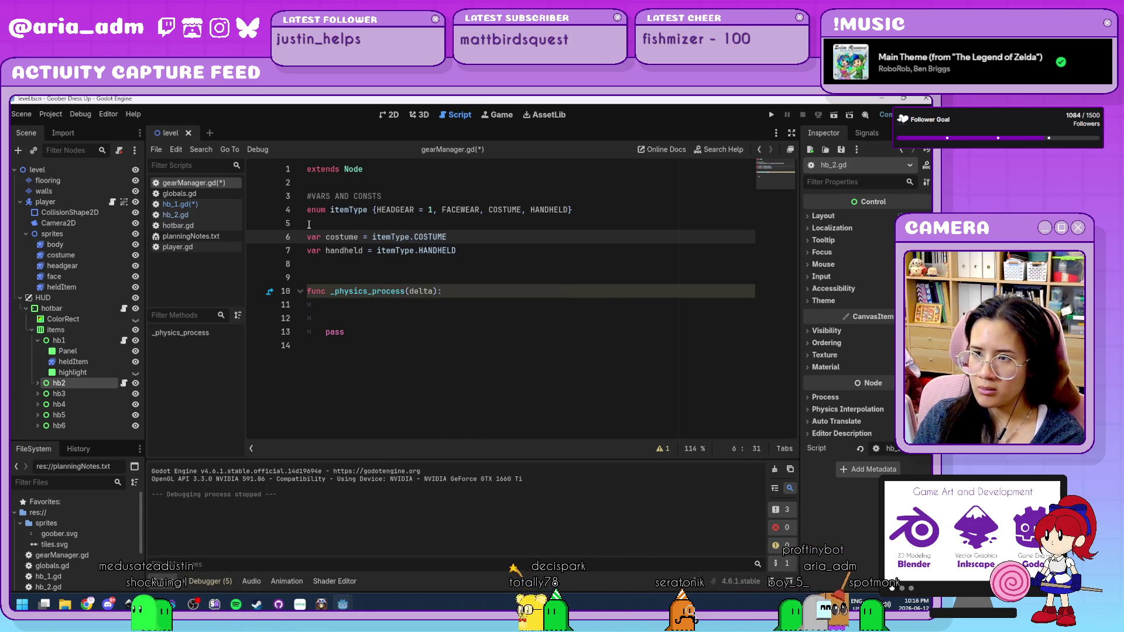
{"action": "left_click", "coordinate": [309, 225]}
{"action": "key", "text": "Return"}
{"action": "key", "text": "Return"}
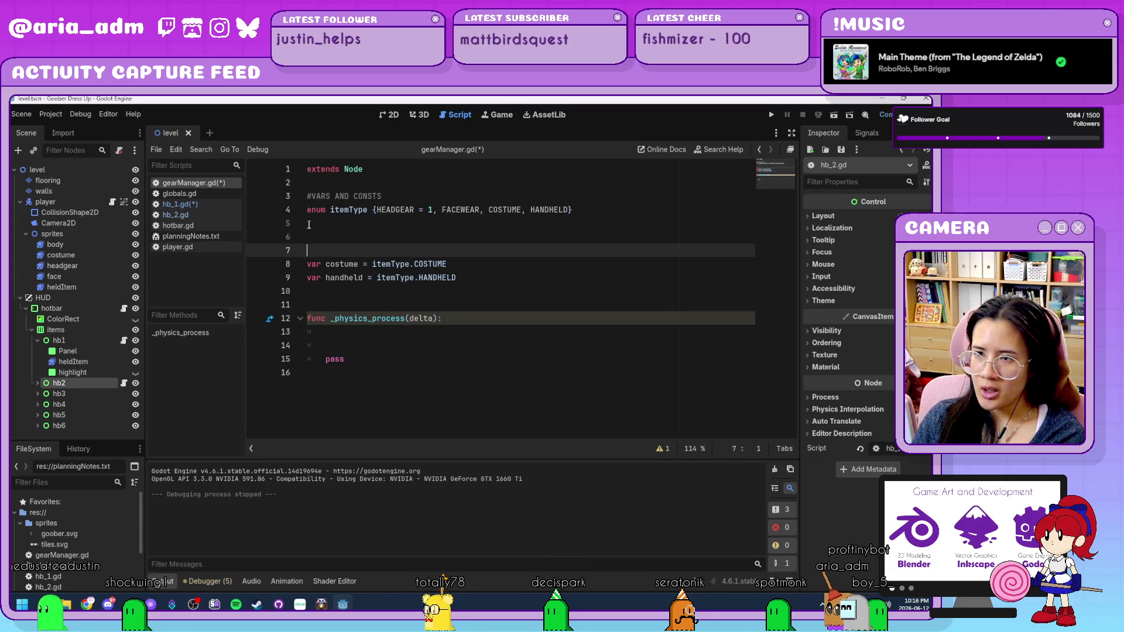
{"action": "type", "text": "var "}
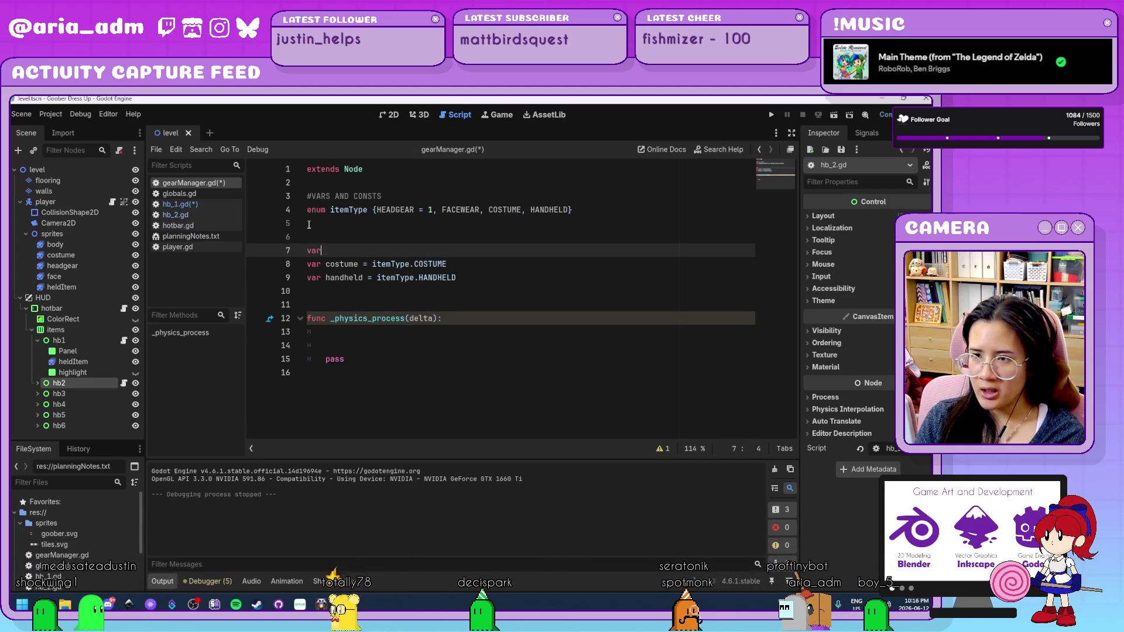
{"action": "type", "text": "face"}
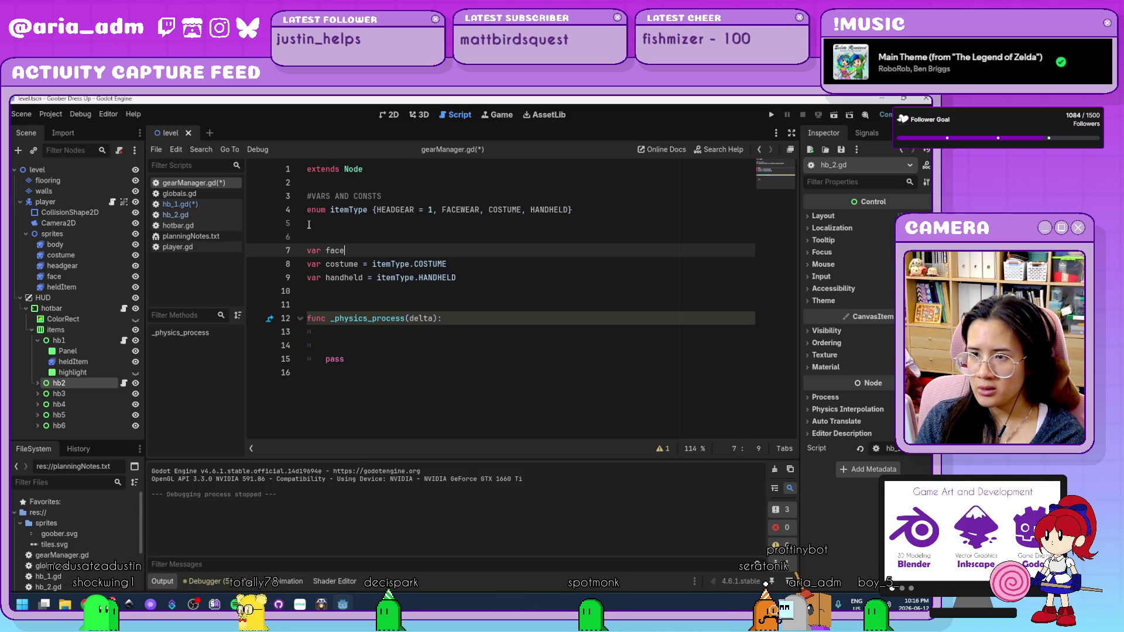
{"action": "type", "text": "wear"}
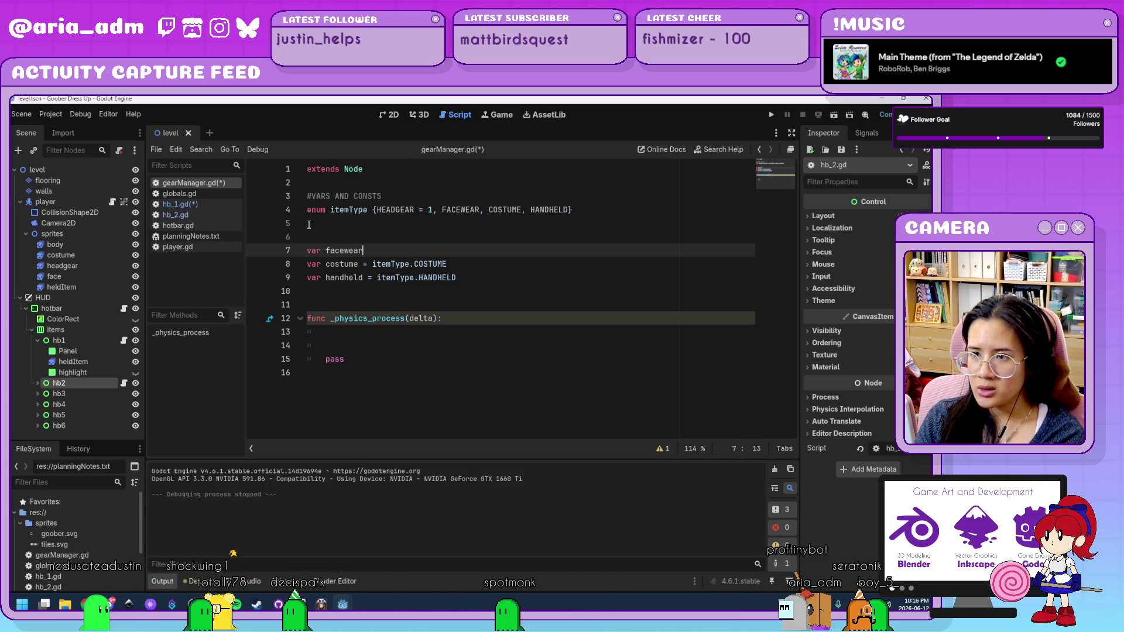
{"action": "type", "text": " = itemType."}
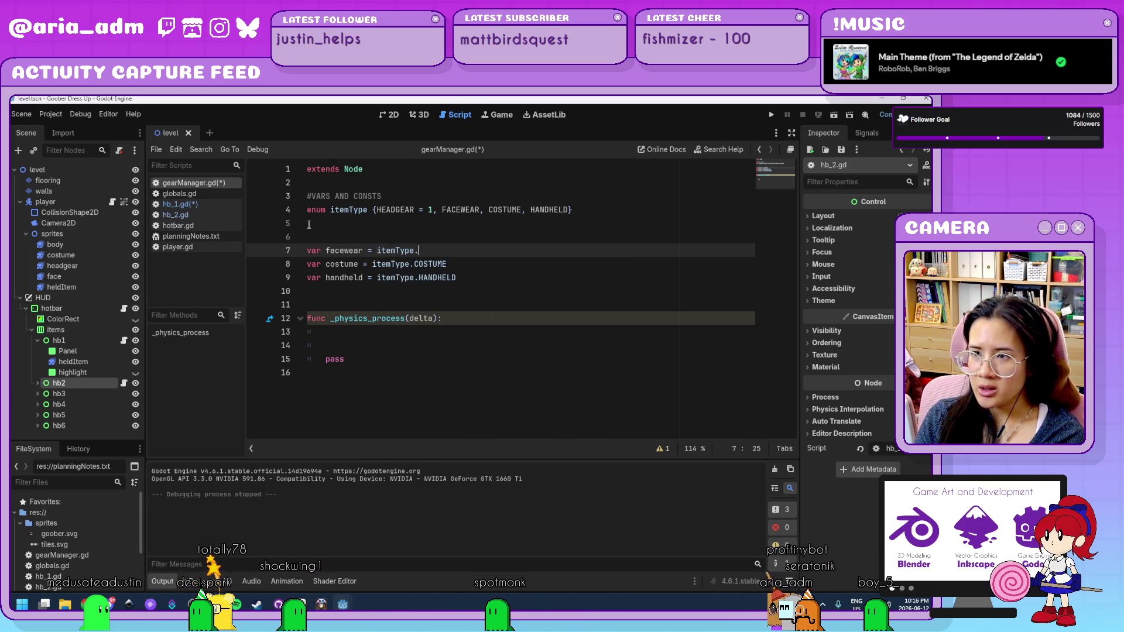
{"action": "type", "text": "F"}
{"action": "key", "text": "Return"}
Add headgear = itemType.HEADGEAR above facewear and save gearManager.gd
{"action": "key", "text": "Up"}
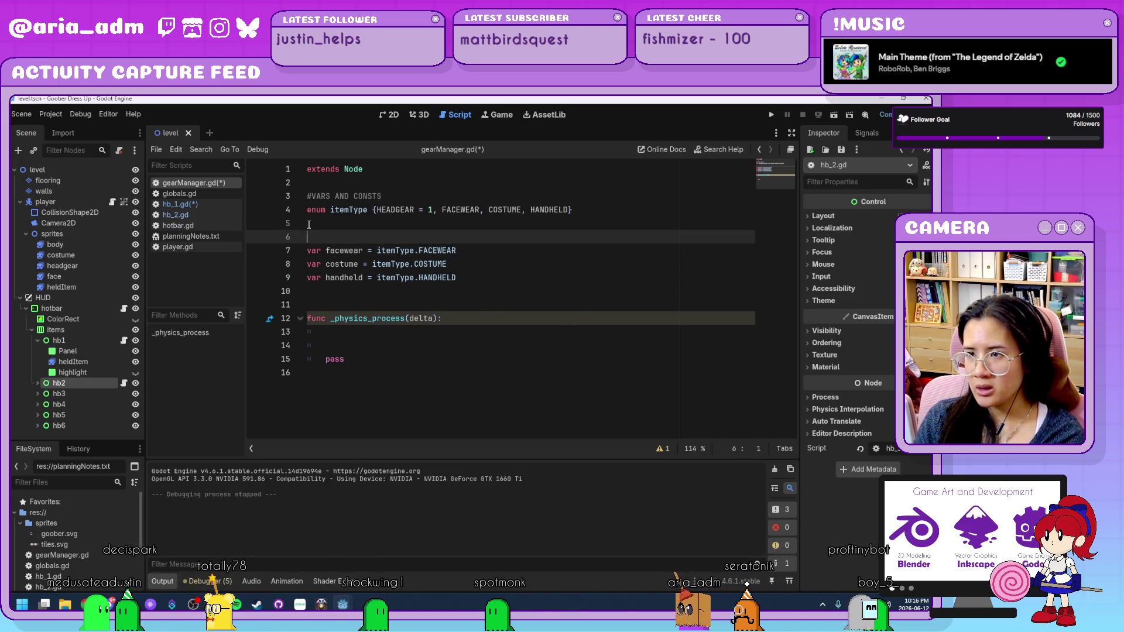
{"action": "type", "text": "var head"}
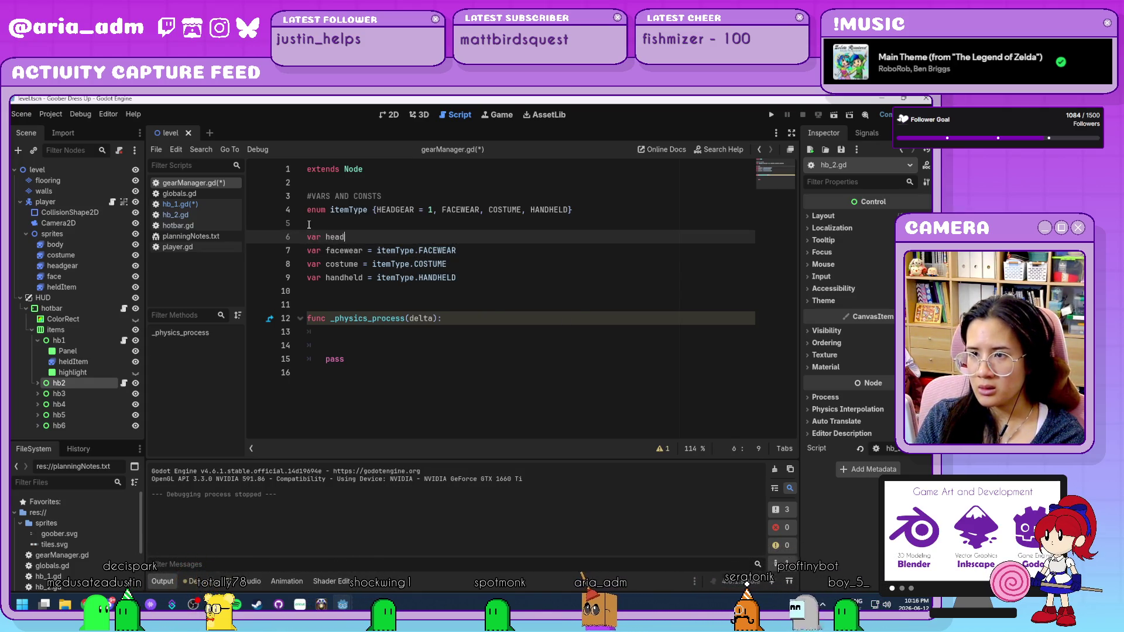
{"action": "type", "text": "ear "}
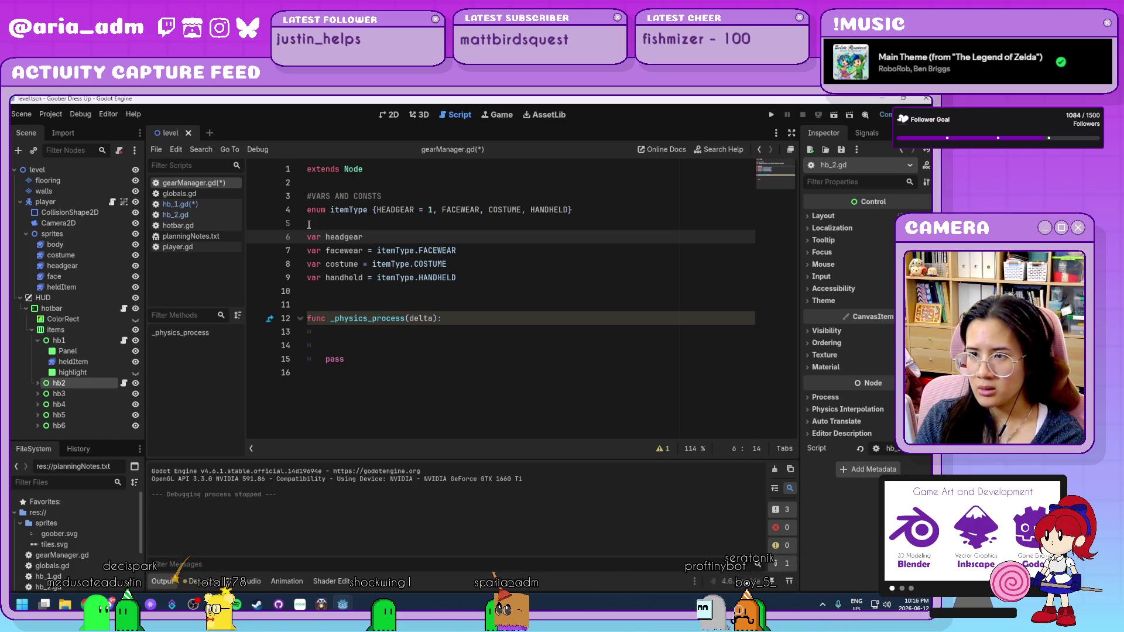
{"action": "type", "text": "Type."}
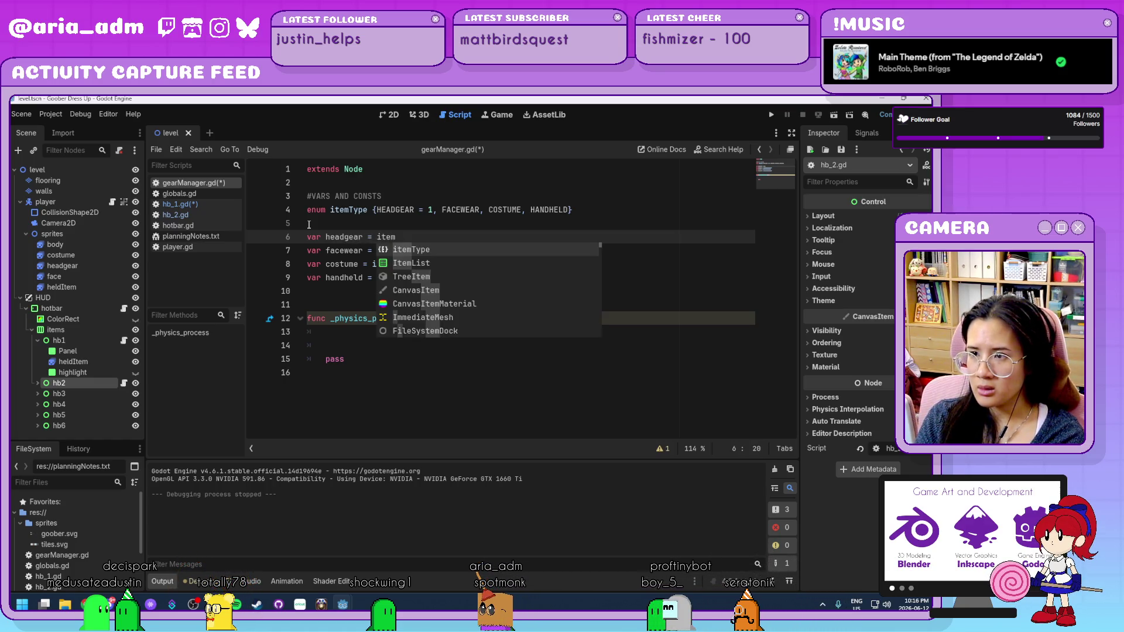
{"action": "key", "text": "Return"}
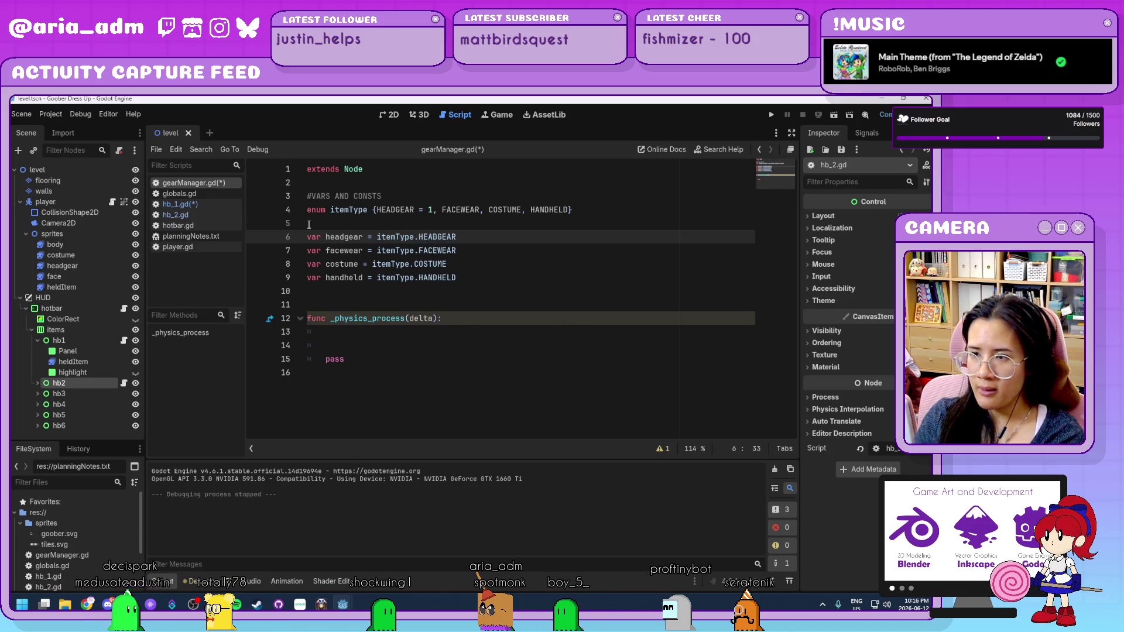
{"action": "key", "text": "ctrl+s"}
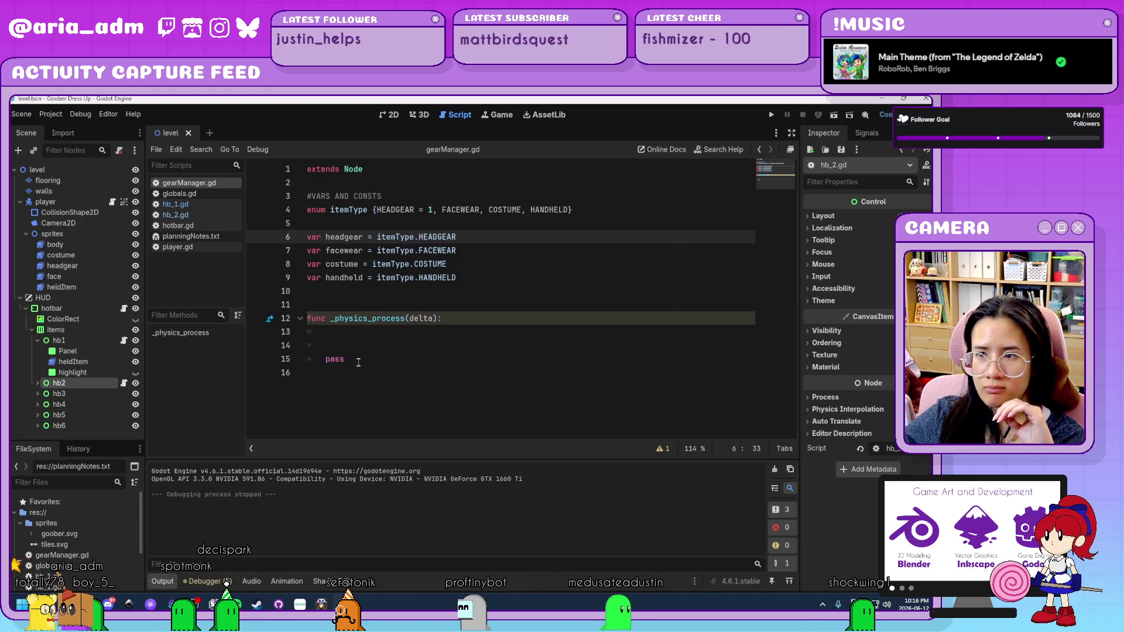
{"action": "left_click", "coordinate": [362, 334]}
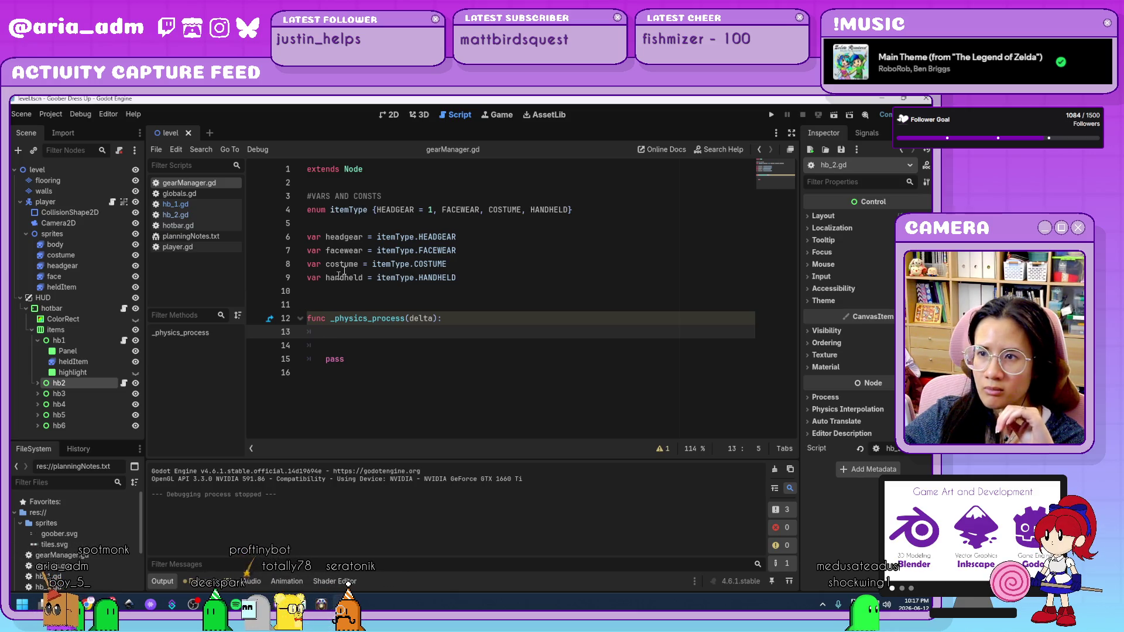
{"action": "left_click", "coordinate": [367, 211]}
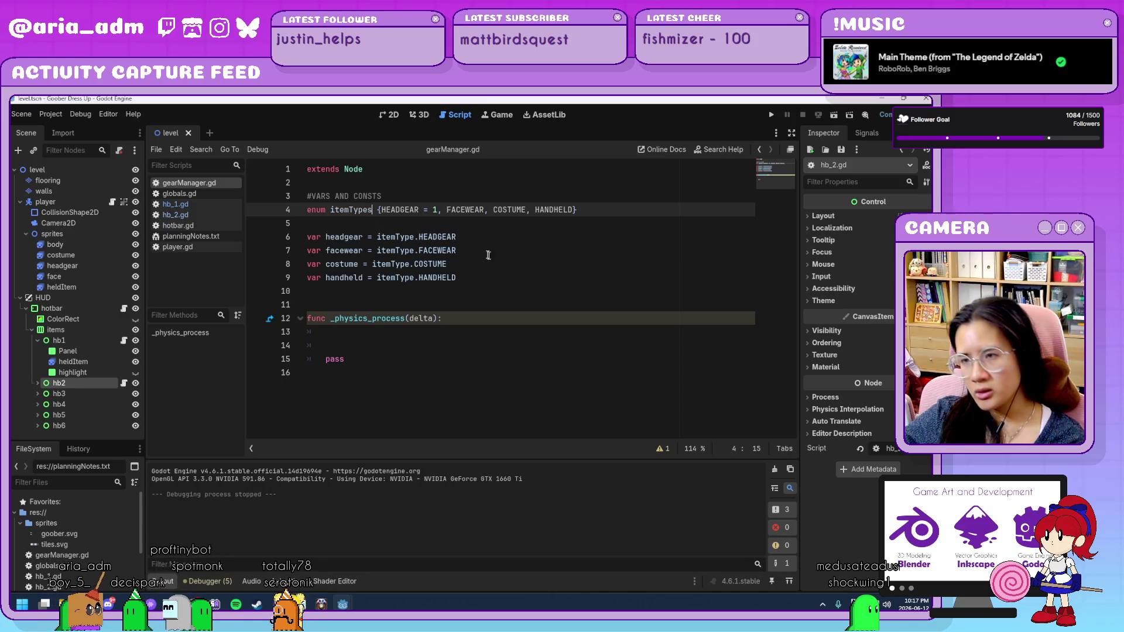
{"action": "left_click_drag", "start_coordinate": [458, 278], "coordinate": [327, 242]}
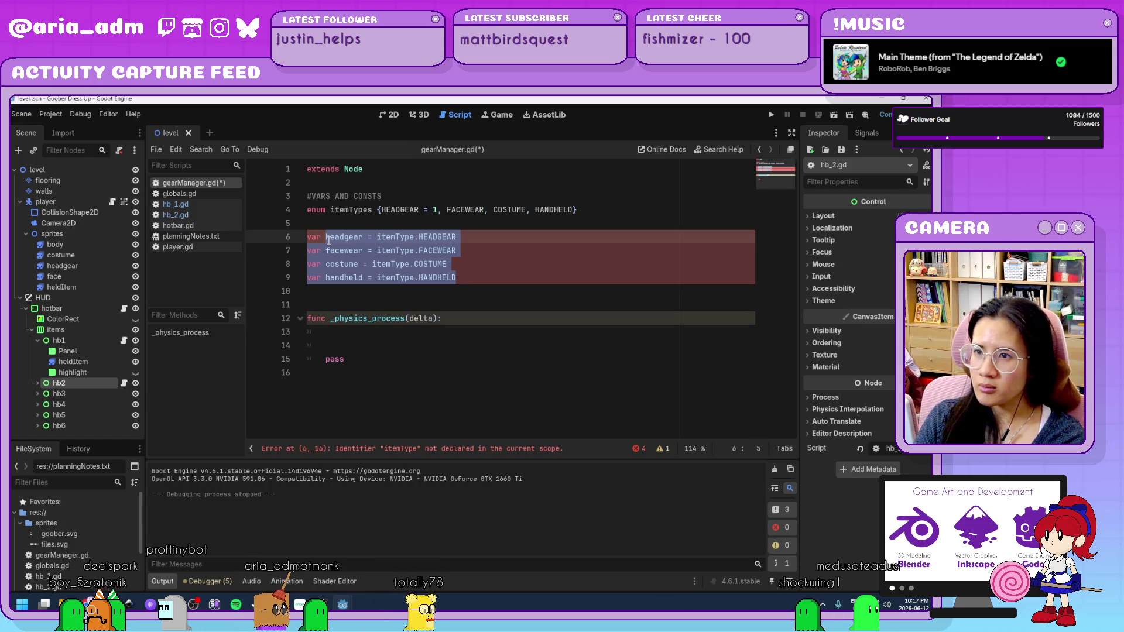
{"action": "type", "text": "item"}
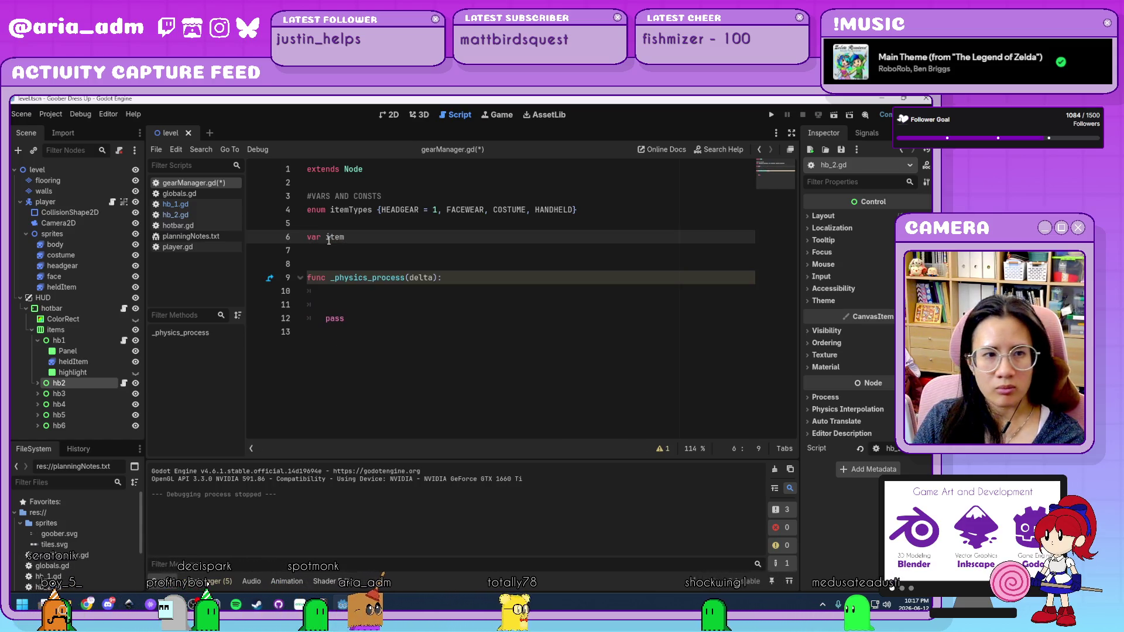
{"action": "type", "text": "Tt"}
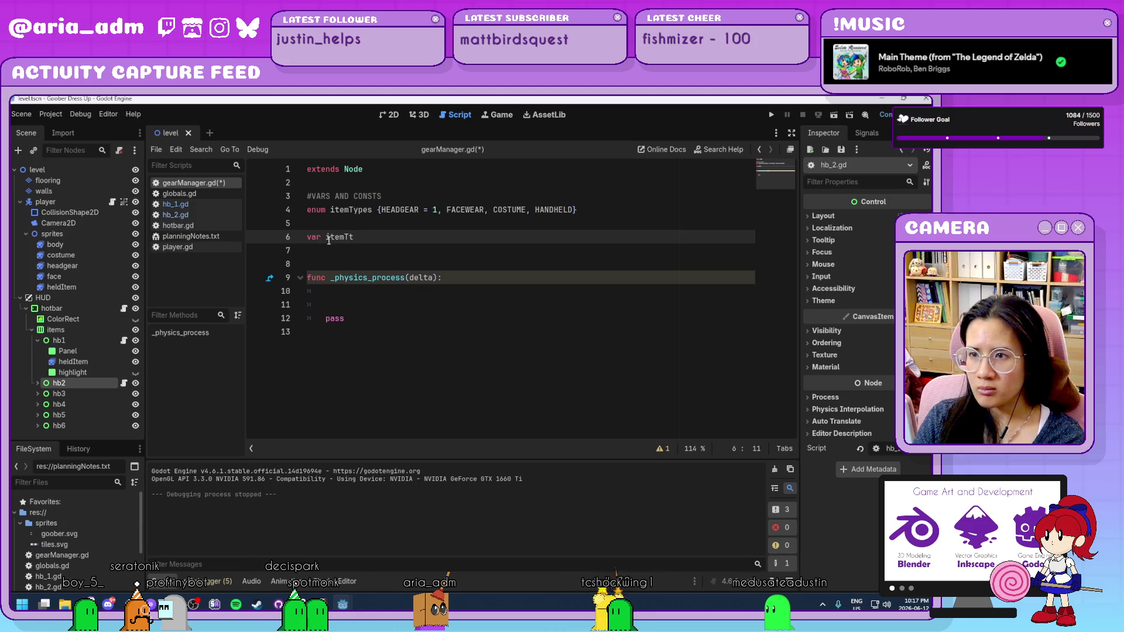
{"action": "key", "text": "BackSpace"}
{"action": "type", "text": "ype "}
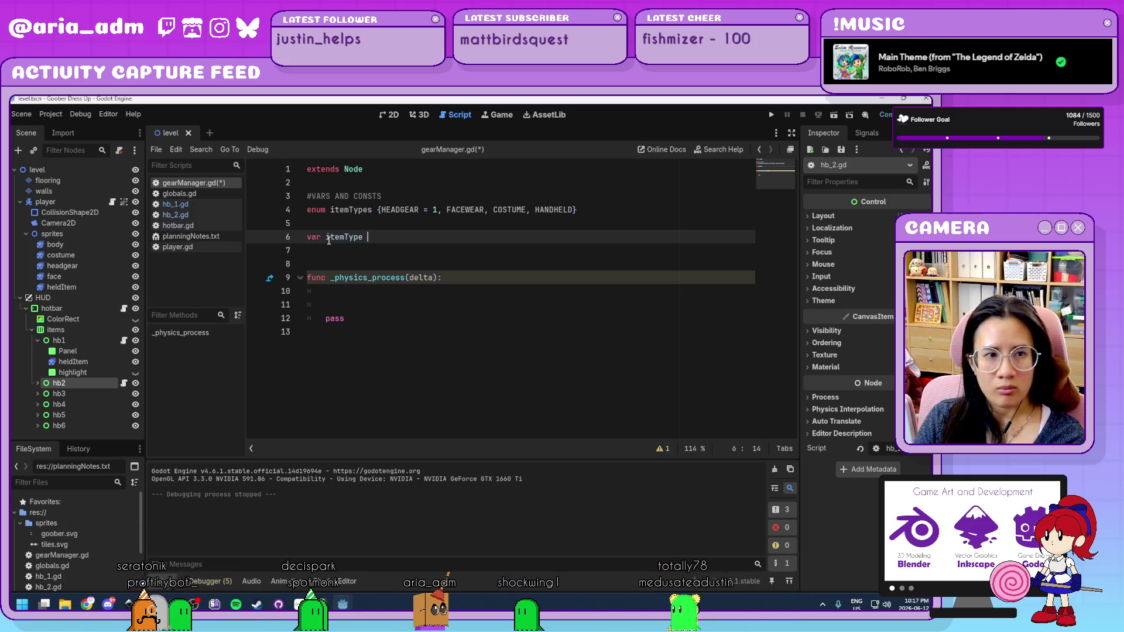
{"action": "type", "text": "= itemTypes"}
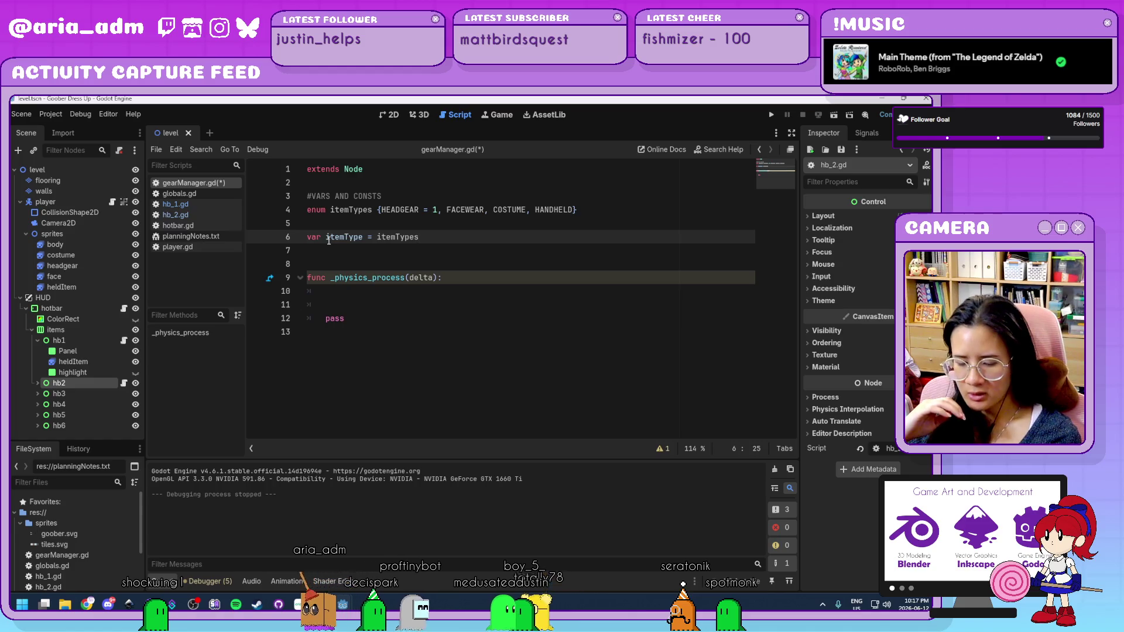
{"action": "key", "text": "ctrl+z"}
{"action": "key", "text": "ctrl+z"}
{"action": "key", "text": "ctrl+z"}
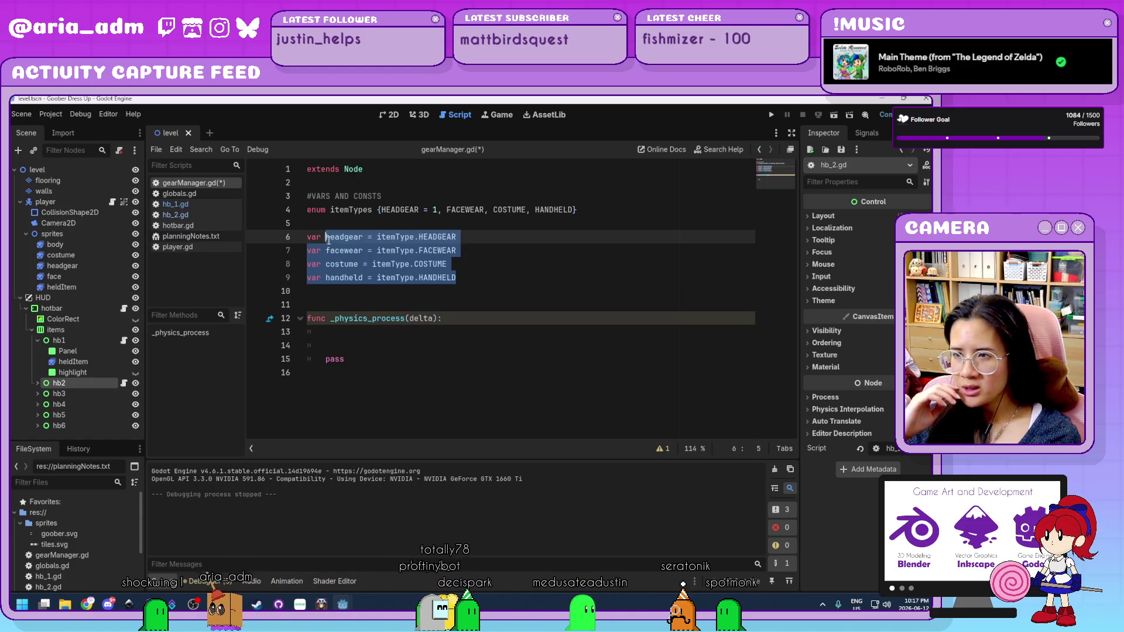
{"action": "key", "text": "ctrl+z"}
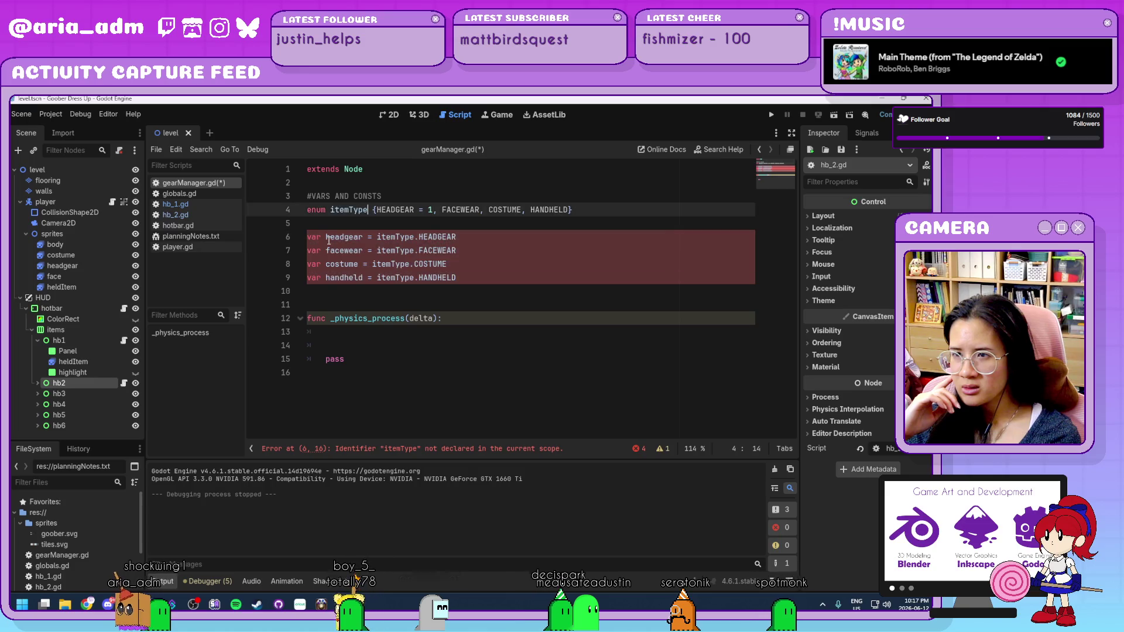
{"action": "key", "text": "ctrl+s"}
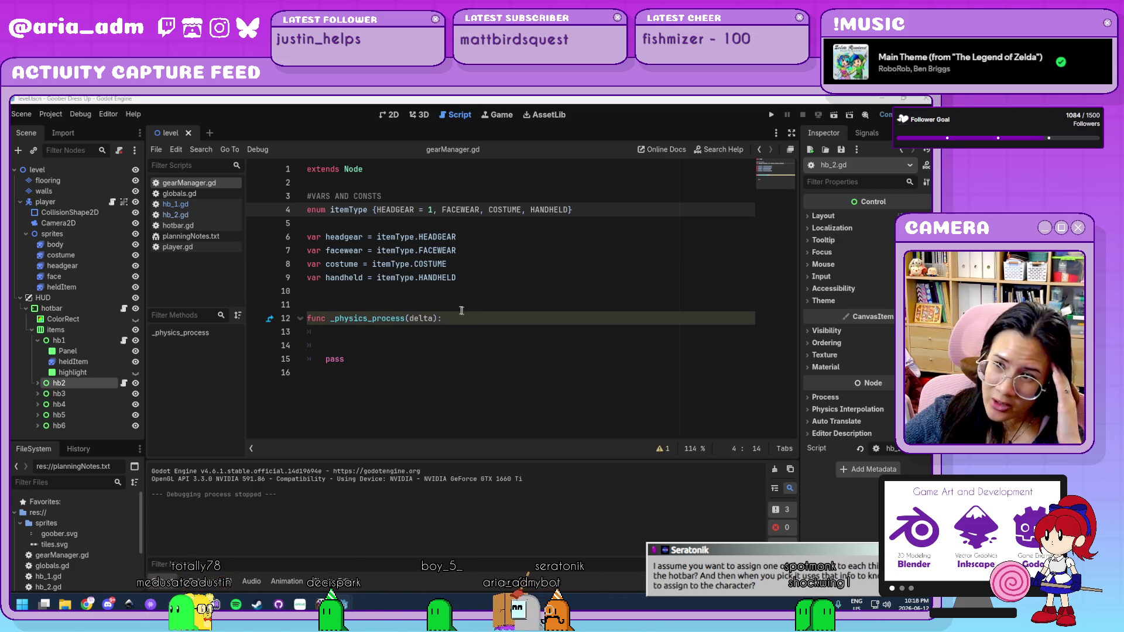
{"action": "left_click", "coordinate": [437, 332]}
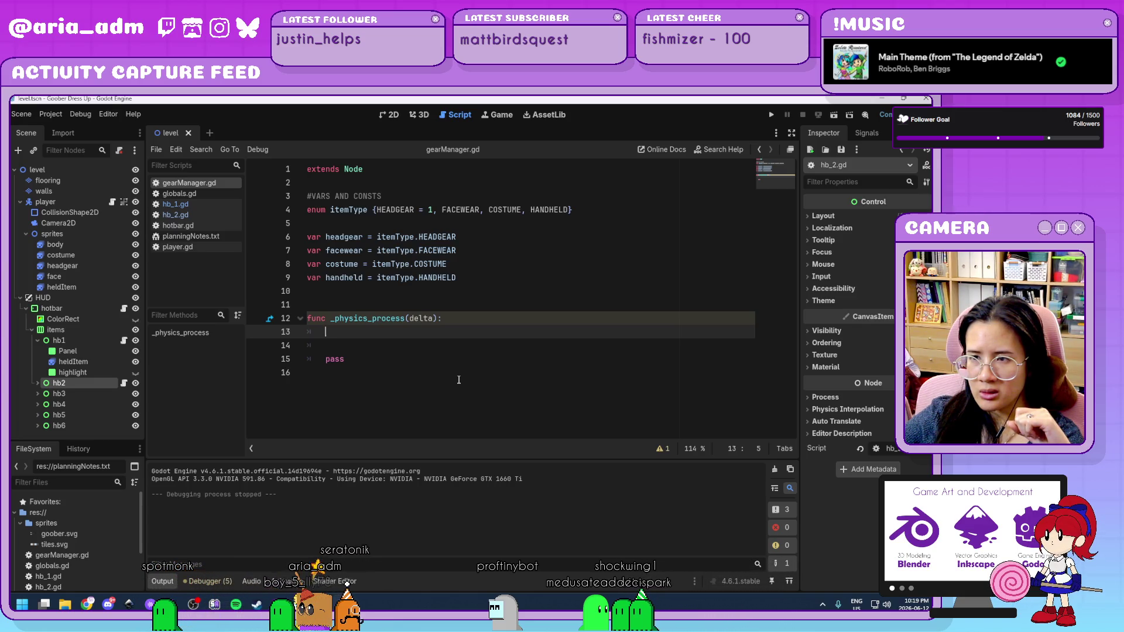
Undo recent edits to bring back the handheldItem enum and remove the gear variables
{"action": "key", "text": "ctrl+z"}
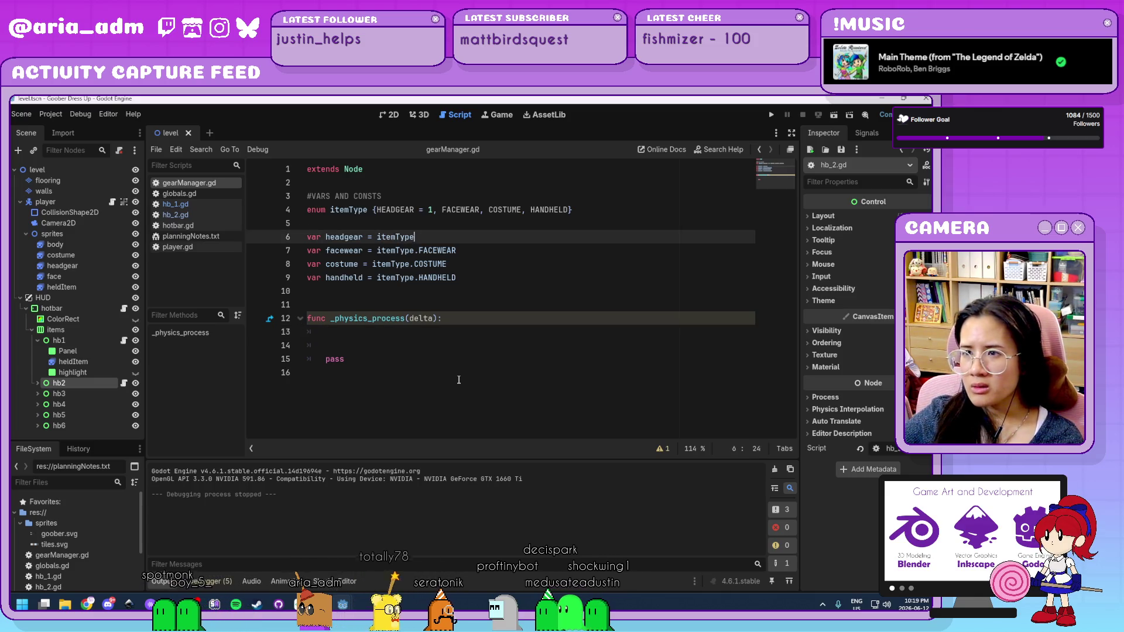
{"action": "key", "text": "ctrl+z"}
{"action": "key", "text": "ctrl+z"}
{"action": "key", "text": "ctrl+z"}
{"action": "key", "text": "ctrl+z"}
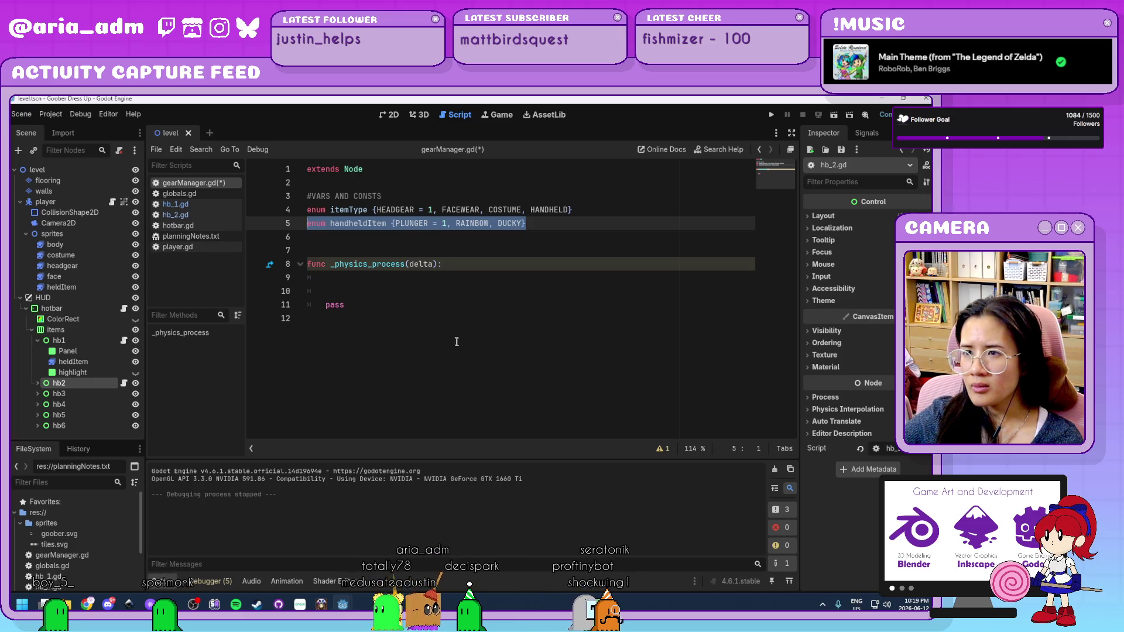
{"action": "left_click", "coordinate": [449, 325]}
{"action": "left_click", "coordinate": [483, 279]}
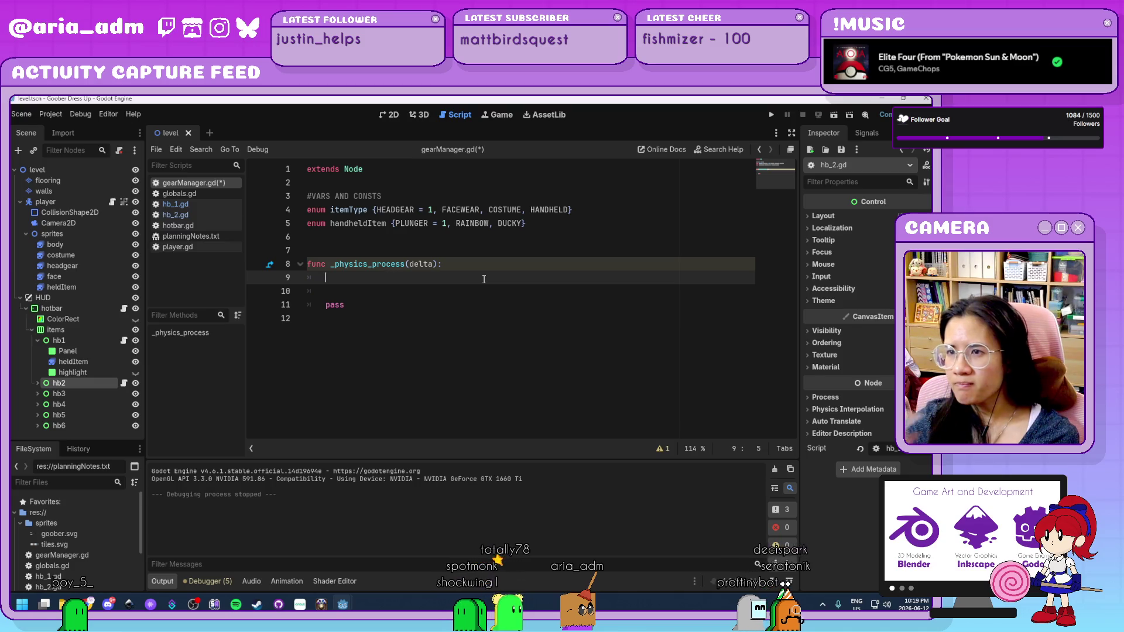
Rename the enums to itemTypes and handheldItems by appending 's' to each
{"action": "left_click", "coordinate": [372, 210]}
{"action": "type", "text": "s"}
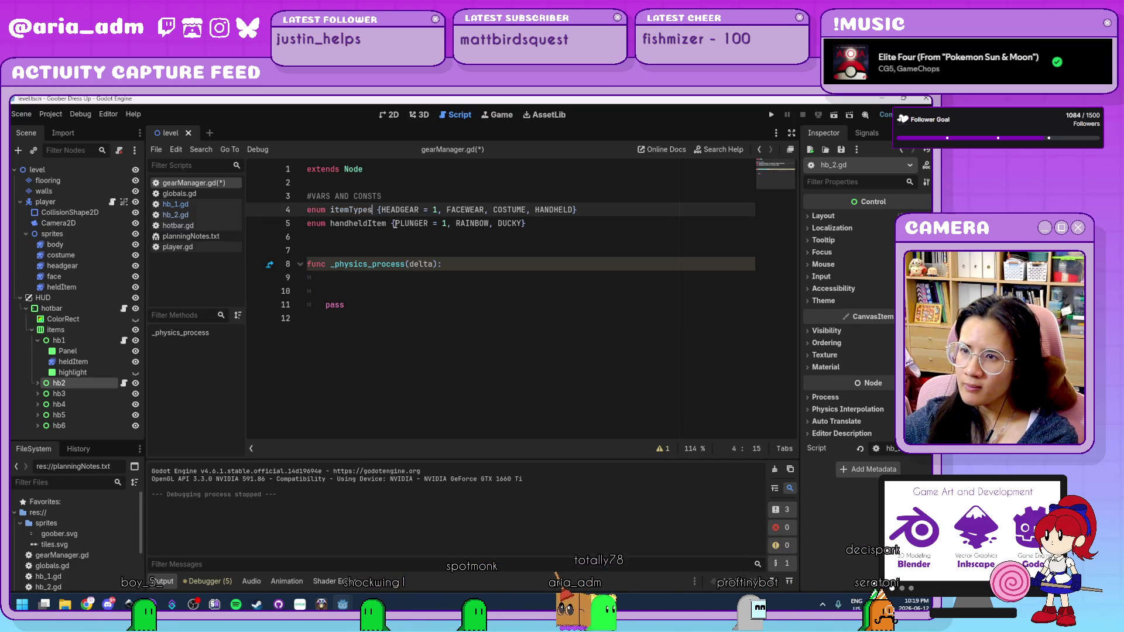
{"action": "left_click", "coordinate": [390, 223]}
{"action": "type", "text": "s"}
{"action": "left_click", "coordinate": [494, 276]}
{"action": "left_click", "coordinate": [561, 230]}
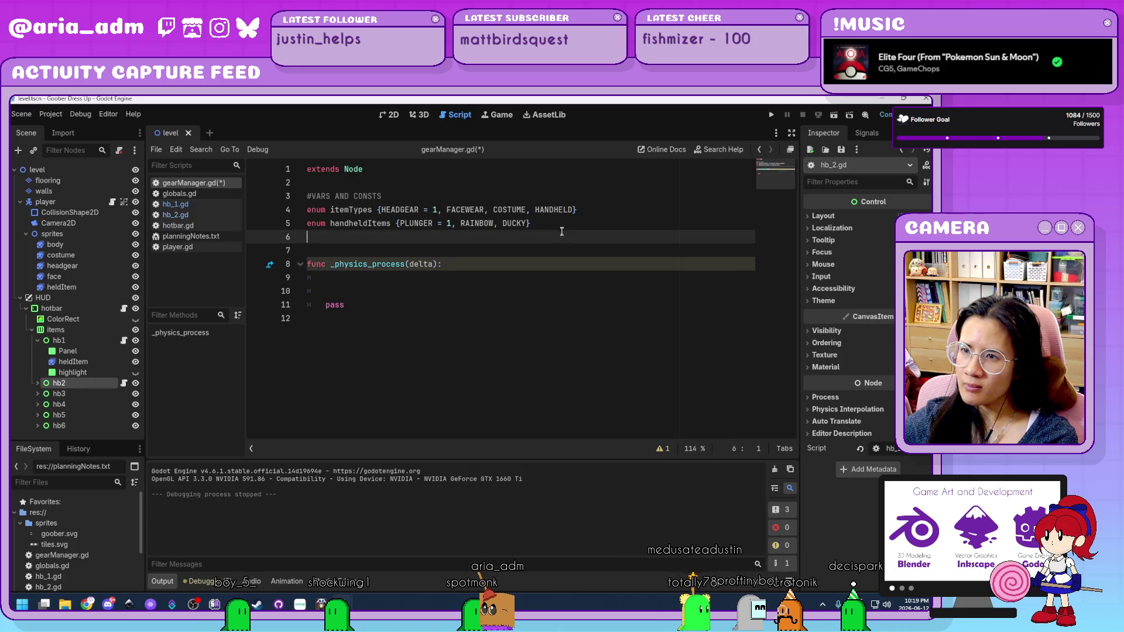
{"action": "left_click", "coordinate": [608, 210]}
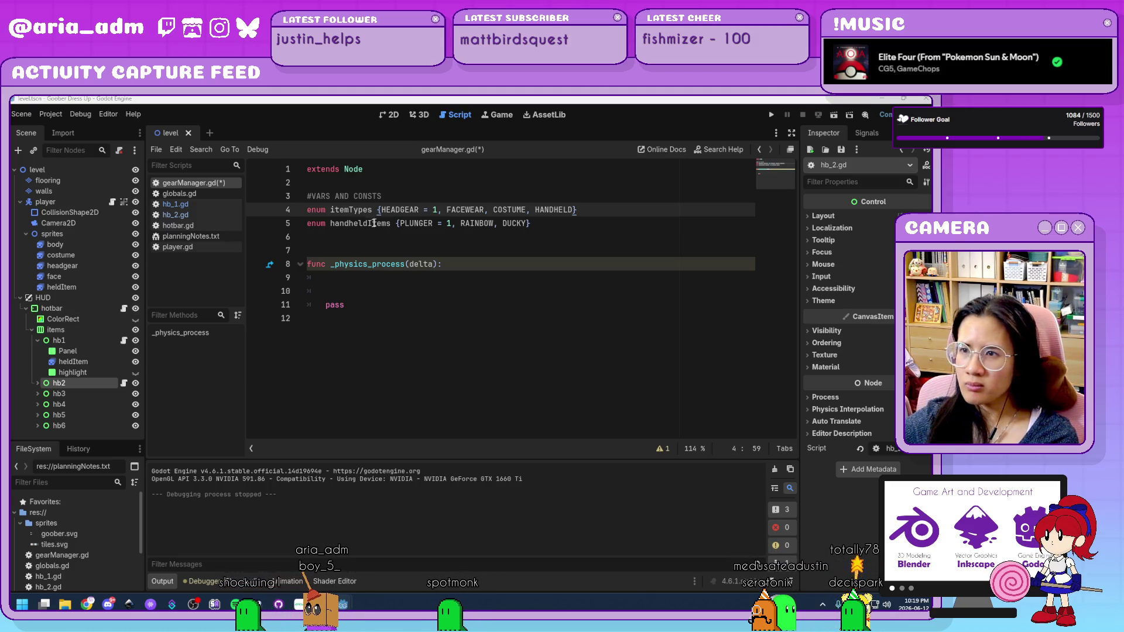
Drop '= 1' from PLUNGER and insert NONE as the first handheldItems value
{"action": "left_click", "coordinate": [451, 223]}
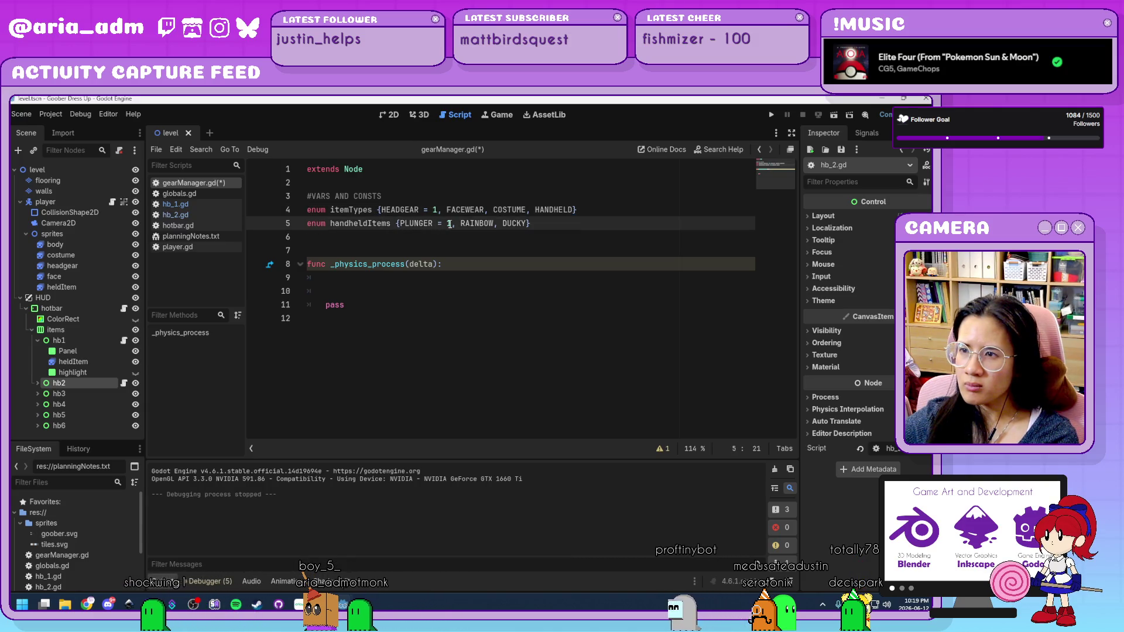
{"action": "left_click_drag", "start_coordinate": [438, 223], "coordinate": [434, 225]}
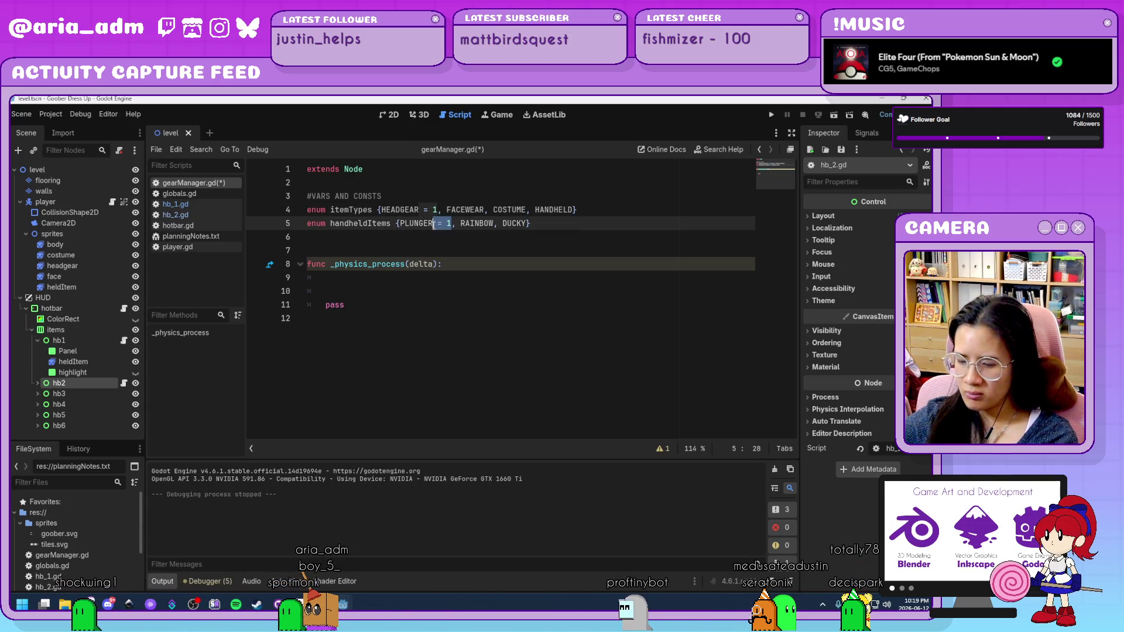
{"action": "left_click", "coordinate": [400, 224]}
{"action": "type", "text": "NON"}
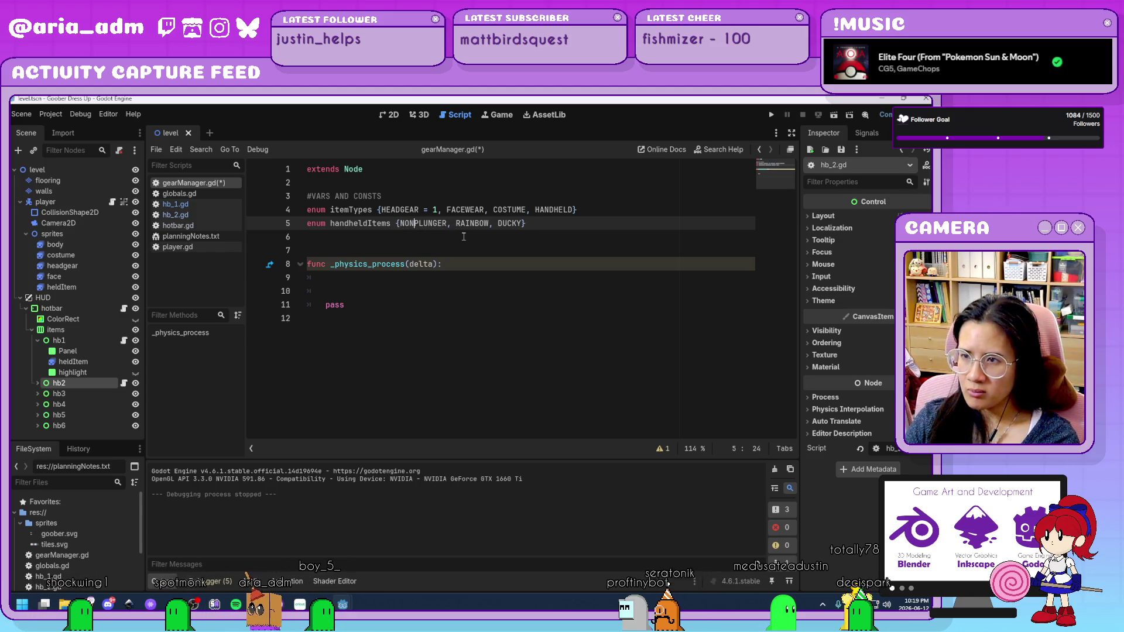
{"action": "type", "text": "E"}
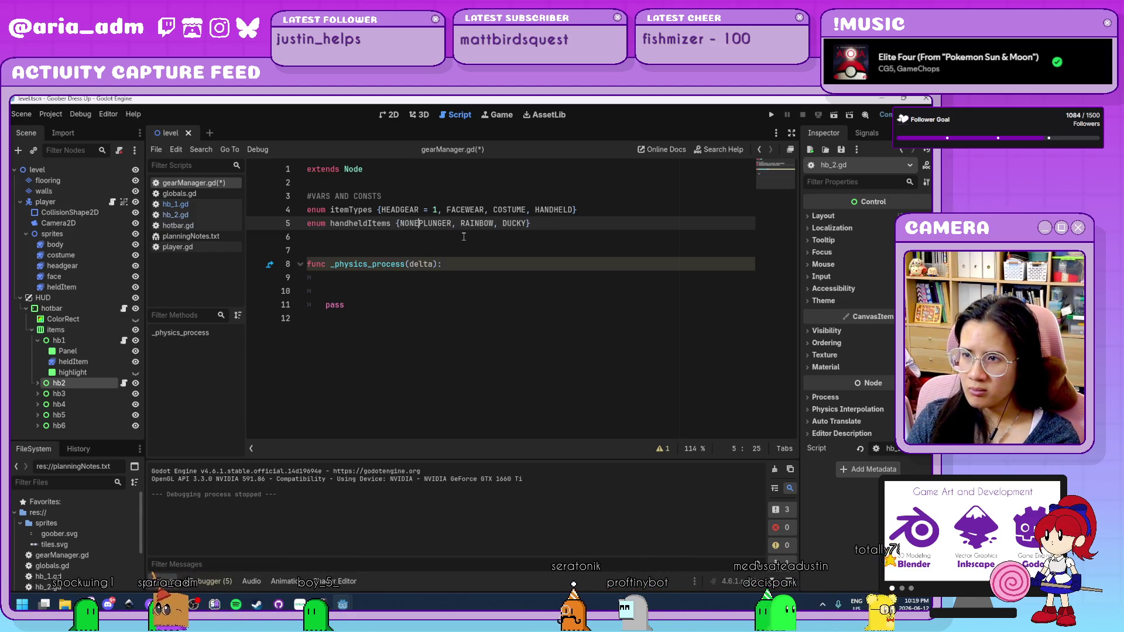
{"action": "type", "text": ","}
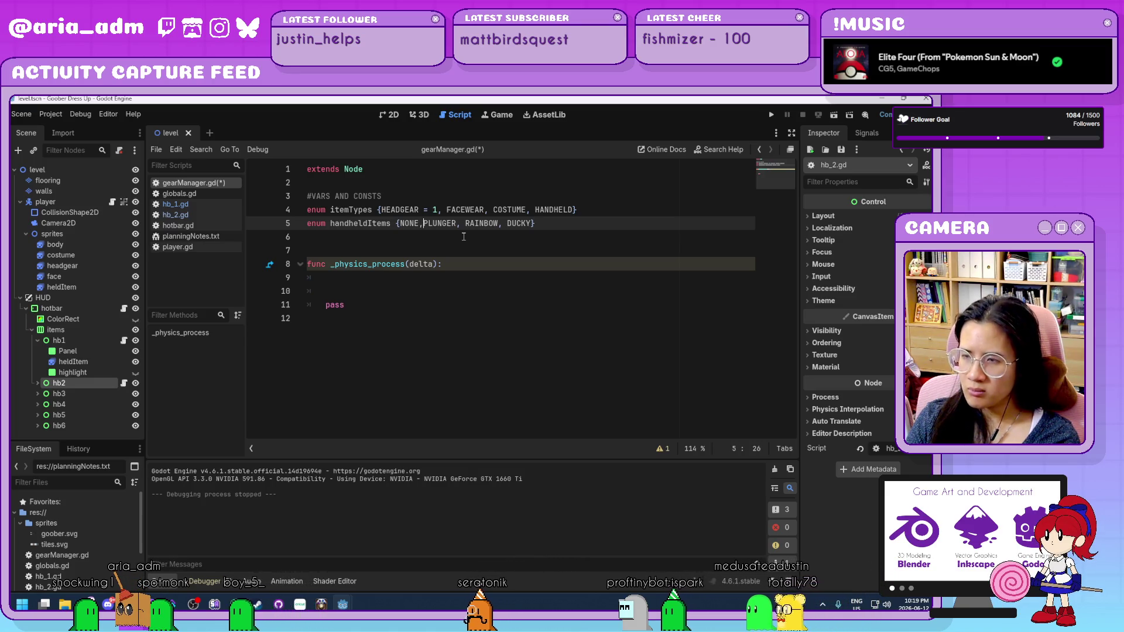
Start a new line directly below the handheldItems enum
{"action": "left_click", "coordinate": [484, 316]}
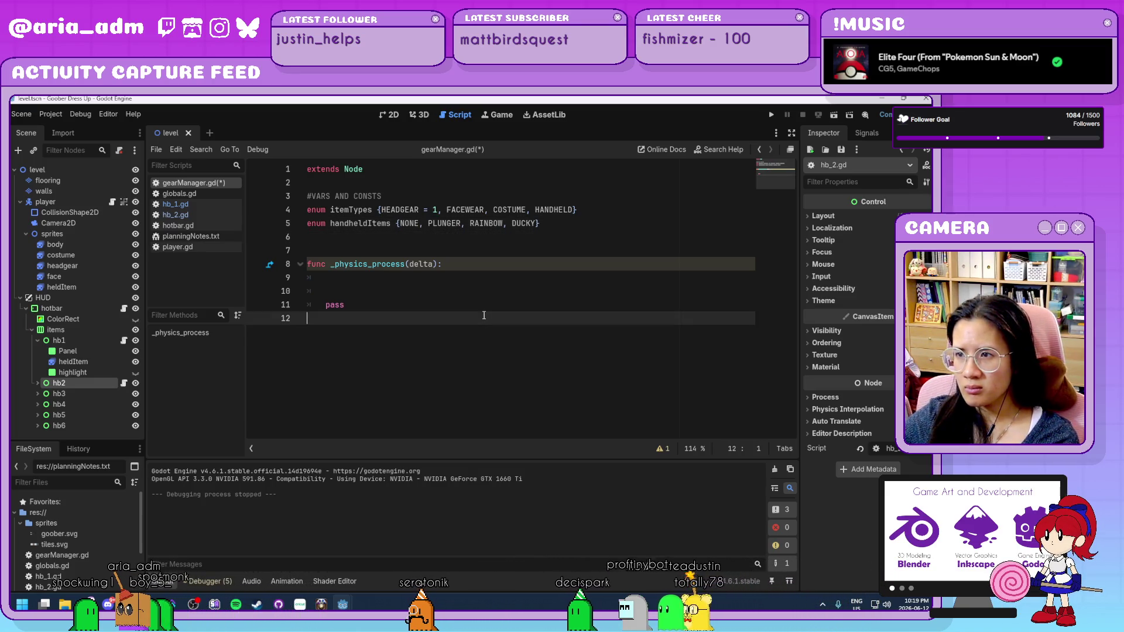
{"action": "left_click", "coordinate": [471, 292]}
{"action": "left_click", "coordinate": [465, 278]}
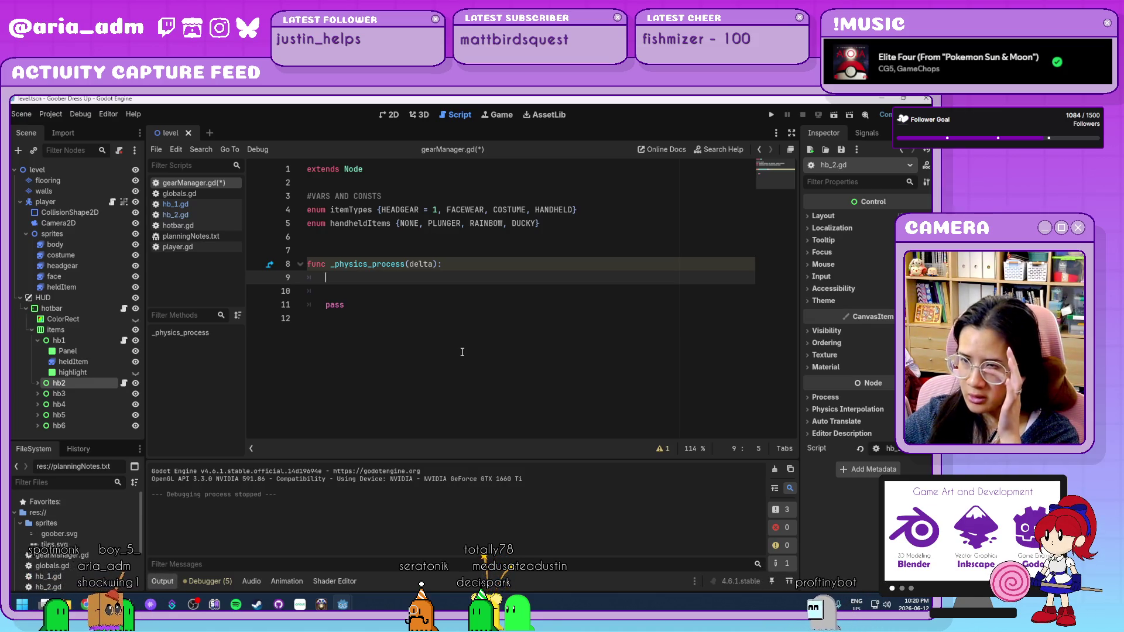
{"action": "left_click", "coordinate": [410, 304]}
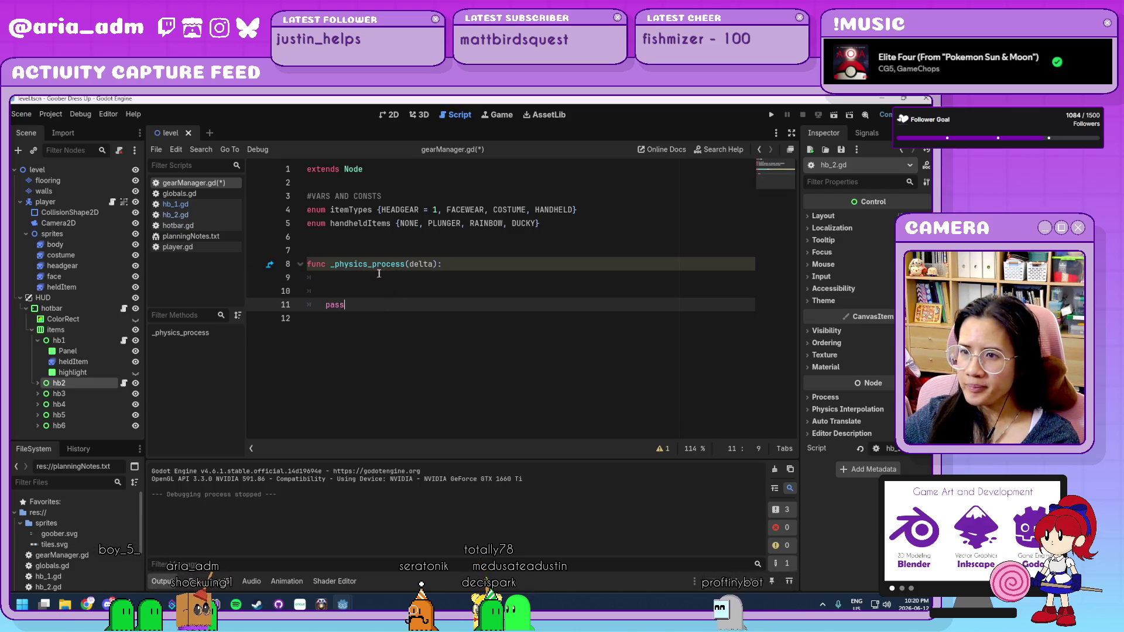
{"action": "left_click", "coordinate": [382, 279]}
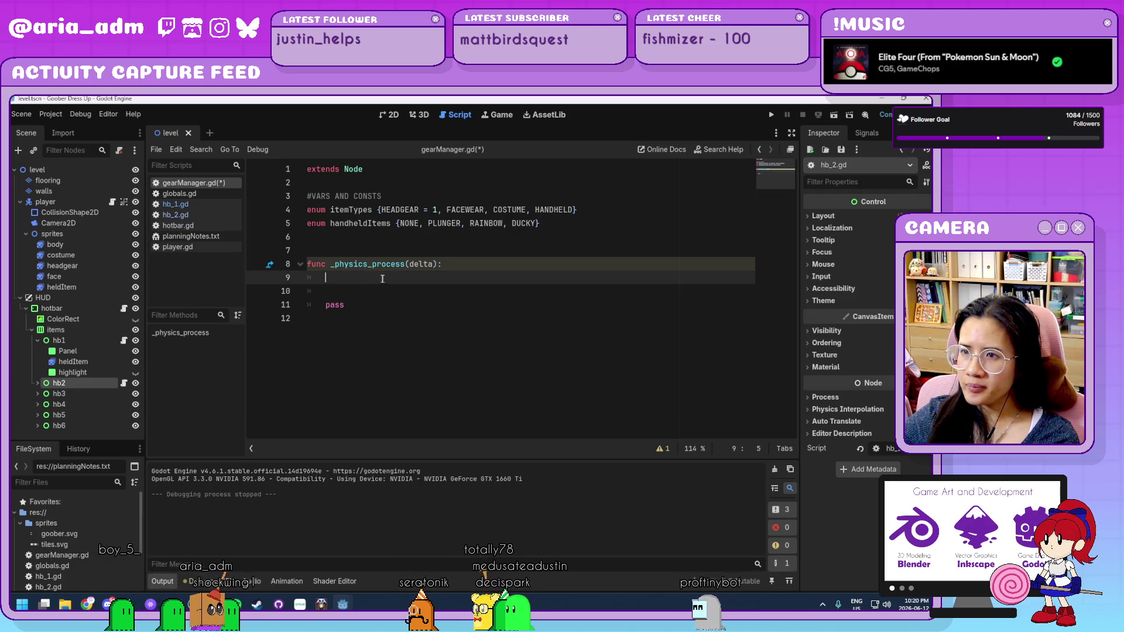
{"action": "left_click", "coordinate": [578, 220]}
{"action": "key", "text": "Return"}
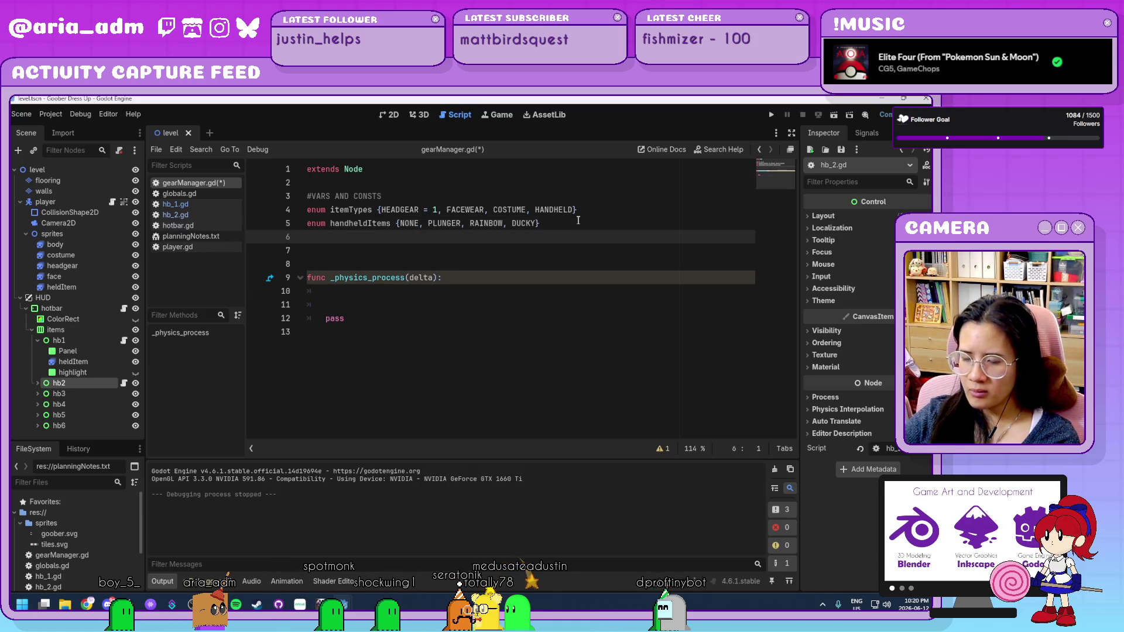
Declare var handheldItem = handheldItems.NONE and put a blank line between the two enums
{"action": "type", "text": "var"}
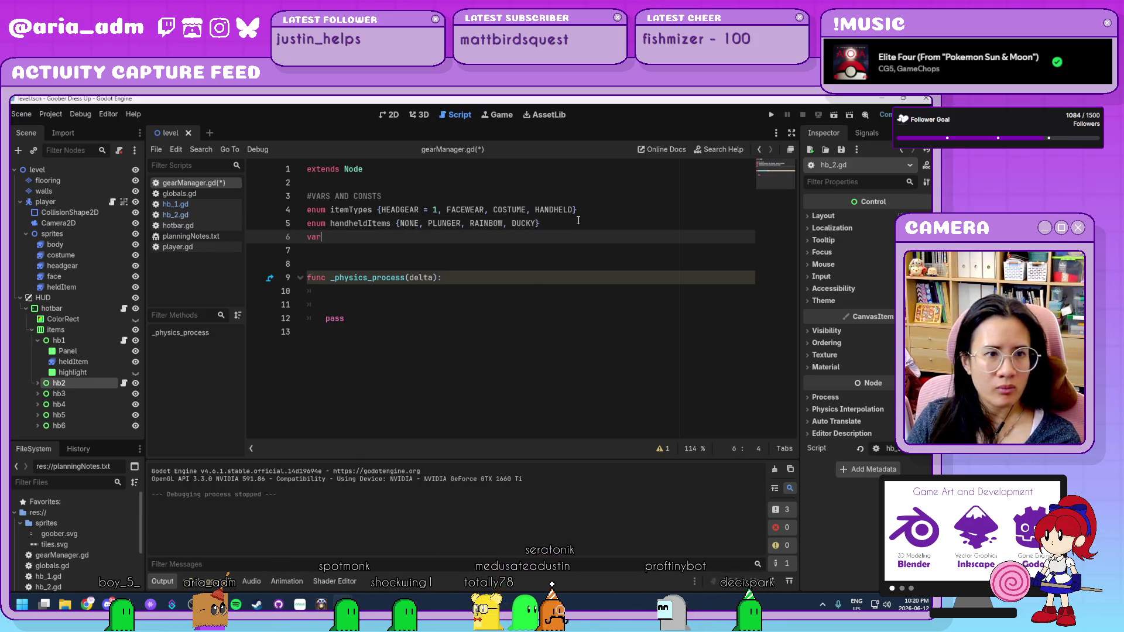
{"action": "type", "text": " ha"}
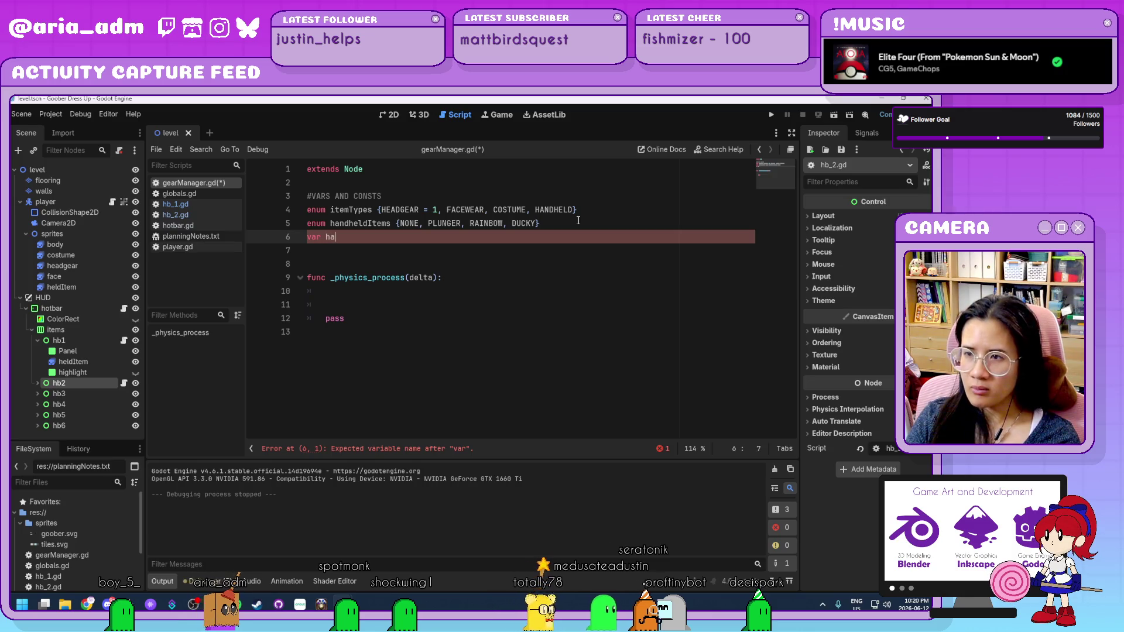
{"action": "type", "text": "ndheldI"}
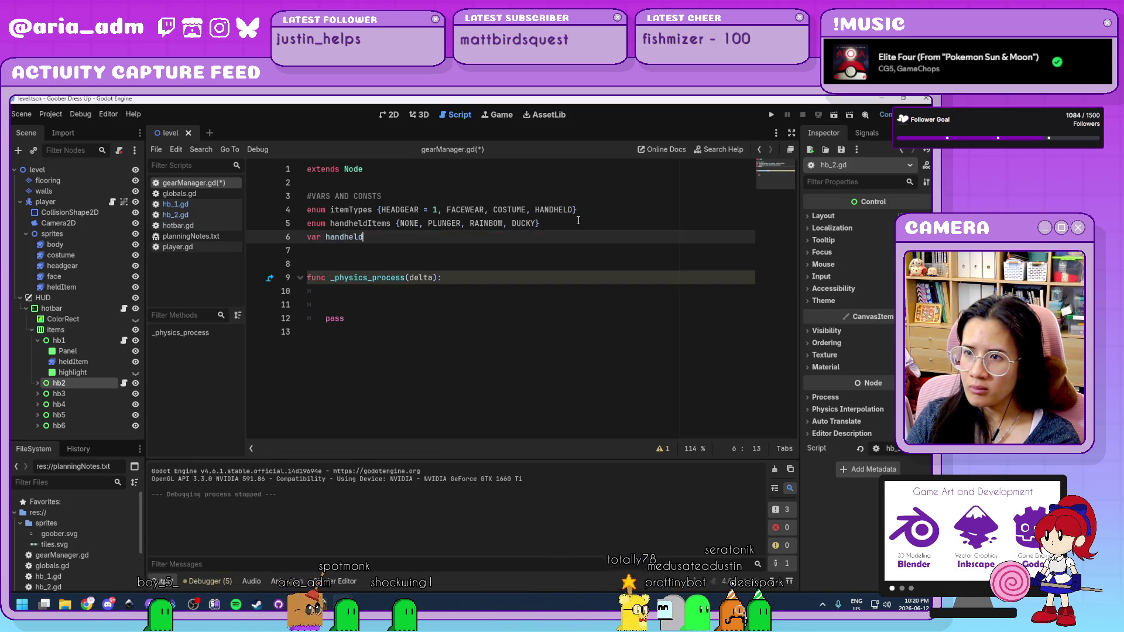
{"action": "type", "text": "tem = "}
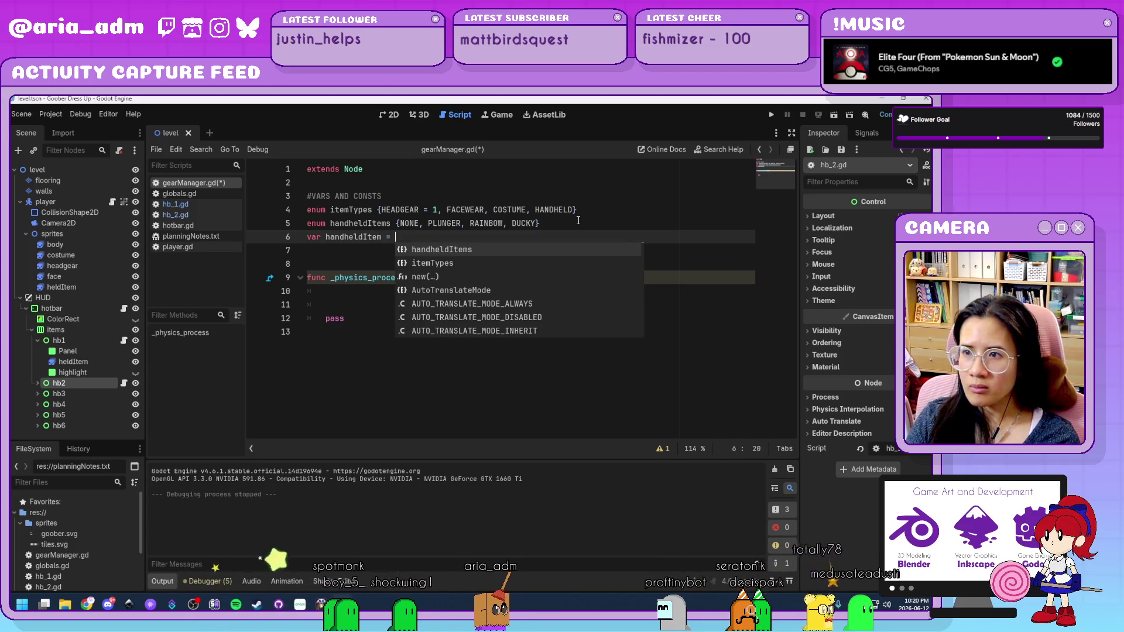
{"action": "type", "text": "handheldItems."}
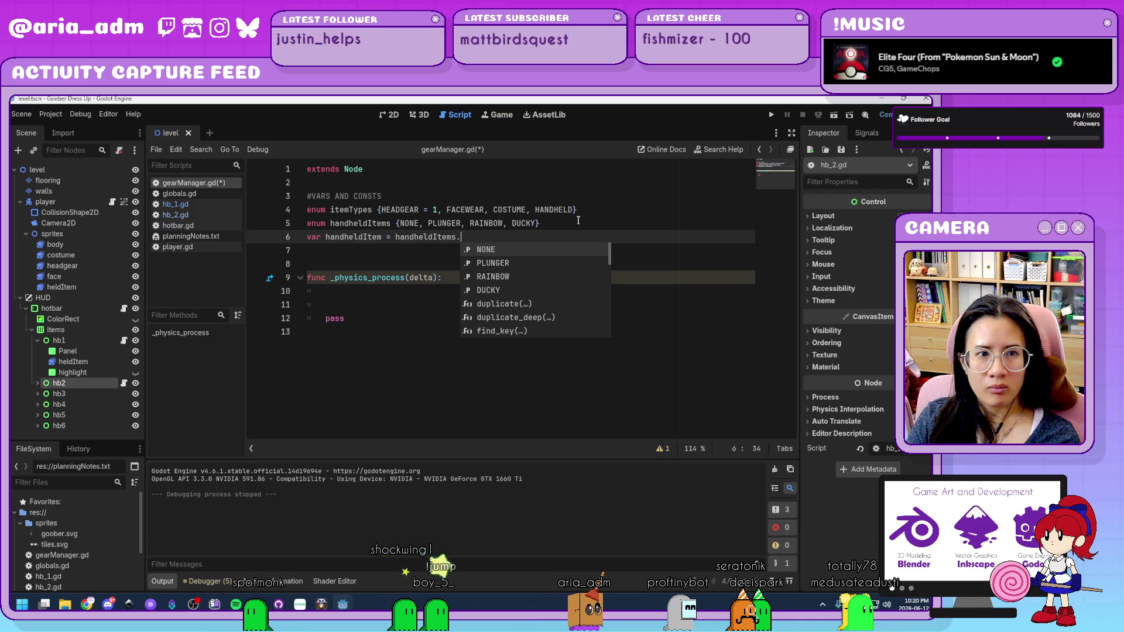
{"action": "key", "text": "Return"}
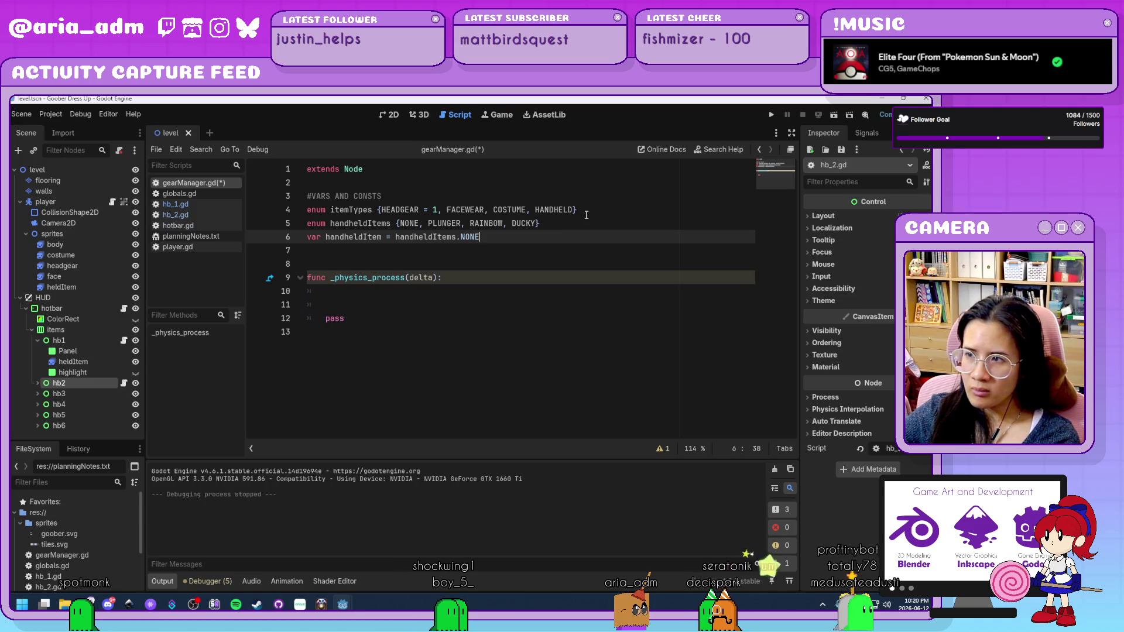
{"action": "left_click", "coordinate": [586, 215]}
{"action": "key", "text": "Return"}
{"action": "left_click", "coordinate": [494, 299]}
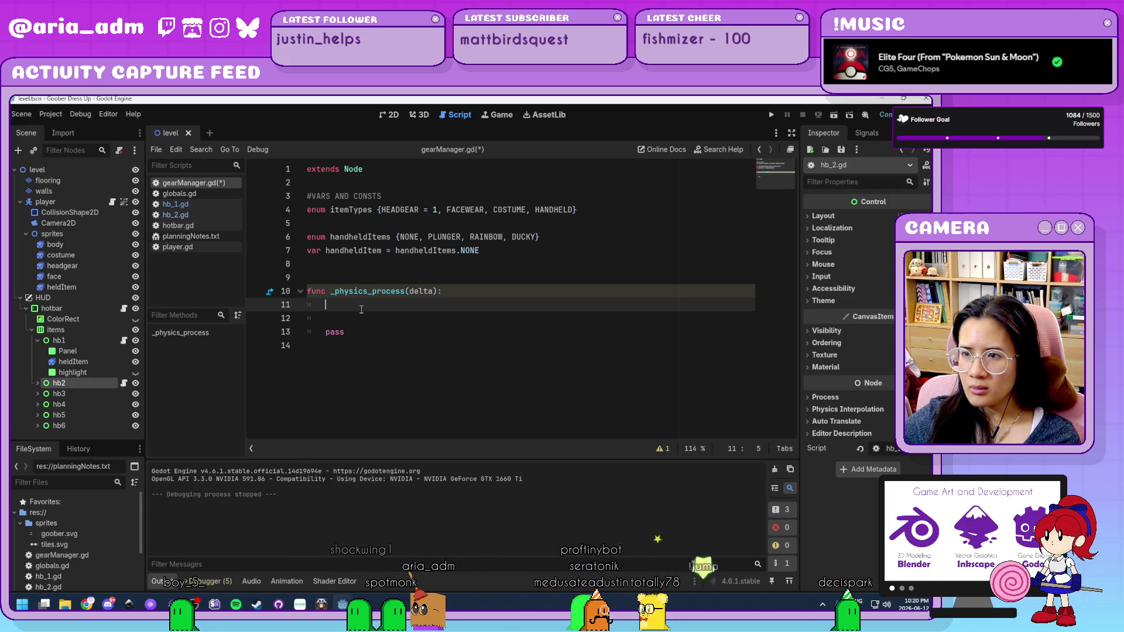
Start a match on handheldItem in _physics_process with a NONE case that just passes
{"action": "type", "text": "atch "}
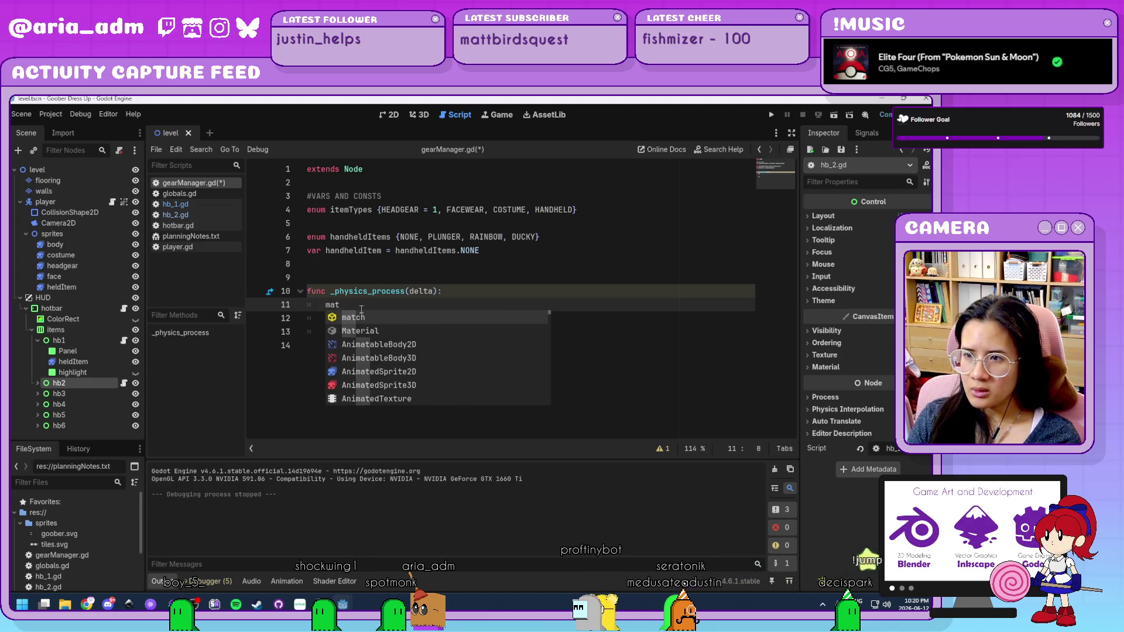
{"action": "type", "text": "h"}
{"action": "key", "text": "Return"}
{"action": "type", "text": ":"}
{"action": "key", "text": "Return"}
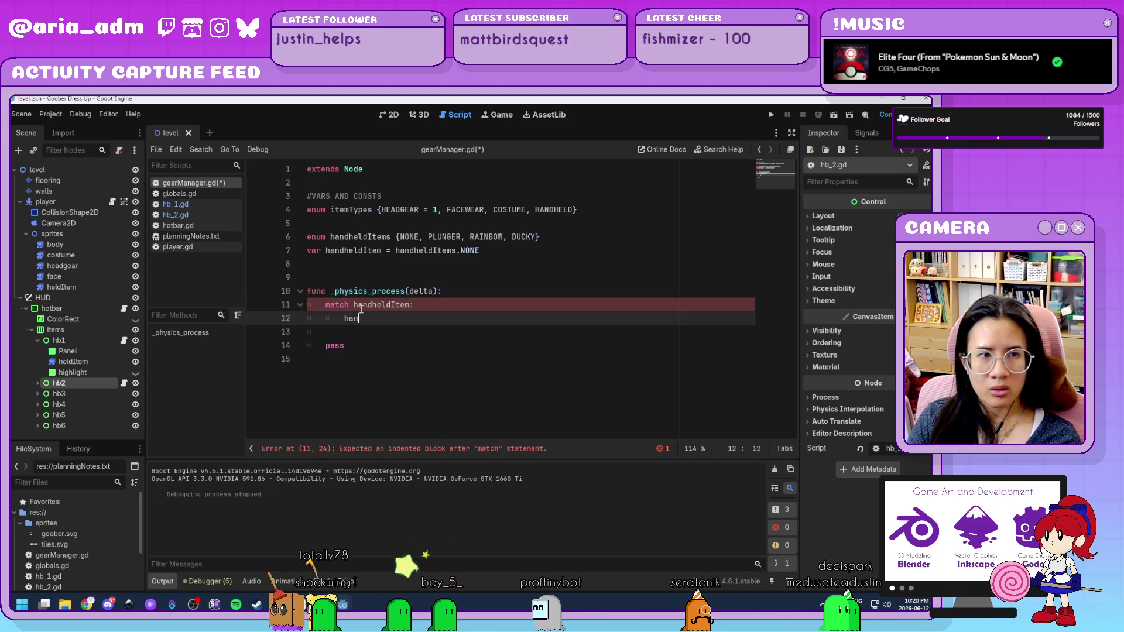
{"action": "key", "text": "Return"}
{"action": "type", "text": "."}
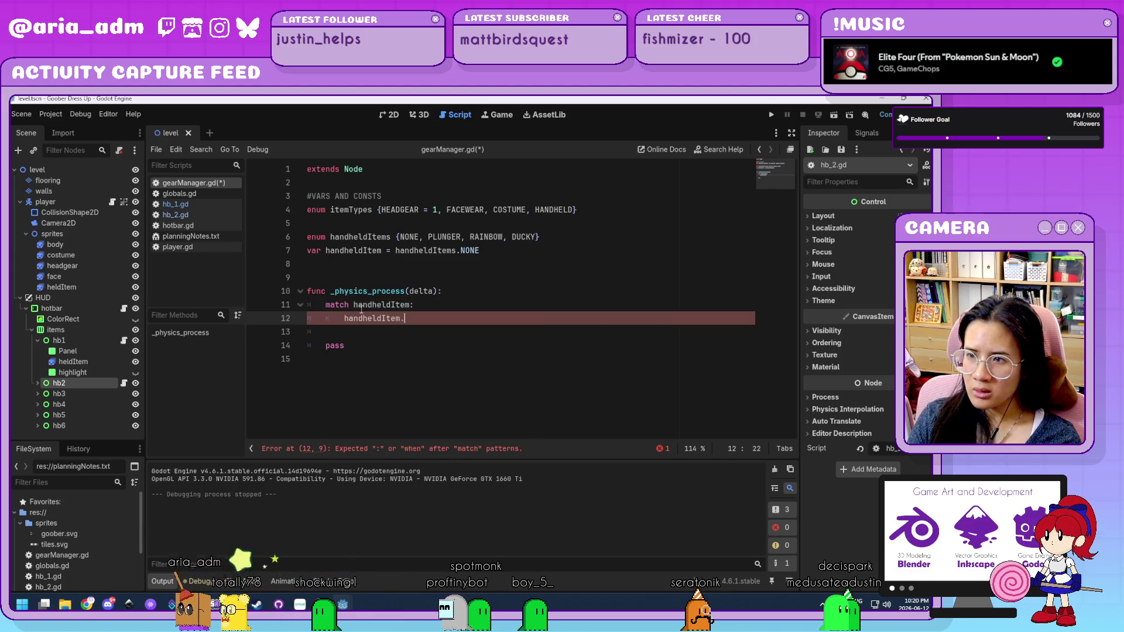
{"action": "type", "text": "NONE:"}
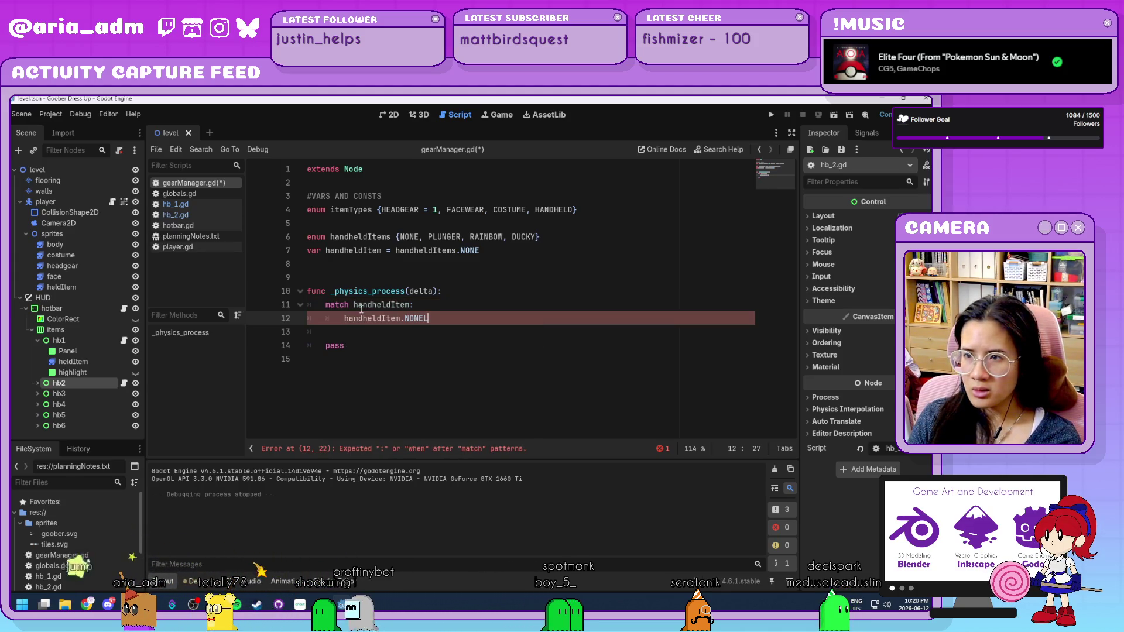
{"action": "key", "text": "BackSpace"}
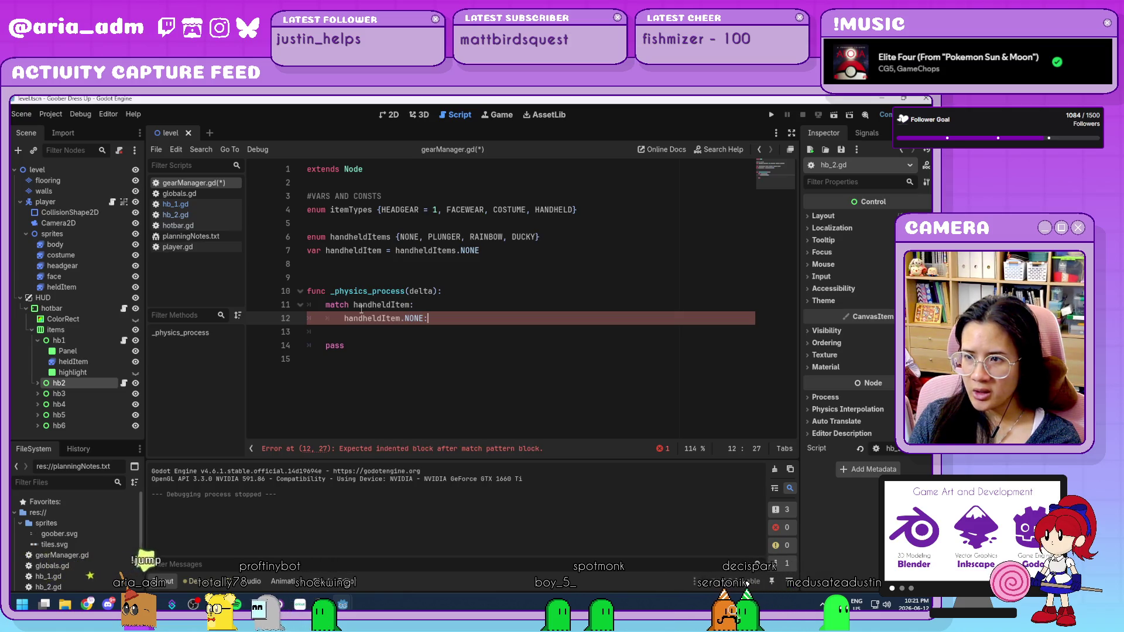
{"action": "key", "text": "Return"}
{"action": "type", "text": "pass"}
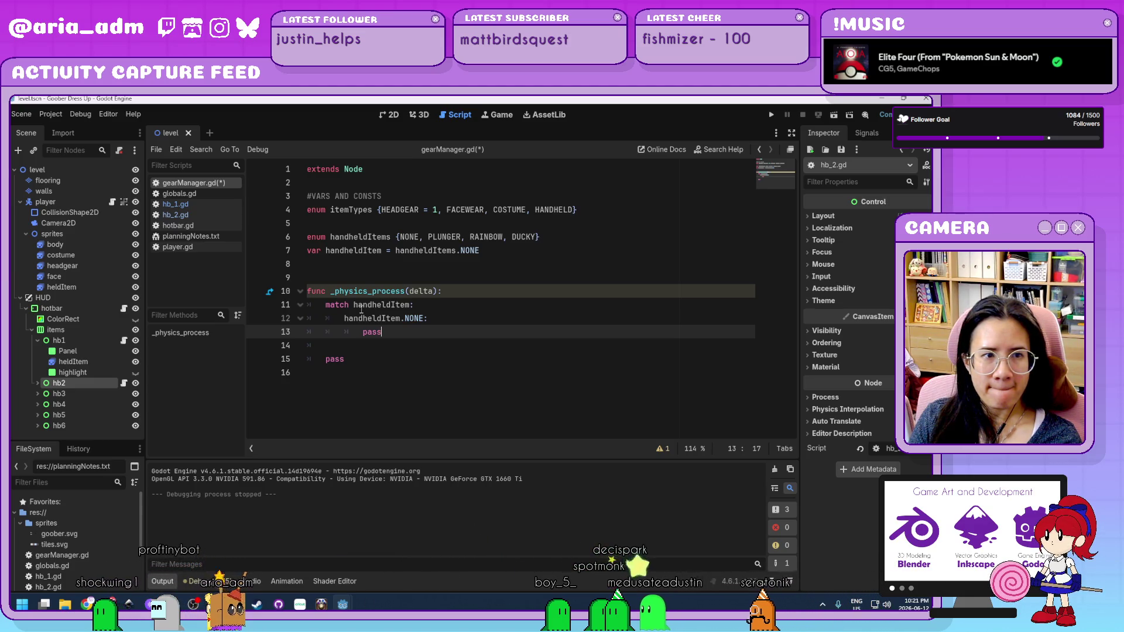
Add a handheldItem.PLUNGER case whose body is pass
{"action": "key", "text": "Return"}
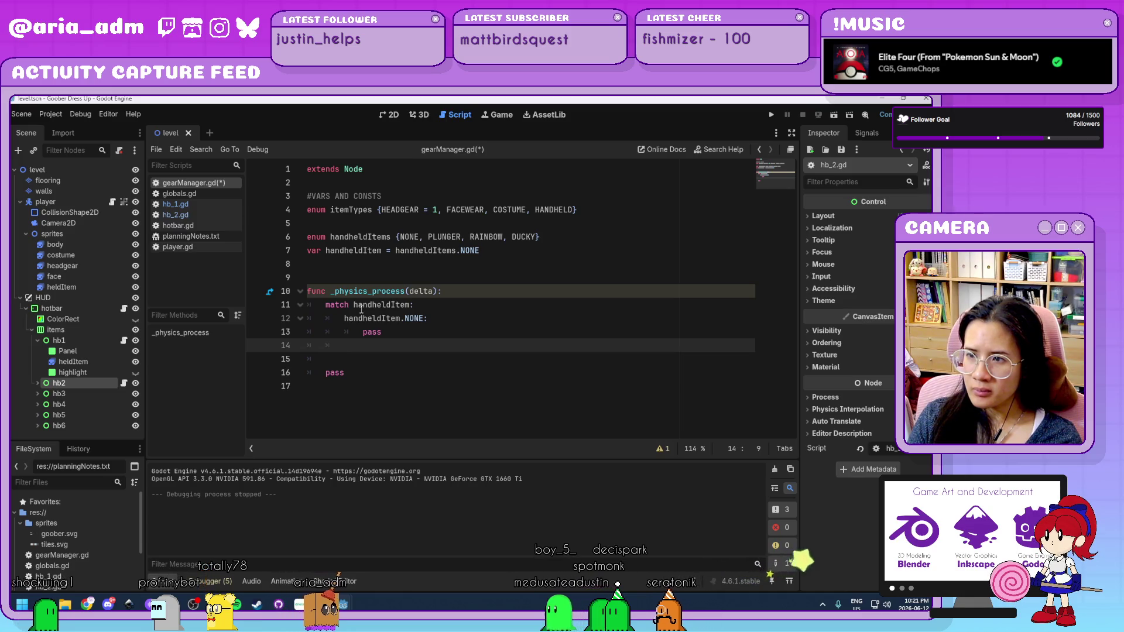
{"action": "type", "text": "han"}
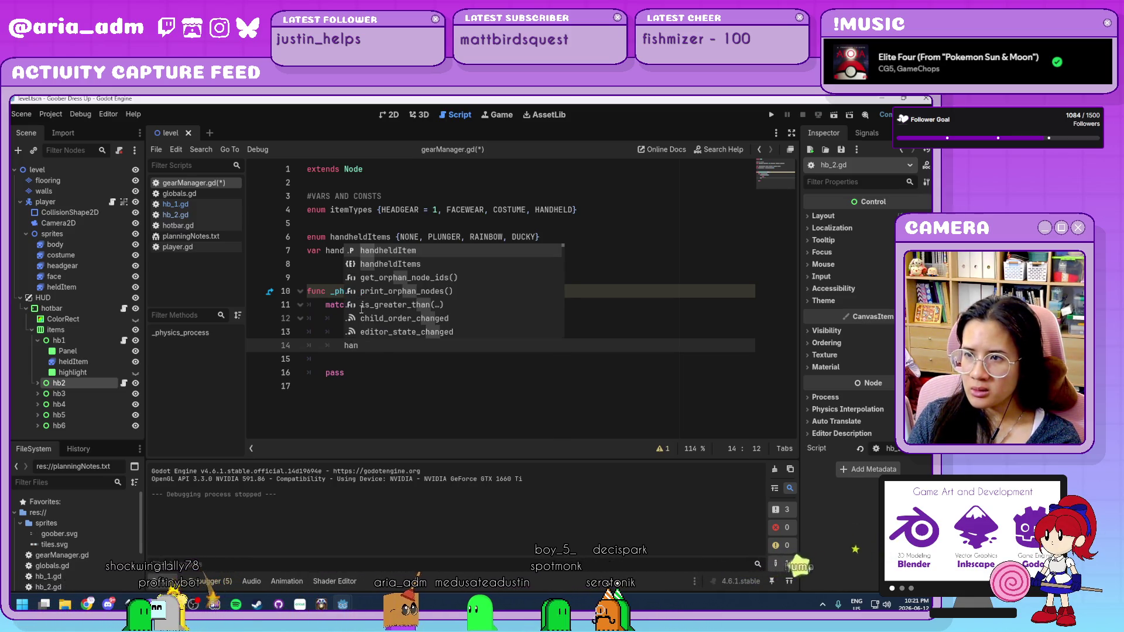
{"action": "key", "text": "Return"}
{"action": "type", "text": "PLUNGER:"}
{"action": "key", "text": "Return"}
{"action": "type", "text": "pass"}
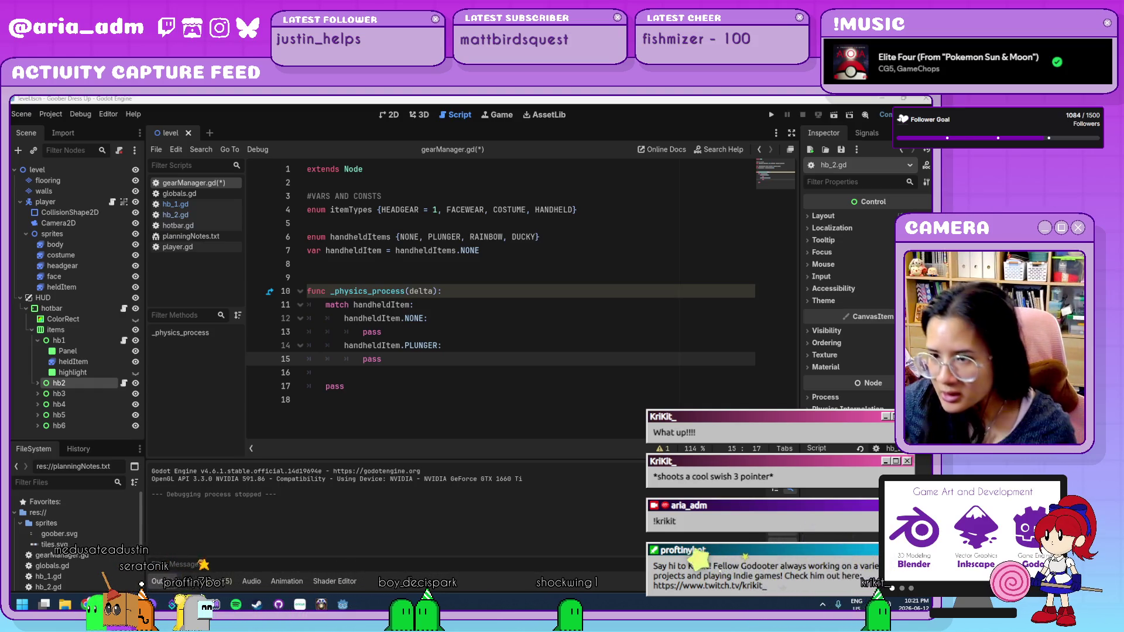
Insert an empty line between the NONE and PLUNGER cases
{"action": "left_click", "coordinate": [472, 345]}
{"action": "left_click", "coordinate": [475, 327]}
{"action": "left_click", "coordinate": [474, 316]}
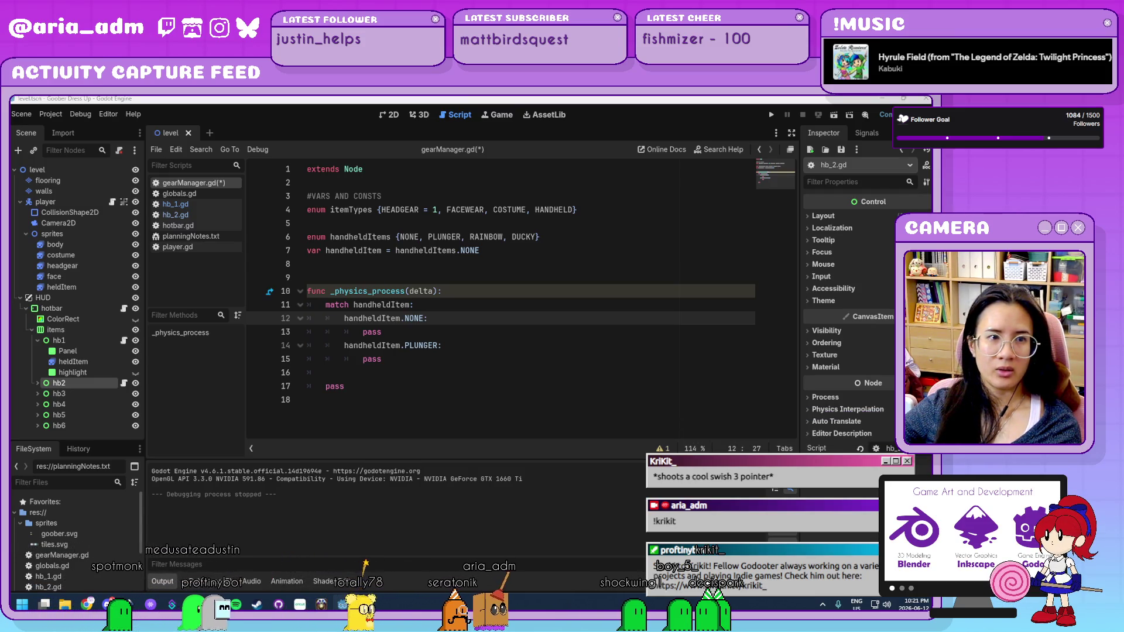
{"action": "left_click", "coordinate": [438, 333]}
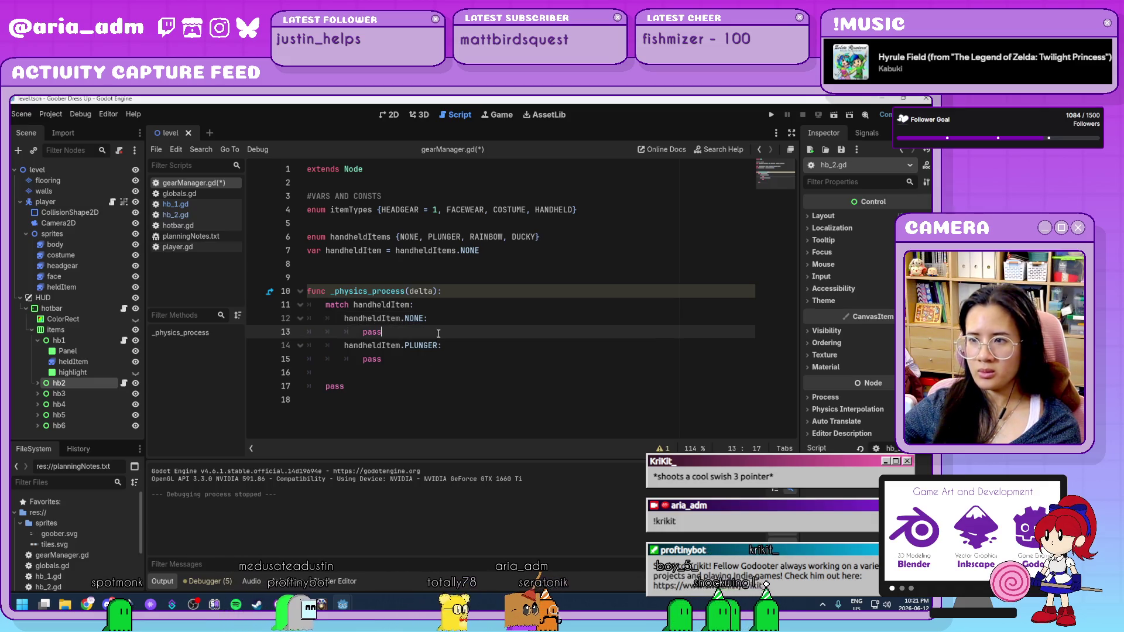
{"action": "key", "text": "Return"}
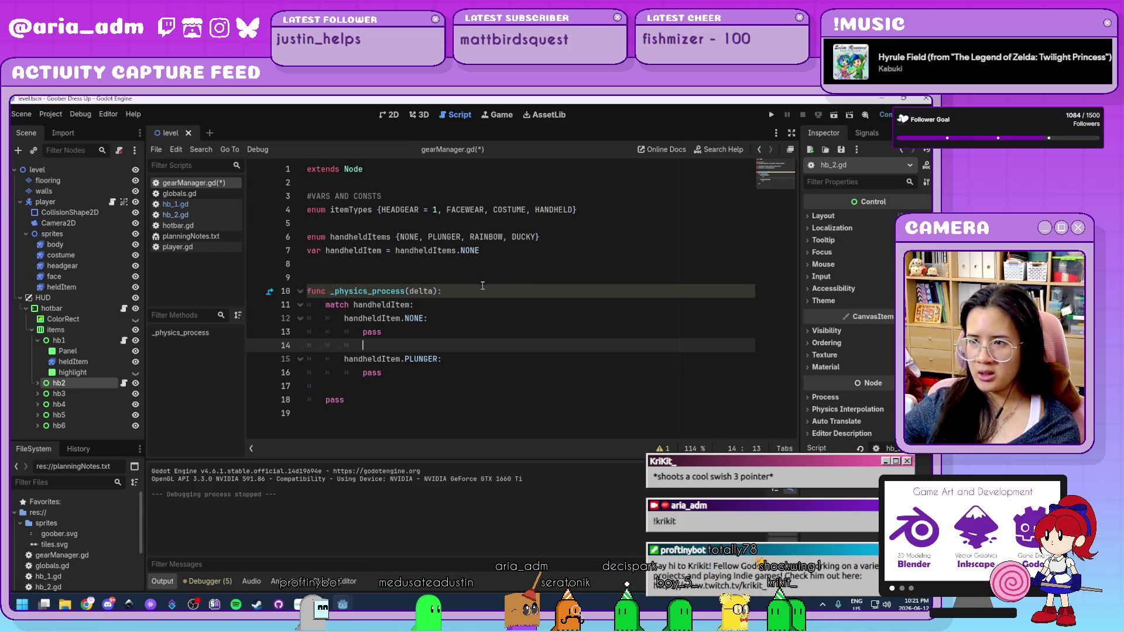
{"action": "left_click", "coordinate": [438, 304]}
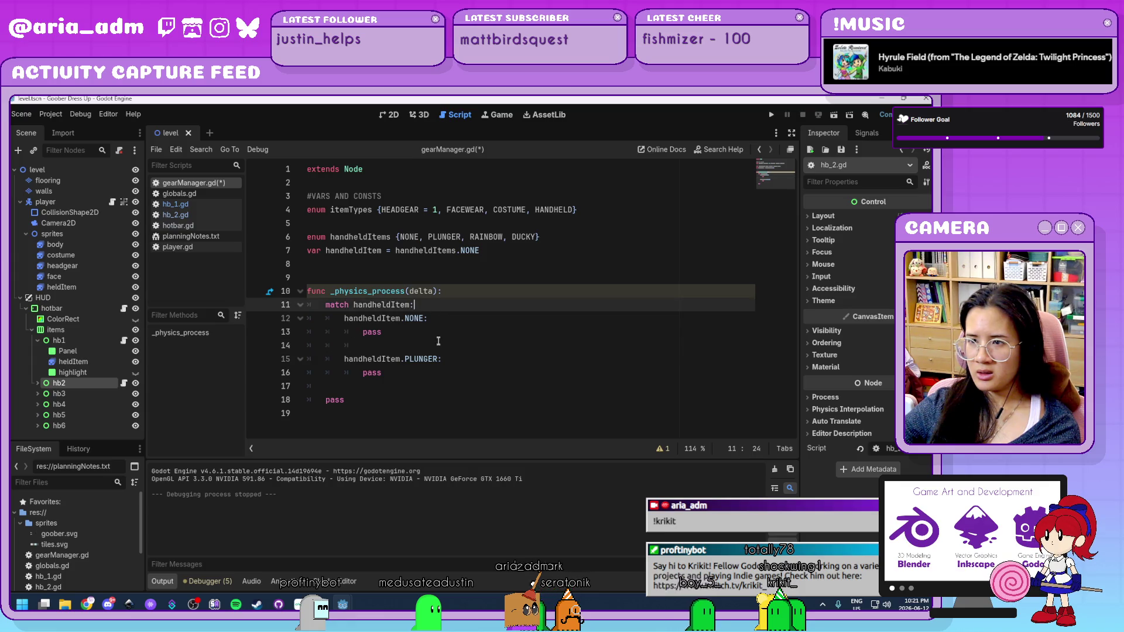
{"action": "left_click", "coordinate": [435, 348]}
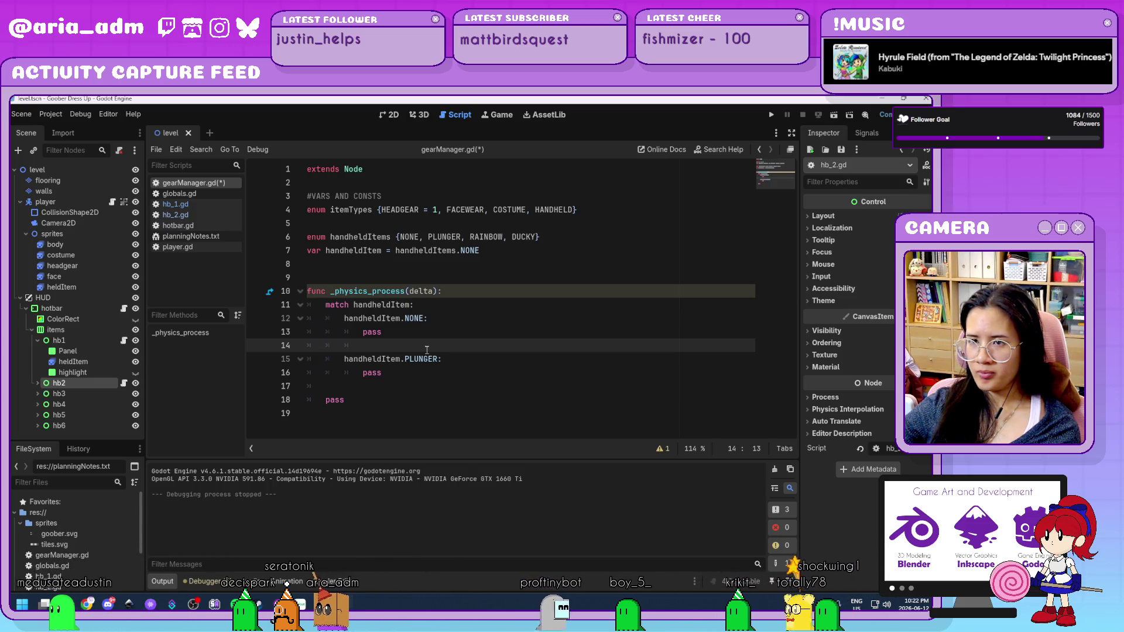
{"action": "left_click", "coordinate": [484, 251]}
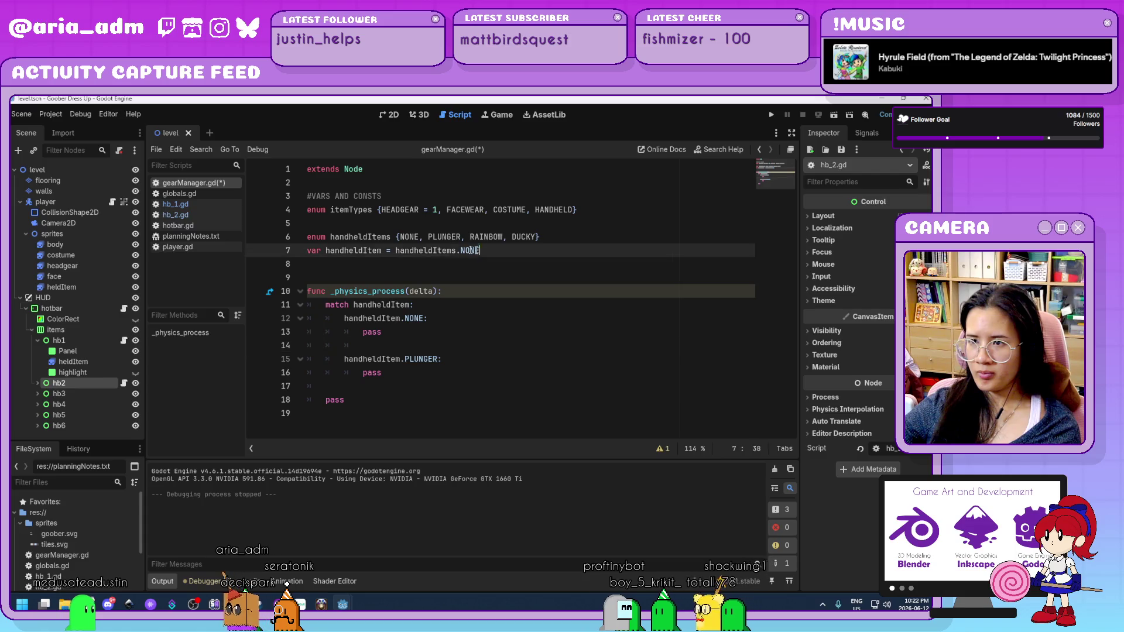
Copy the handheldItem assignment and prefix line 19's handheldItem references in hb_1.gd with GM
{"action": "left_click_drag", "start_coordinate": [483, 251], "coordinate": [324, 257]}
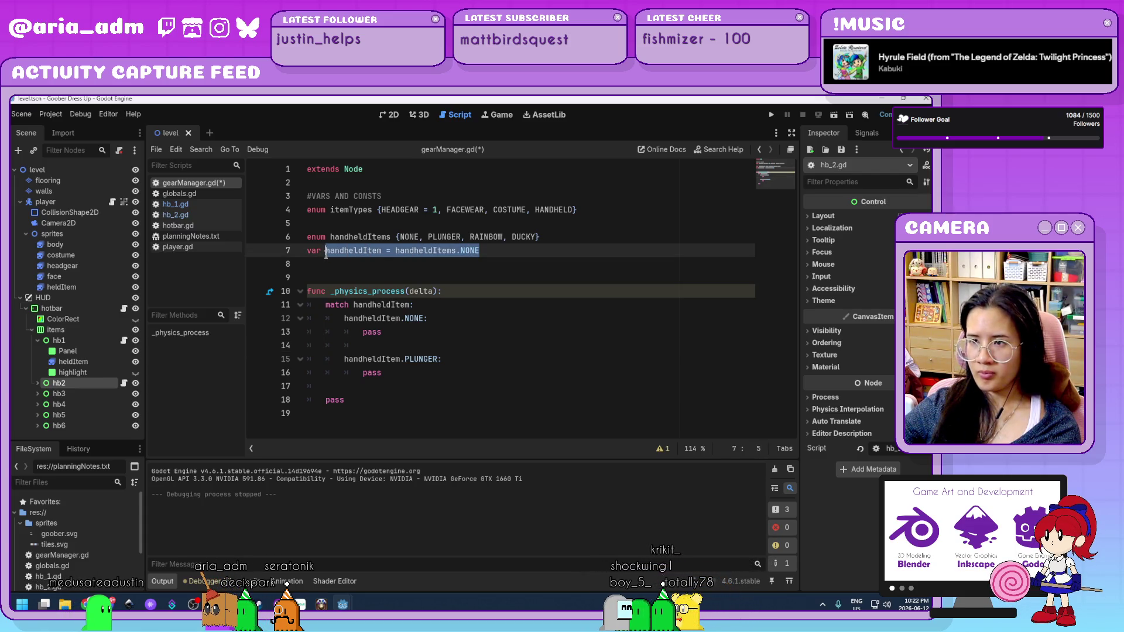
{"action": "left_click", "coordinate": [198, 204]}
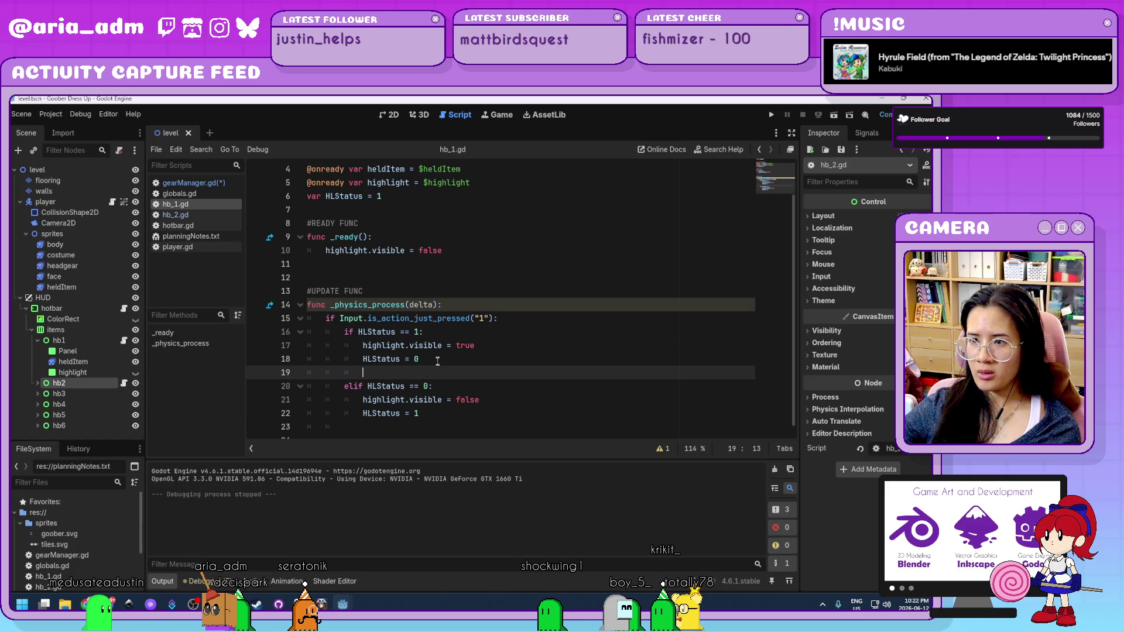
{"action": "left_click", "coordinate": [360, 372]}
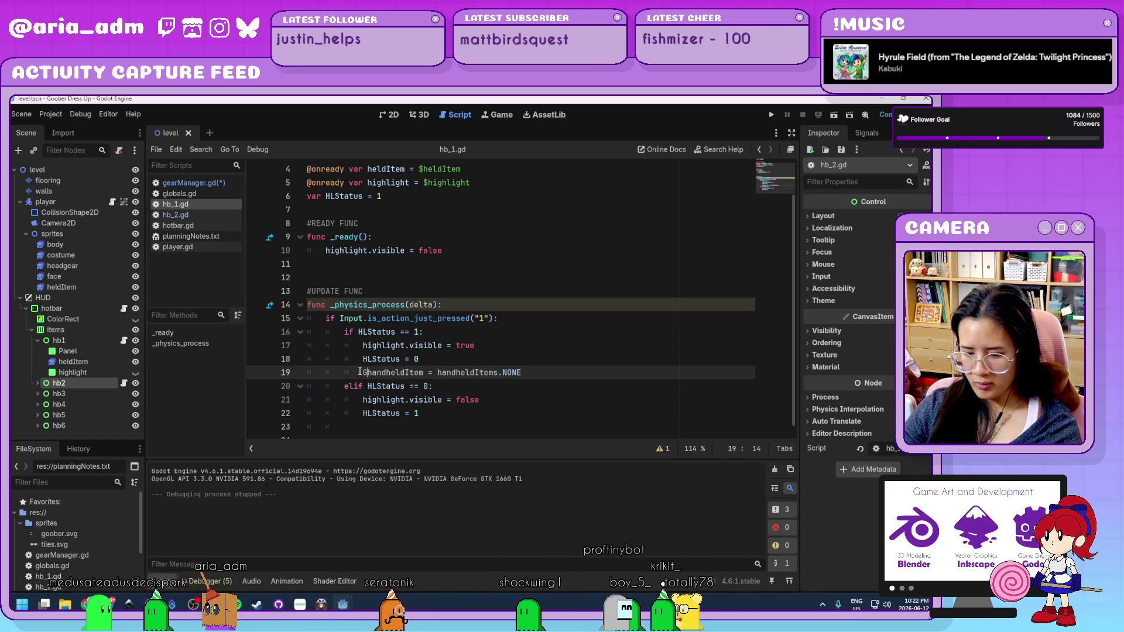
{"action": "type", "text": "M."}
{"action": "left_click", "coordinate": [447, 372]}
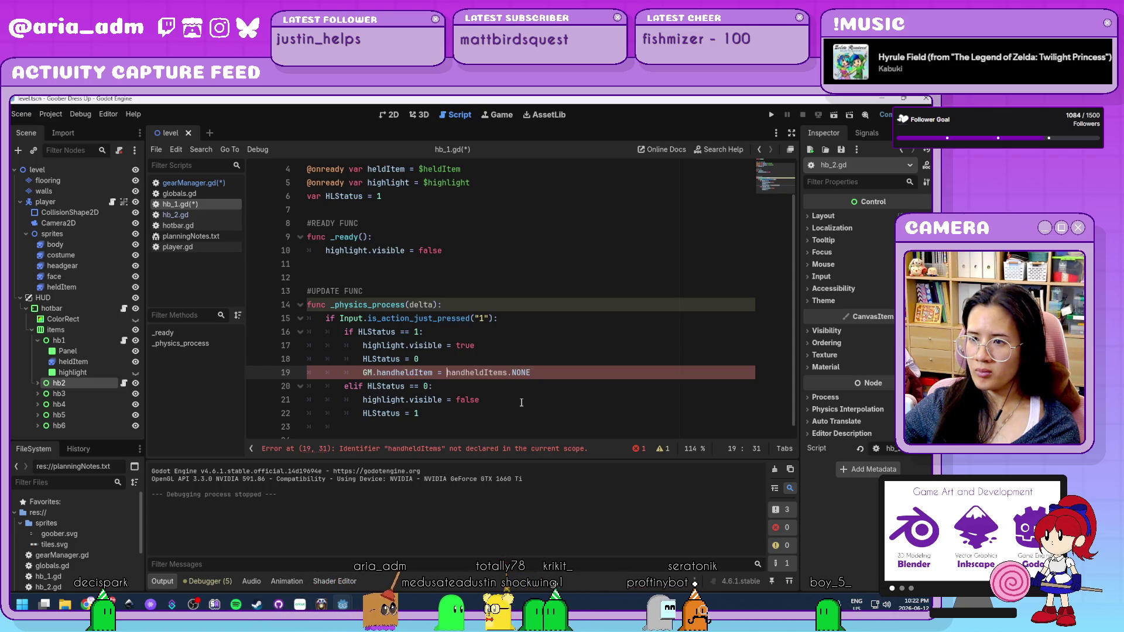
{"action": "type", "text": "GM."}
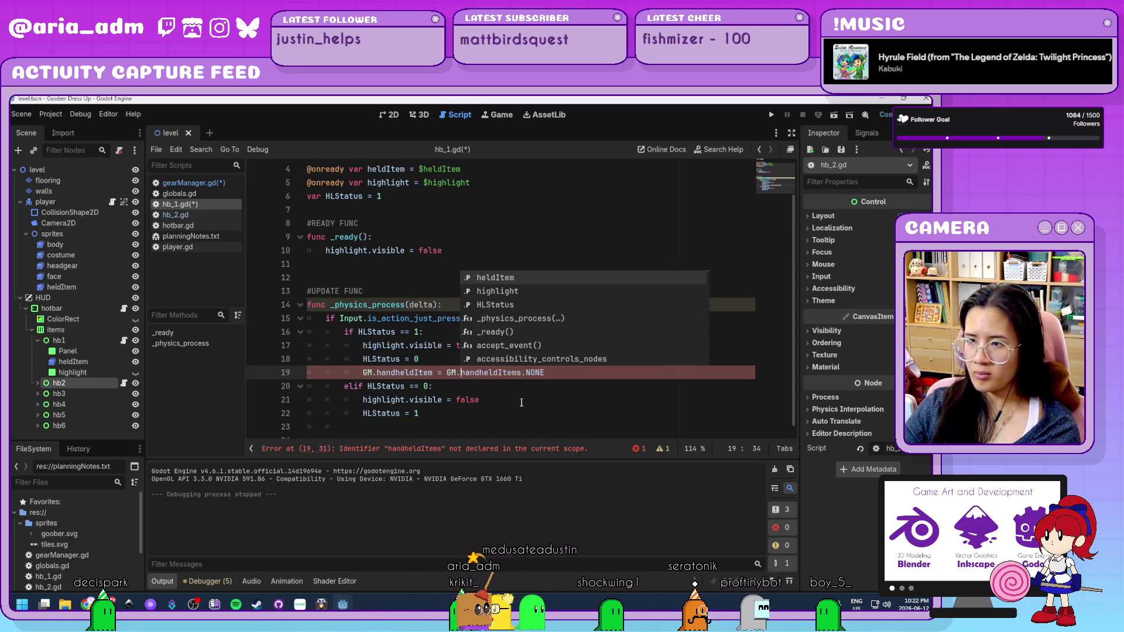
{"action": "left_click", "coordinate": [521, 403]}
Add a GM.handheldItem = PLUNGER assignment under HLStatus = 1, keeping NONE for unhighlighting, and save hb_1.gd
{"action": "scroll", "coordinate": [522, 403], "scroll_direction": "down", "scroll_amount": 1}
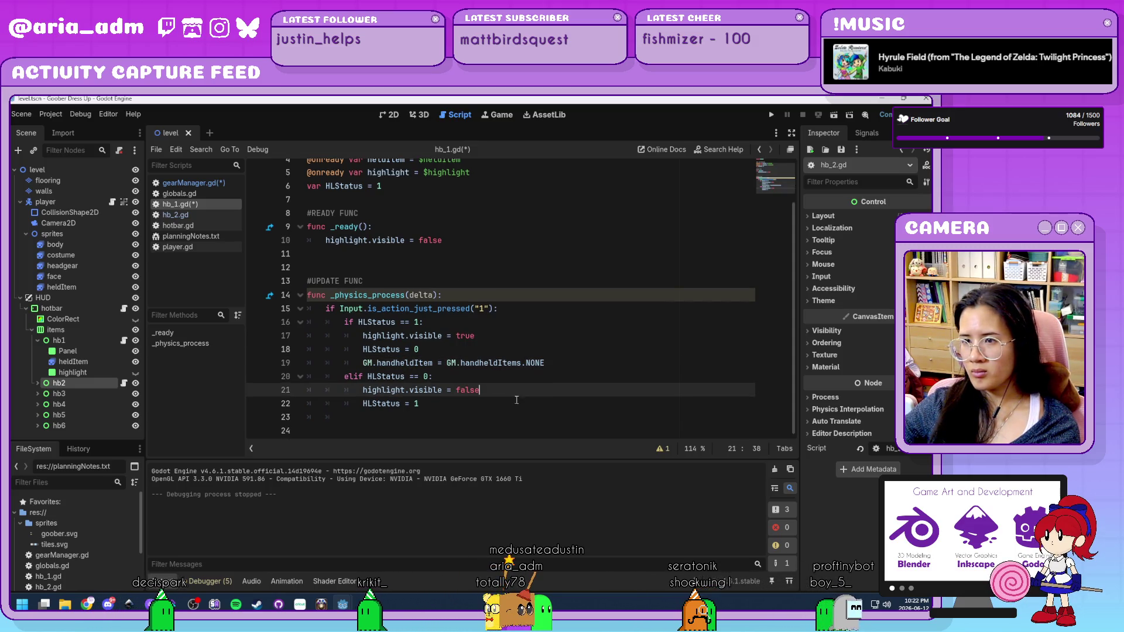
{"action": "left_click_drag", "start_coordinate": [550, 362], "coordinate": [353, 362]}
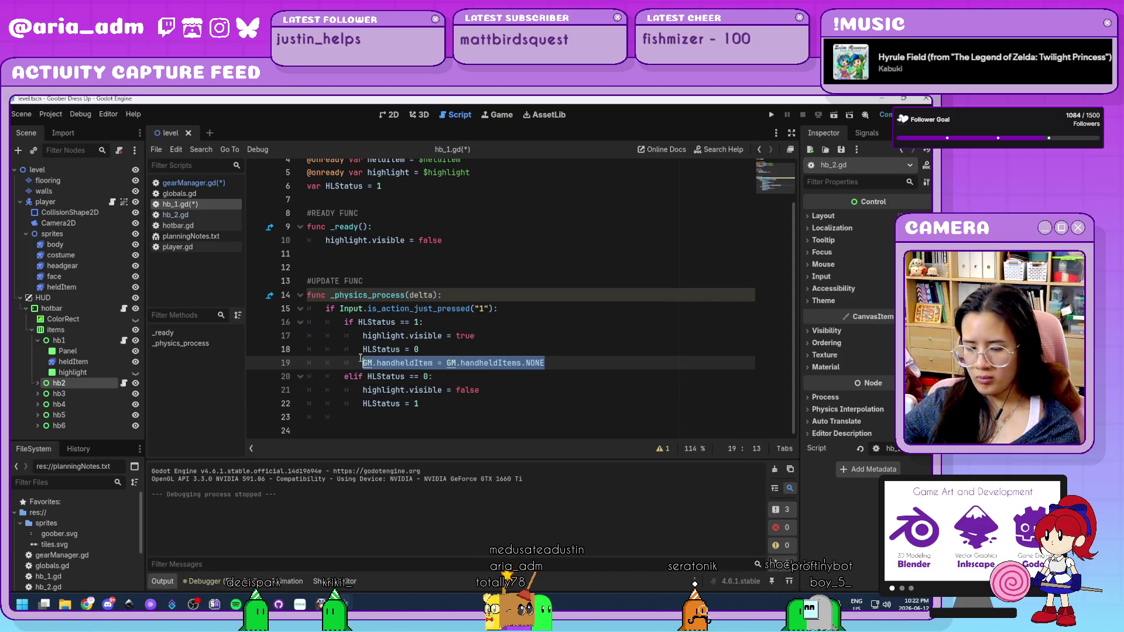
{"action": "left_click", "coordinate": [433, 403]}
{"action": "key", "text": "Down"}
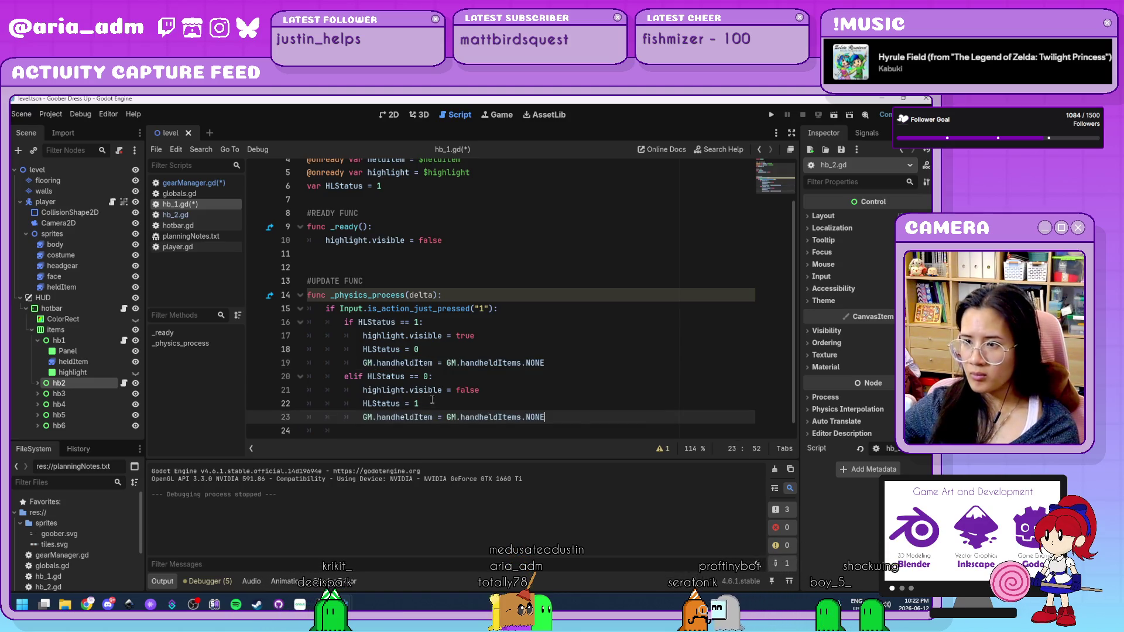
{"action": "left_click_drag", "start_coordinate": [527, 365], "coordinate": [547, 364]}
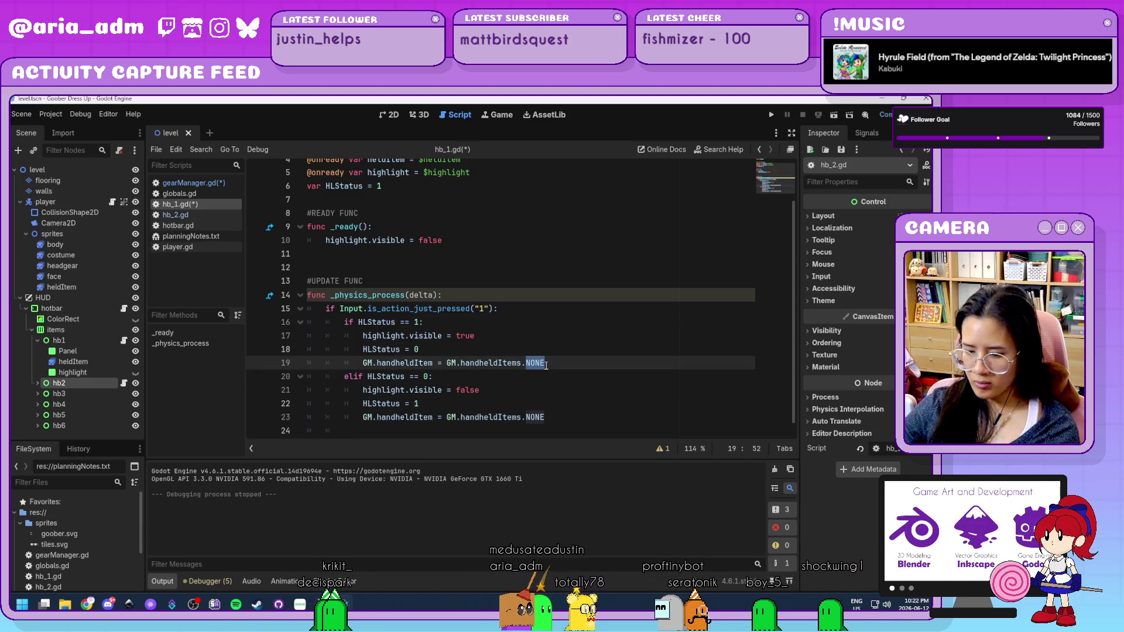
{"action": "type", "text": "PLUNGER"}
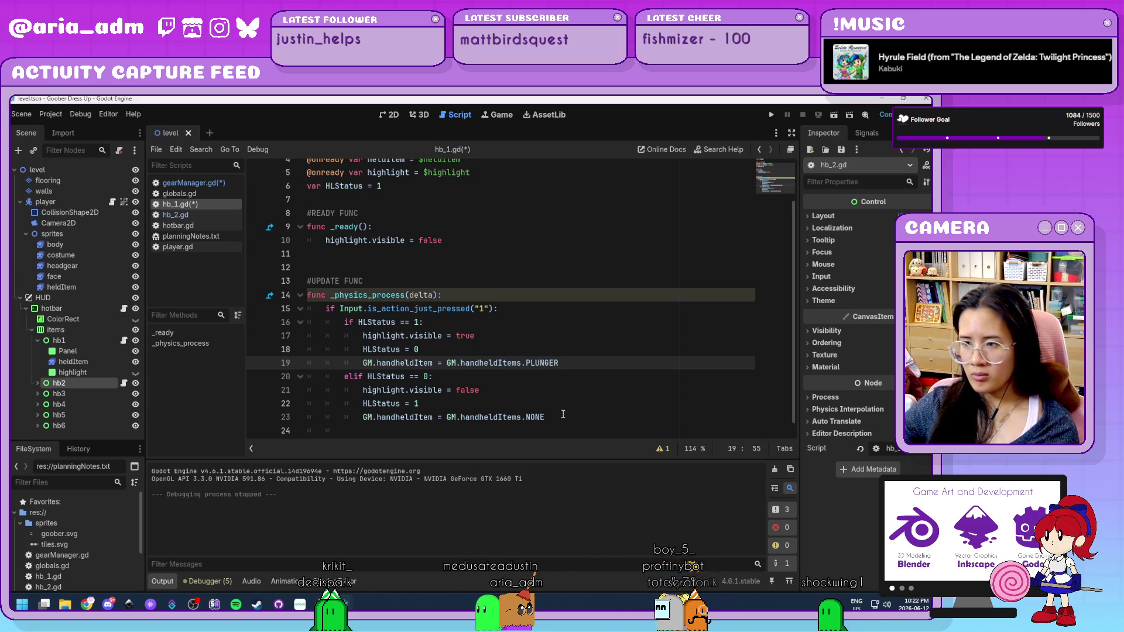
{"action": "left_click", "coordinate": [562, 413]}
{"action": "key", "text": "ctrl+s"}
Start a new line below the PLUNGER assignment
{"action": "scroll", "coordinate": [571, 381], "scroll_direction": "down", "scroll_amount": 1}
{"action": "left_click", "coordinate": [579, 350]}
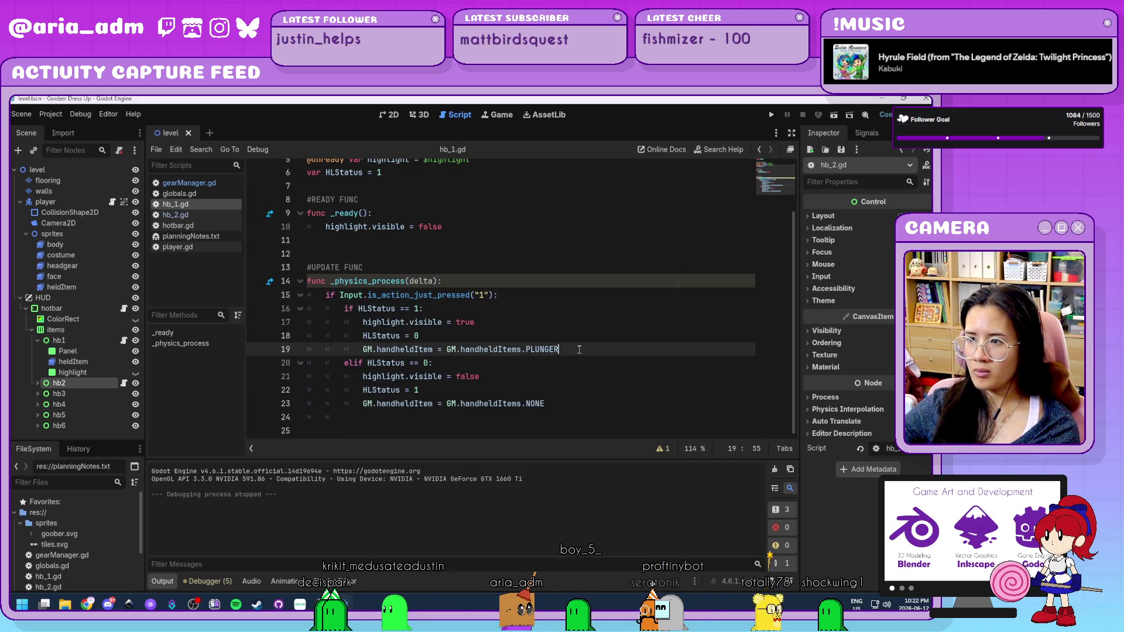
{"action": "key", "text": "Return"}
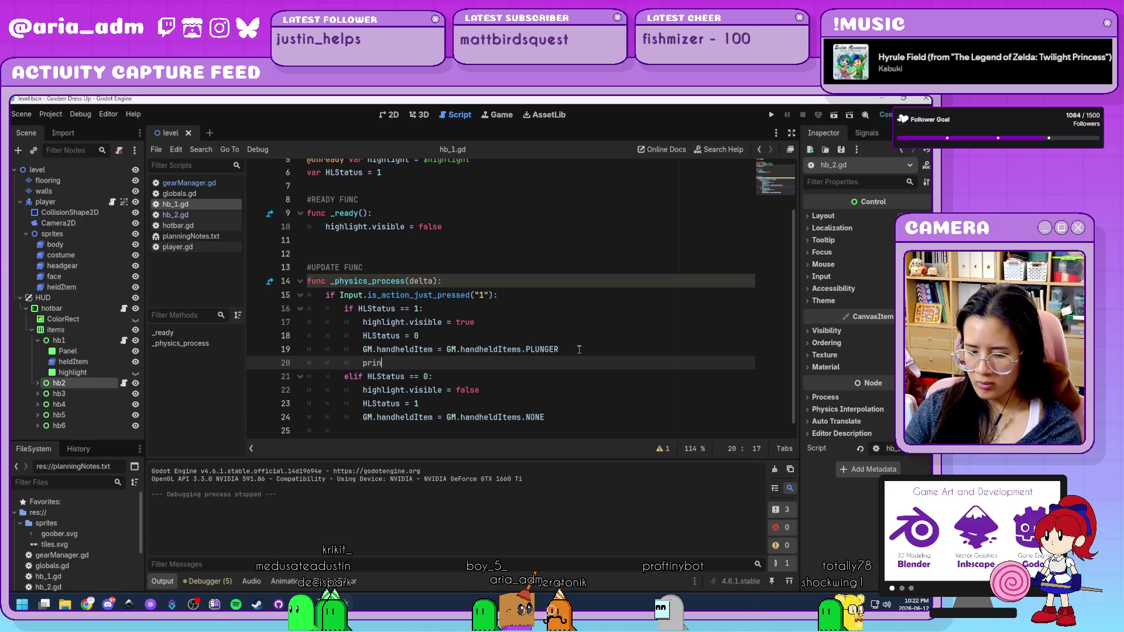
Add print("Equipped:", GM.handheldItems.PLUNGER) below the PLUNGER assignment
{"action": "type", "text": "t()"}
{"action": "key", "text": "ctrl+z"}
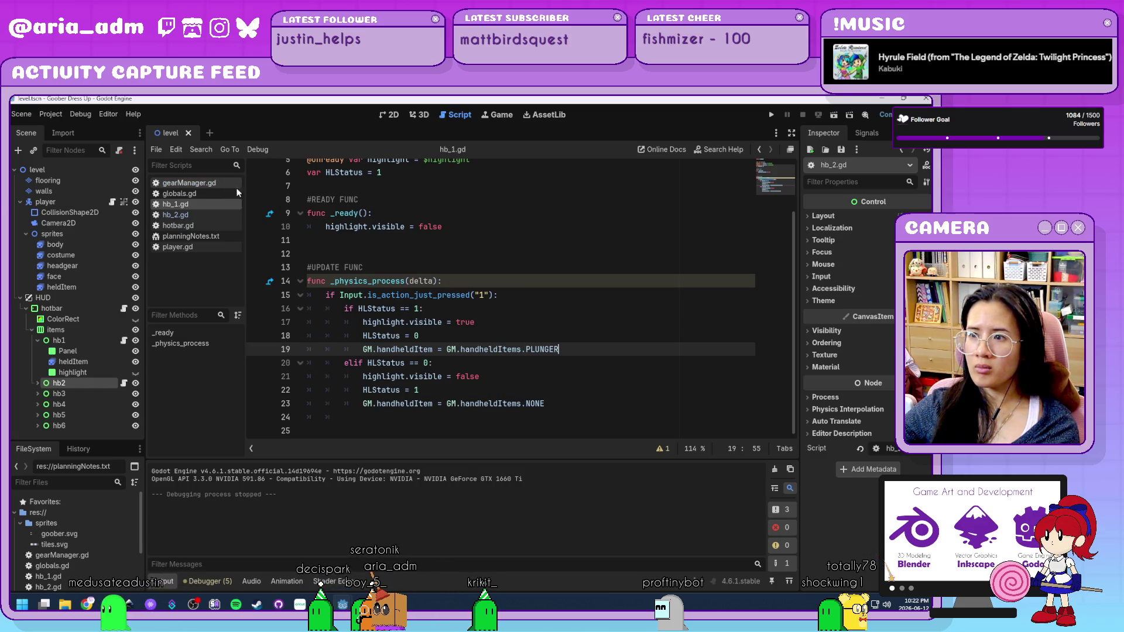
{"action": "key", "text": "Return"}
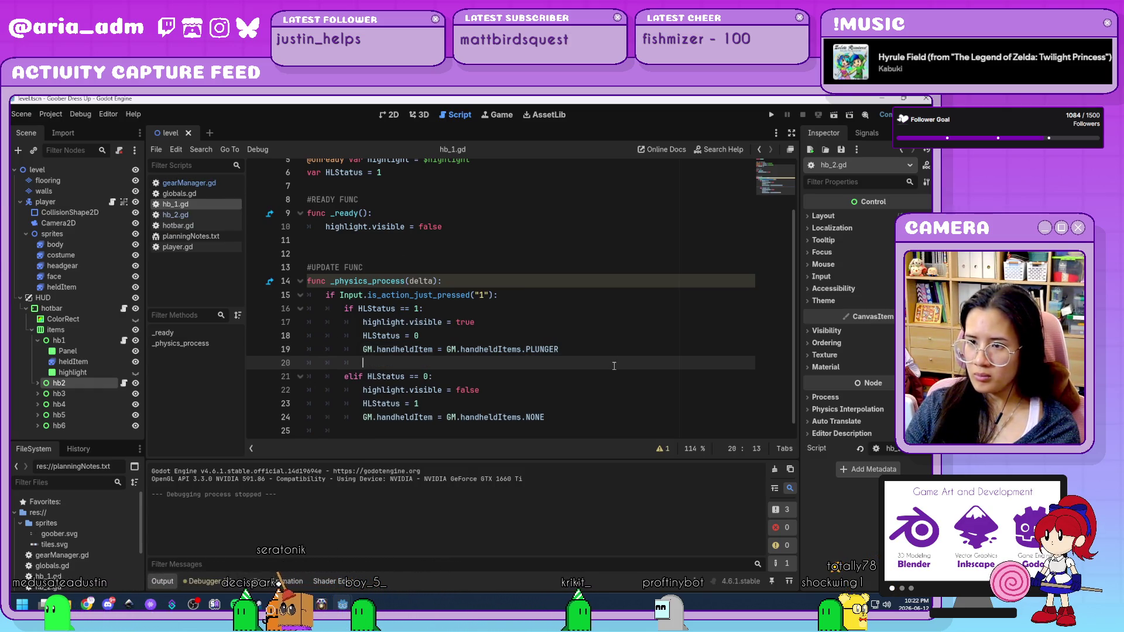
{"action": "type", "text": "\""}
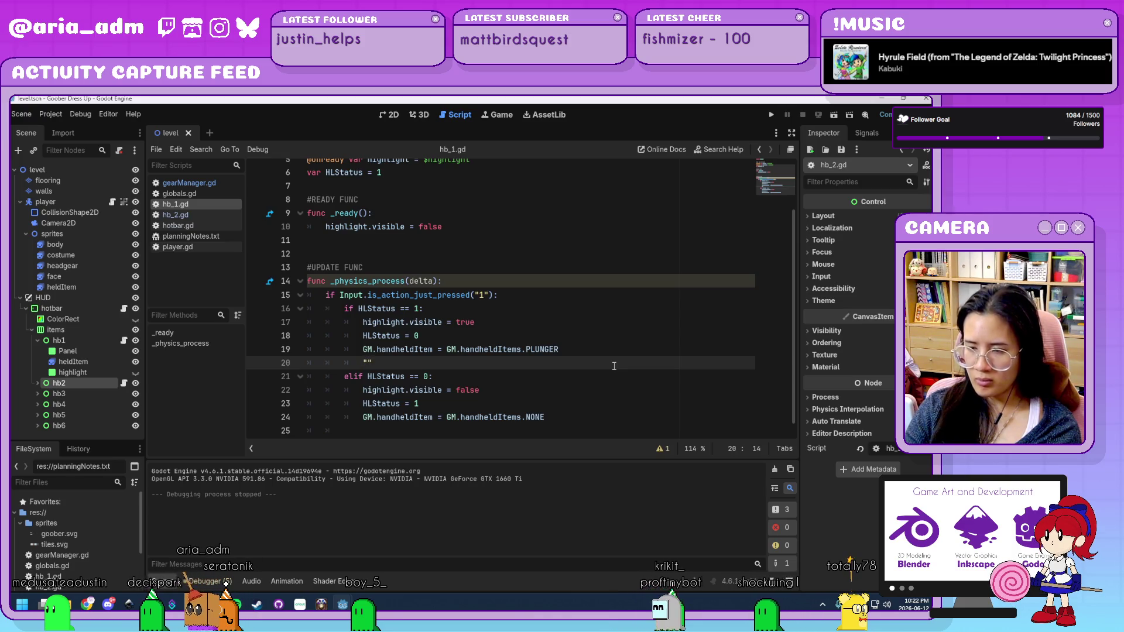
{"action": "key", "text": "BackSpace"}
{"action": "type", "text": "print("}
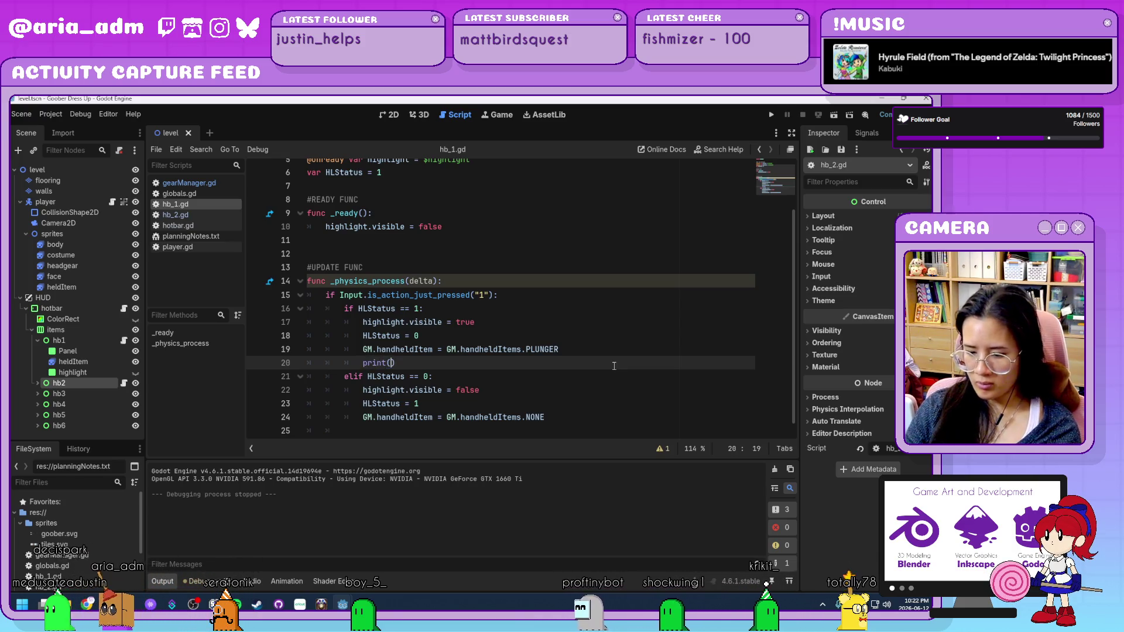
{"action": "type", "text": "\"Equippe"}
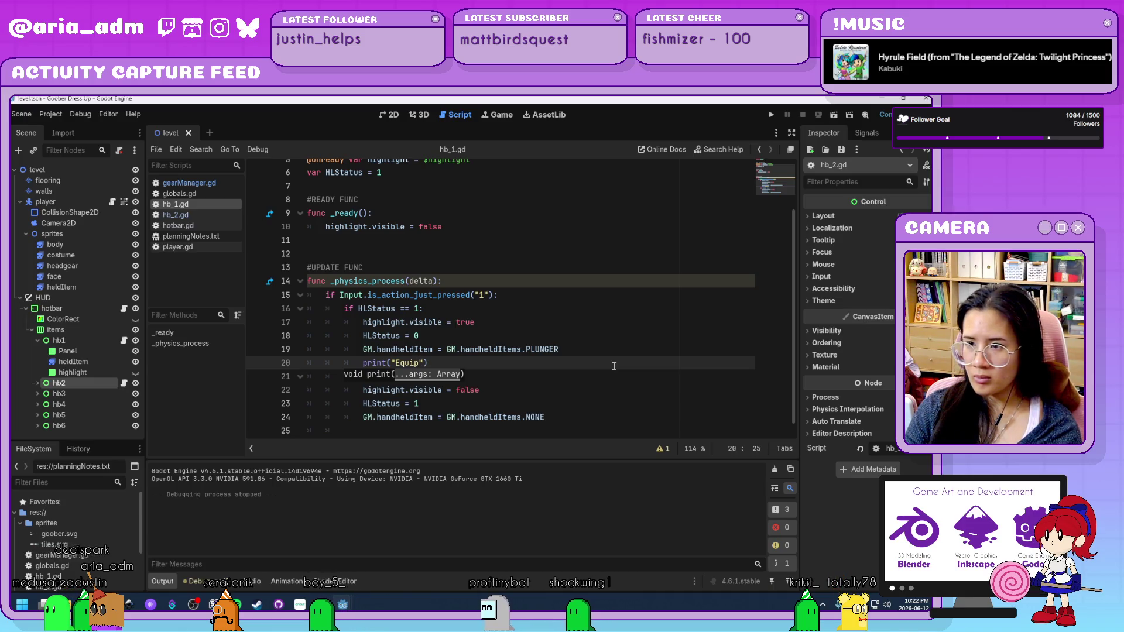
{"action": "type", "text": "d"}
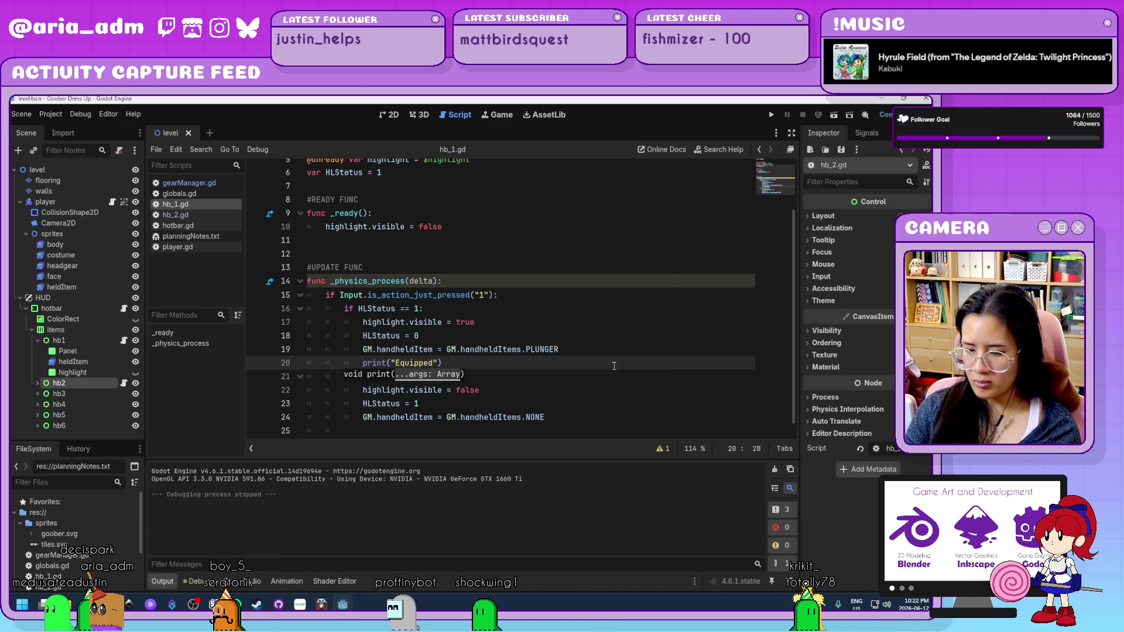
{"action": "type", "text": ":\", GM"}
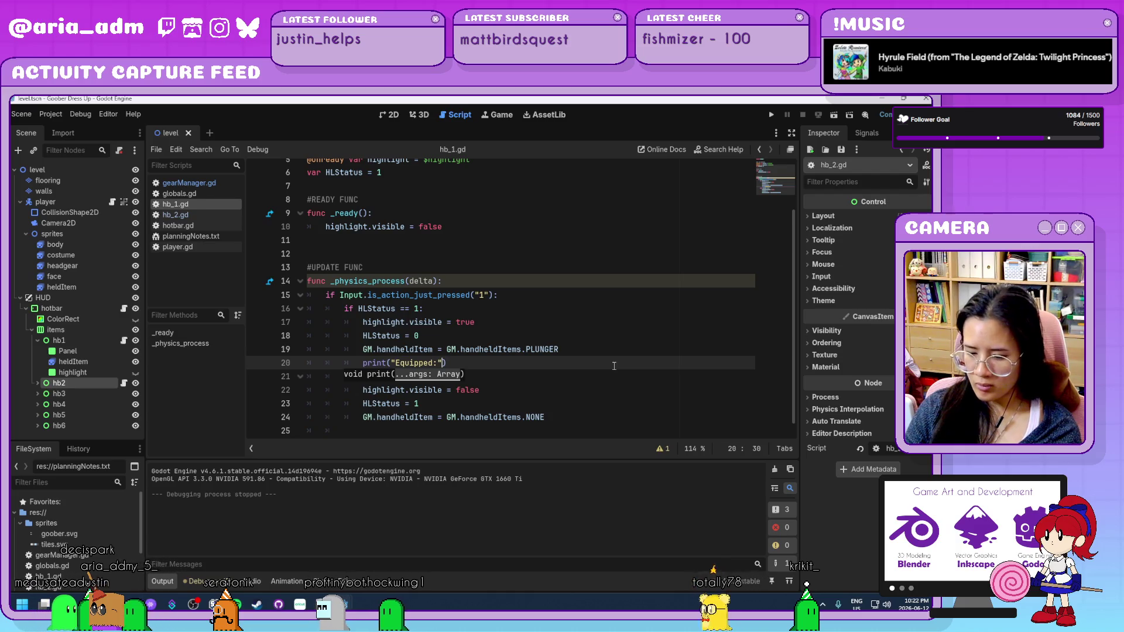
{"action": "type", "text": ".handheldItem"}
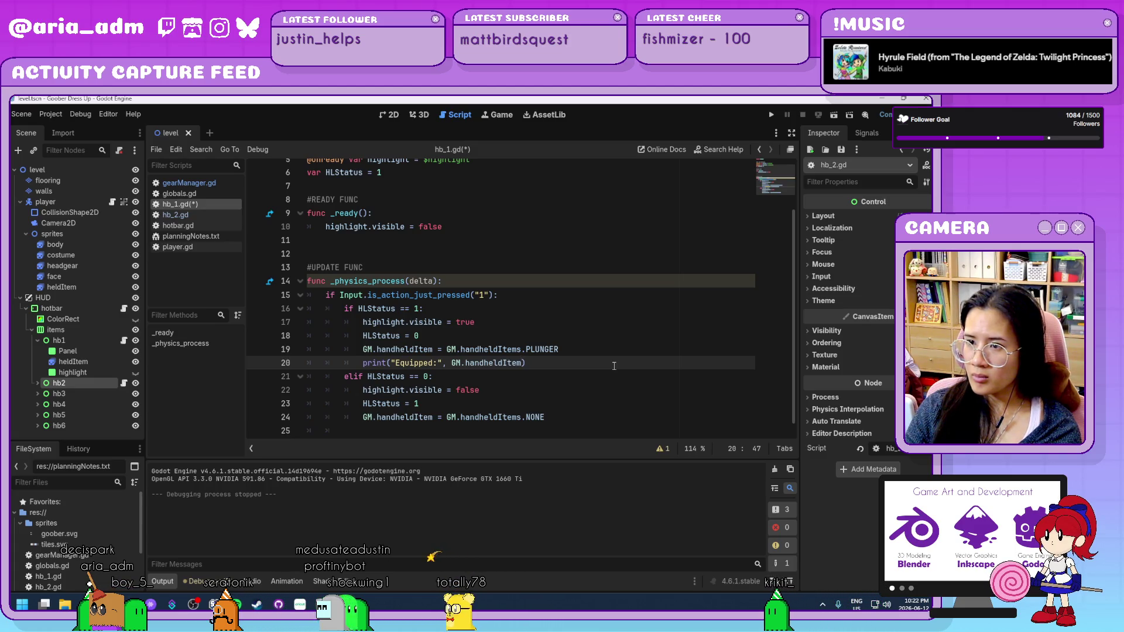
{"action": "type", "text": "s"}
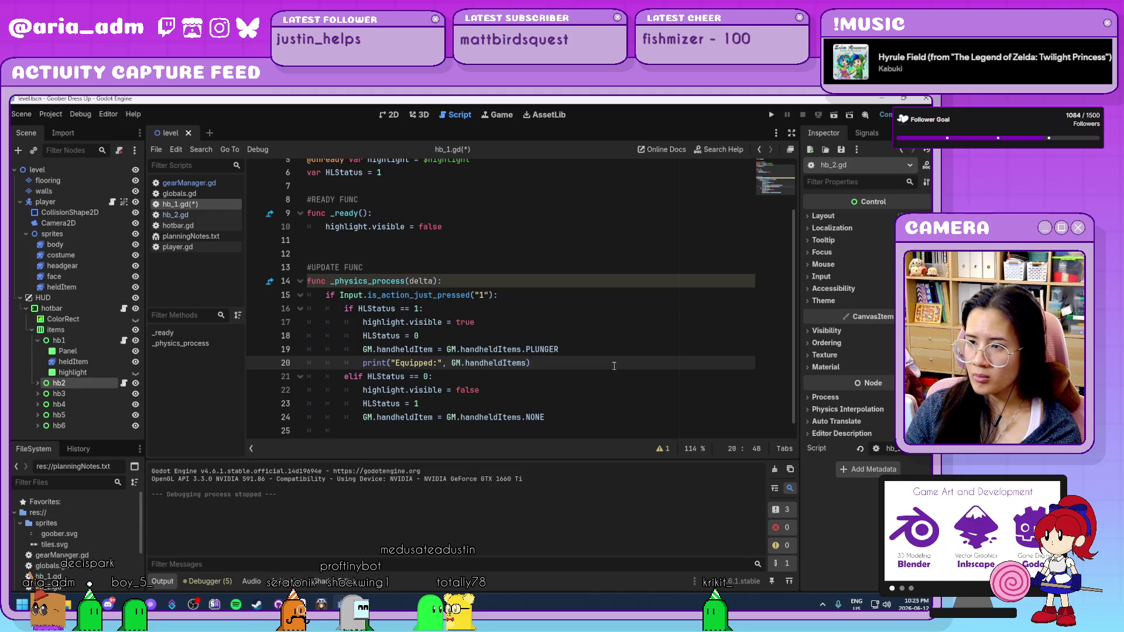
{"action": "type", "text": "."}
{"action": "key", "text": "Down"}
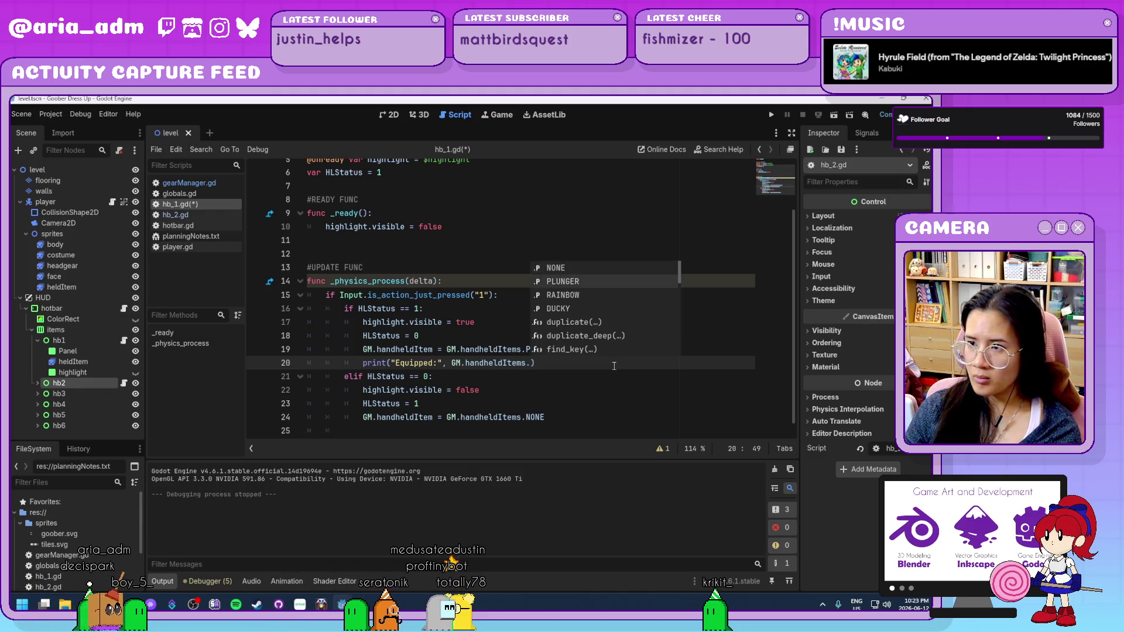
{"action": "key", "text": "Return"}
Copy the print line below the NONE assignment, change PLUNGER to NONE, and save hb_1.gd
{"action": "left_click", "coordinate": [591, 390]}
{"action": "scroll", "coordinate": [579, 386], "scroll_direction": "down", "scroll_amount": 1}
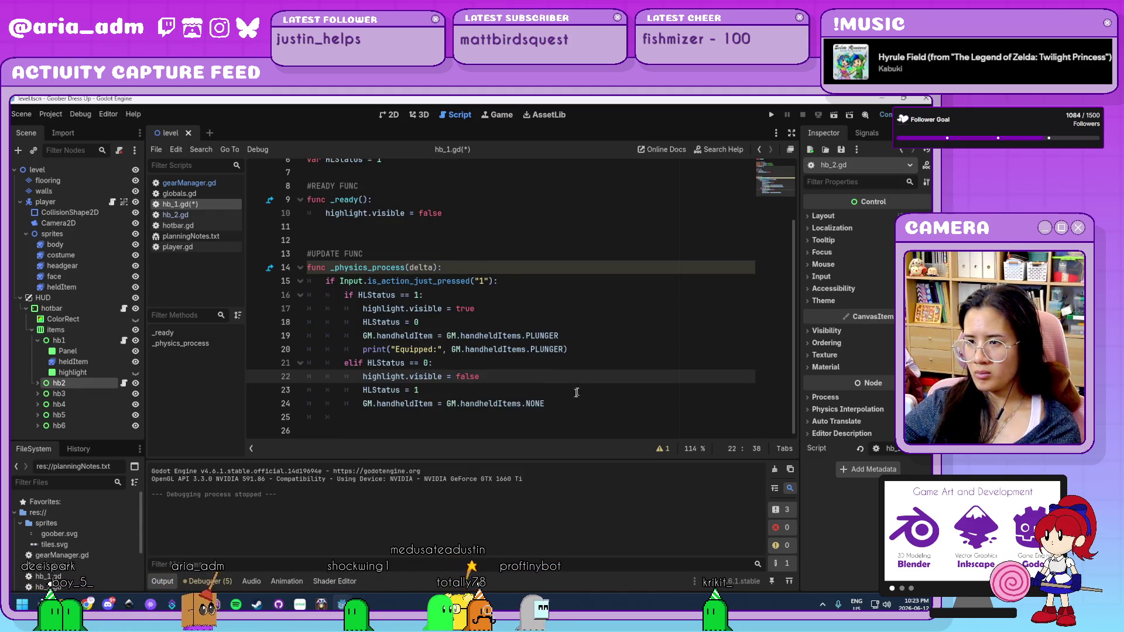
{"action": "left_click", "coordinate": [568, 403]}
{"action": "left_click_drag", "start_coordinate": [568, 349], "coordinate": [363, 348]}
{"action": "key", "text": "ctrl+c"}
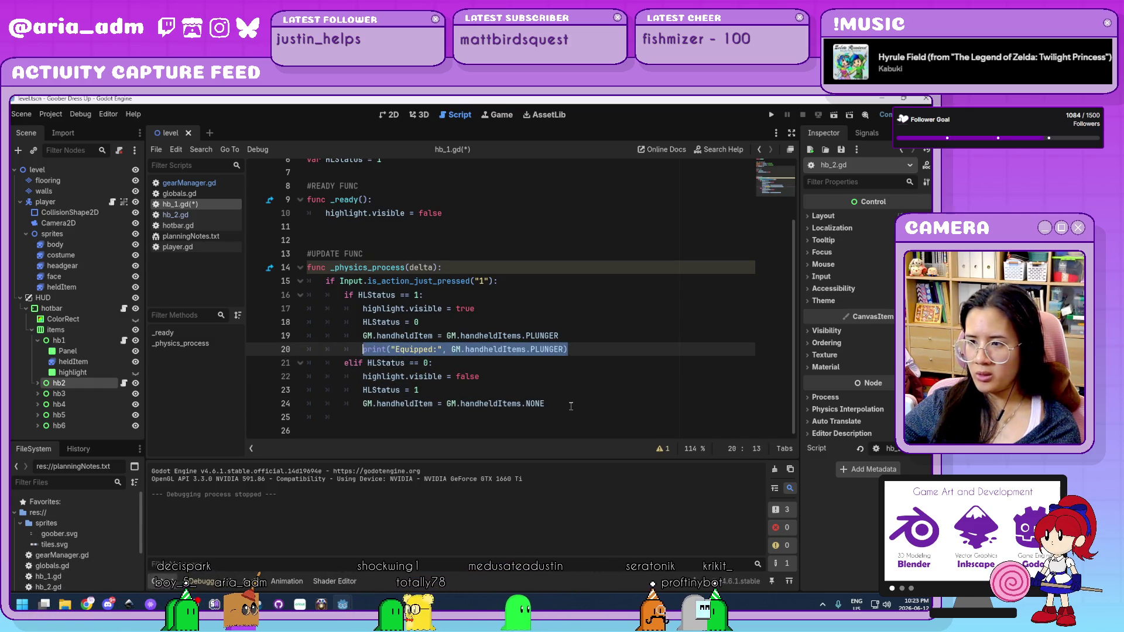
{"action": "left_click", "coordinate": [570, 404]}
{"action": "key", "text": "Return"}
{"action": "key", "text": "ctrl+v"}
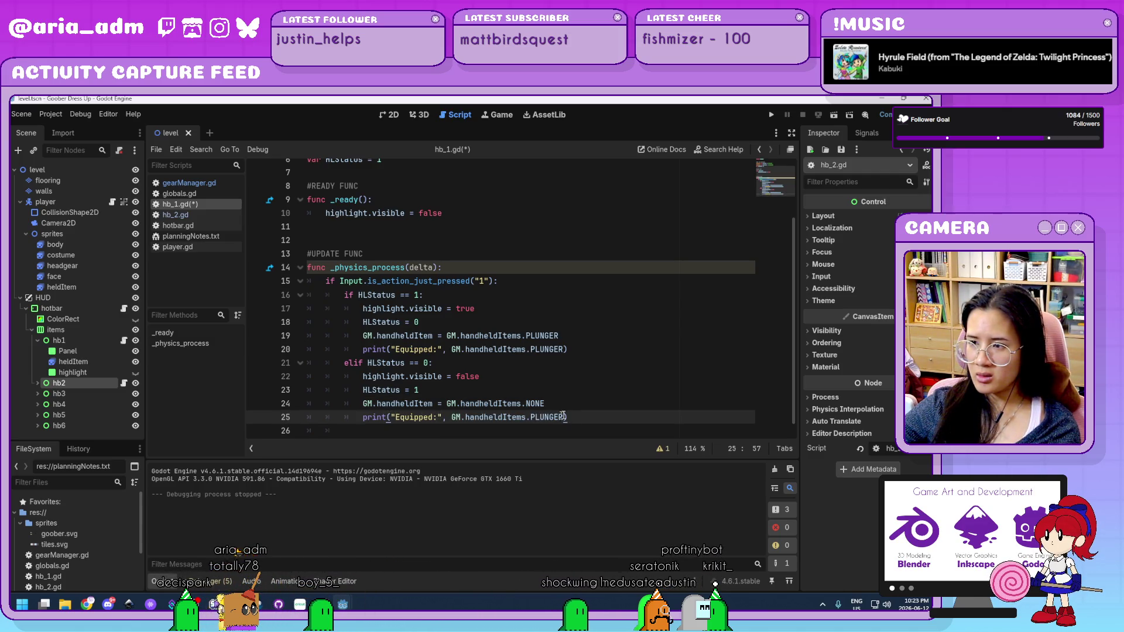
{"action": "left_click", "coordinate": [559, 416]}
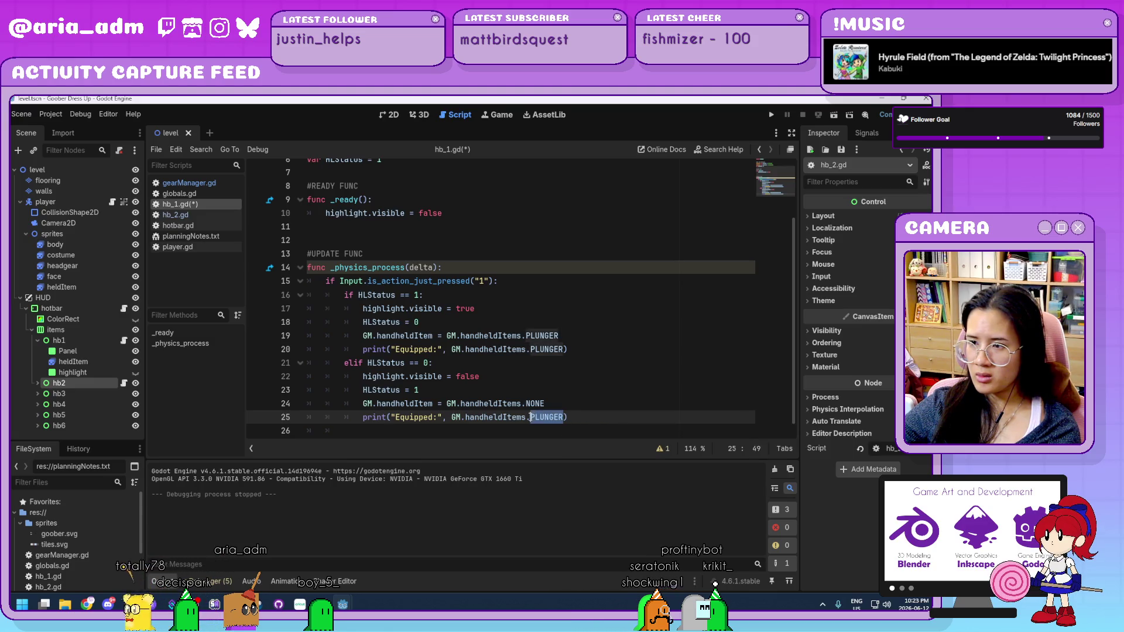
{"action": "type", "text": "NONE"}
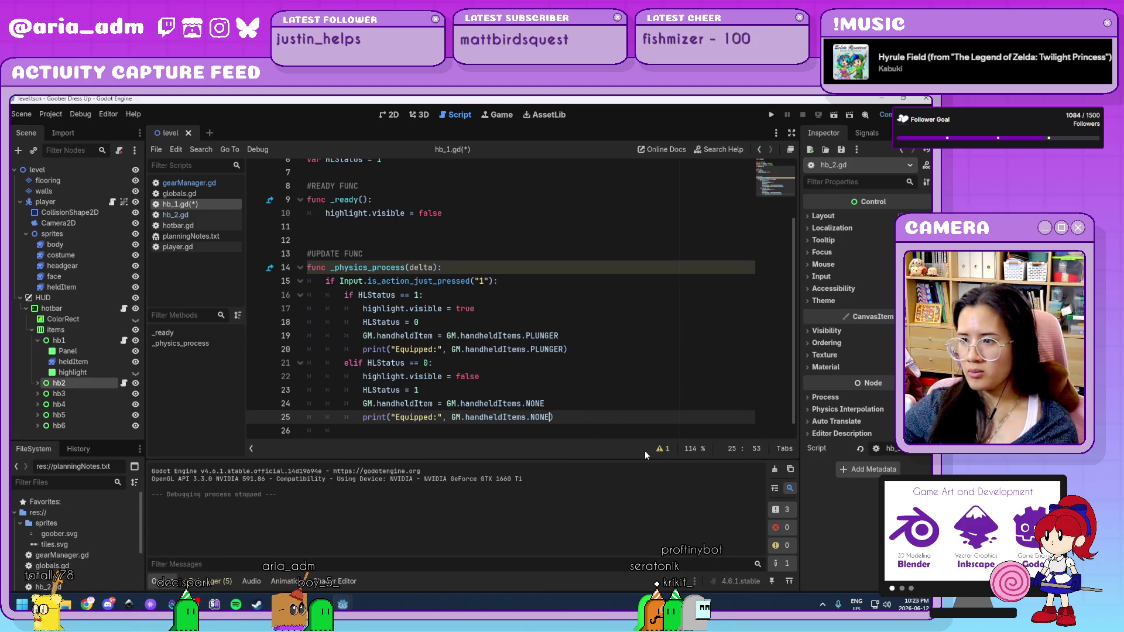
{"action": "key", "text": "Right"}
{"action": "key", "text": "ctrl+s"}
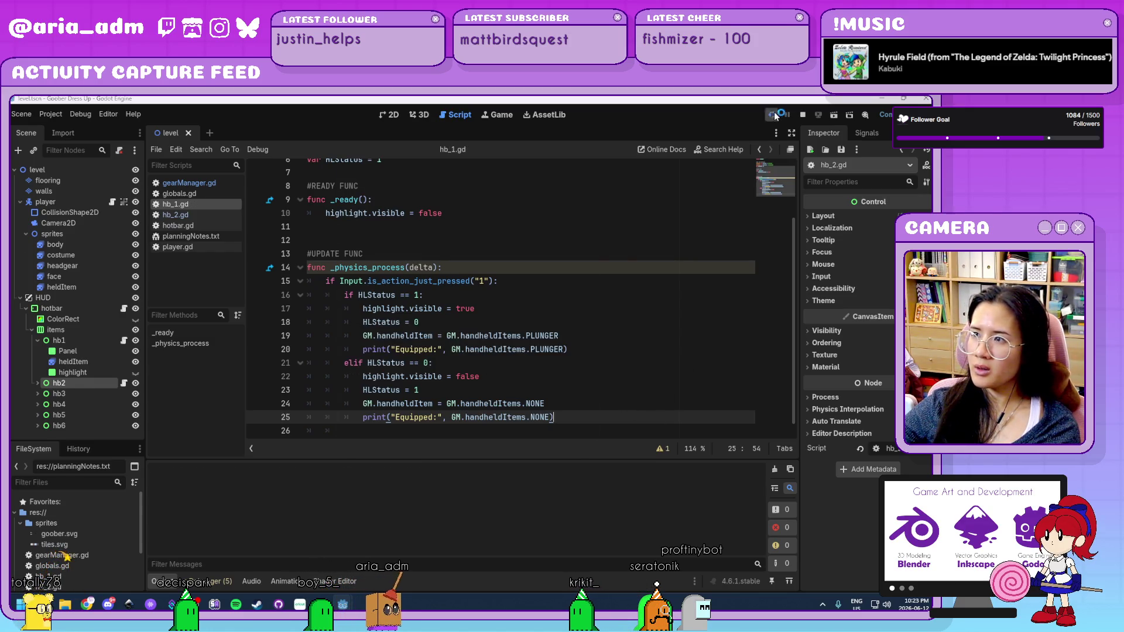
Run the game, then change the NONE entry of gearManager.gd's handheldItems enum to NONE=1
{"action": "left_click", "coordinate": [773, 115]}
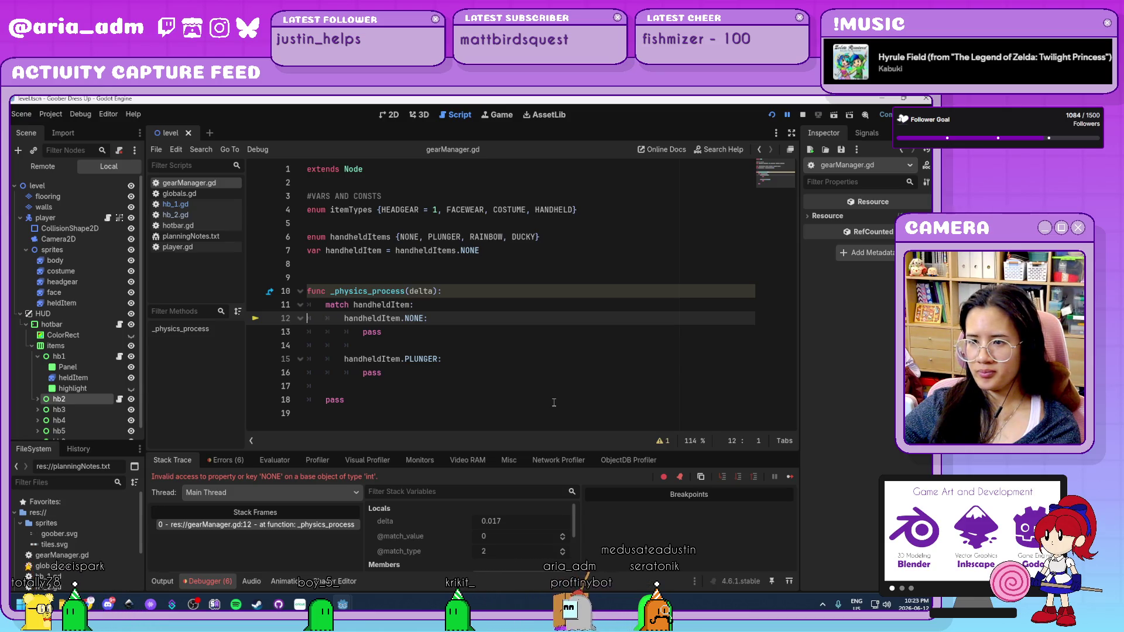
{"action": "left_click", "coordinate": [419, 236]}
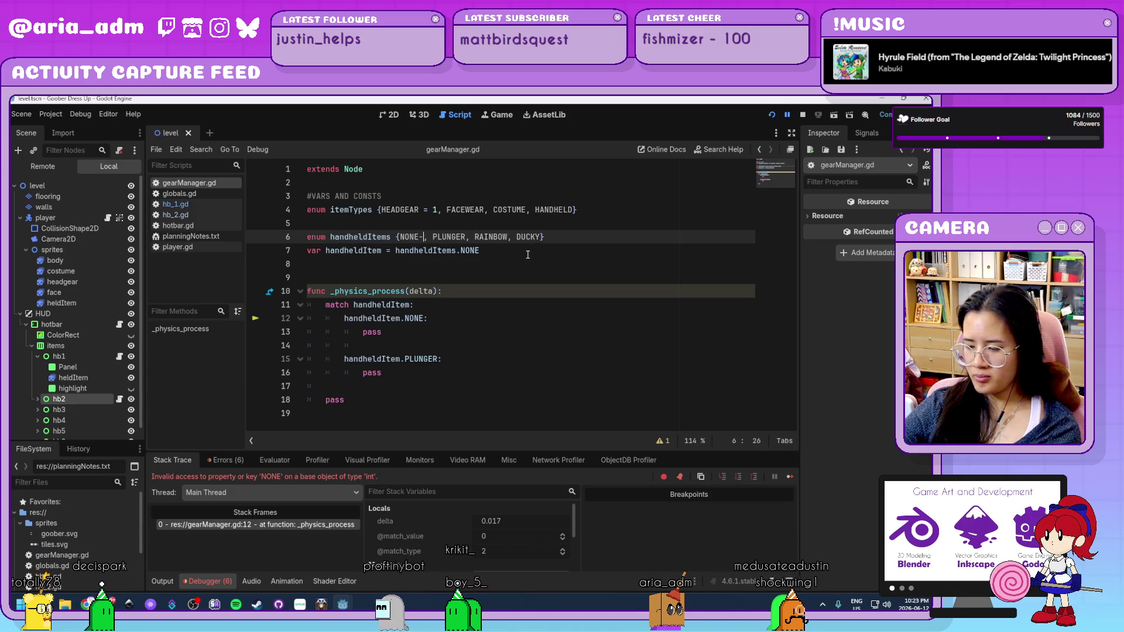
{"action": "key", "text": "BackSpace"}
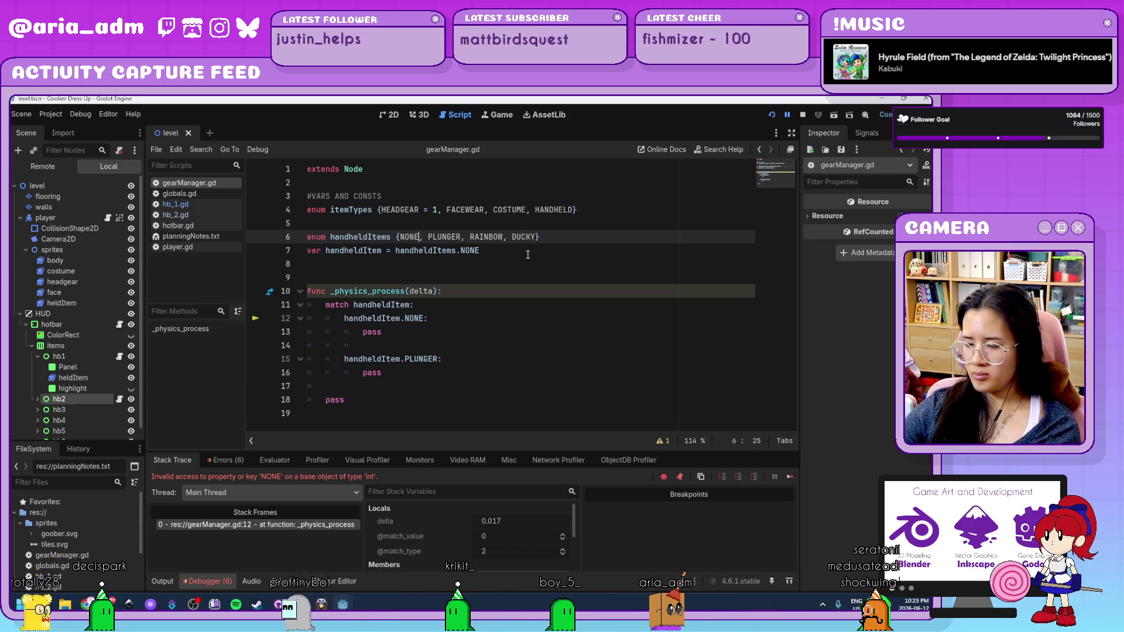
{"action": "type", "text": "=1"}
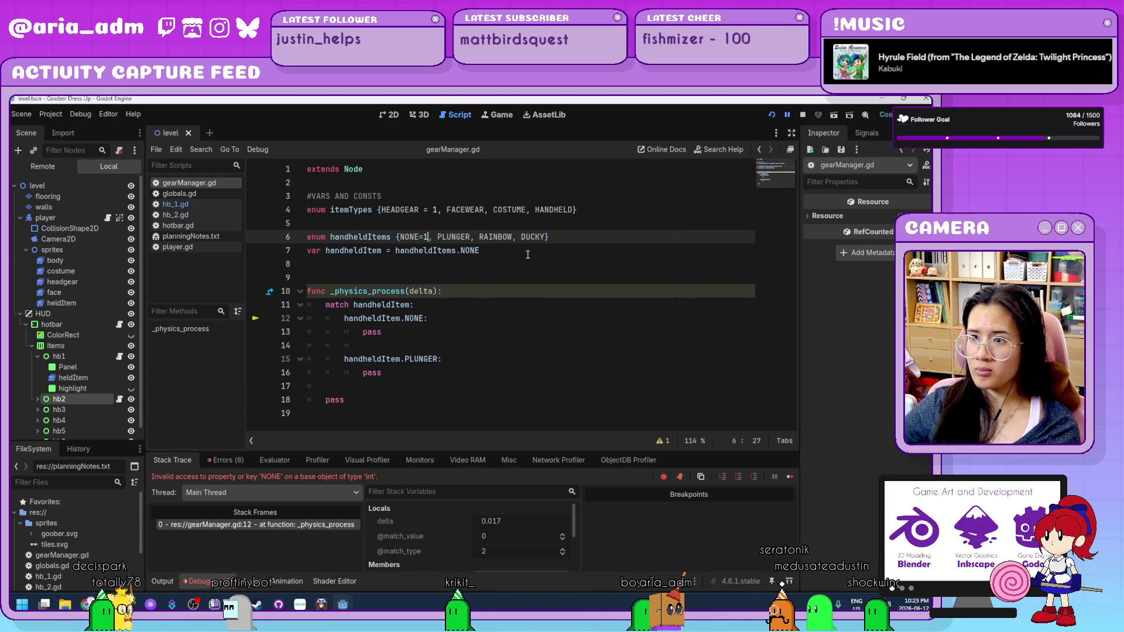
Rerun the game, check the match's NONE branch, and stop the test run
{"action": "left_click", "coordinate": [772, 114]}
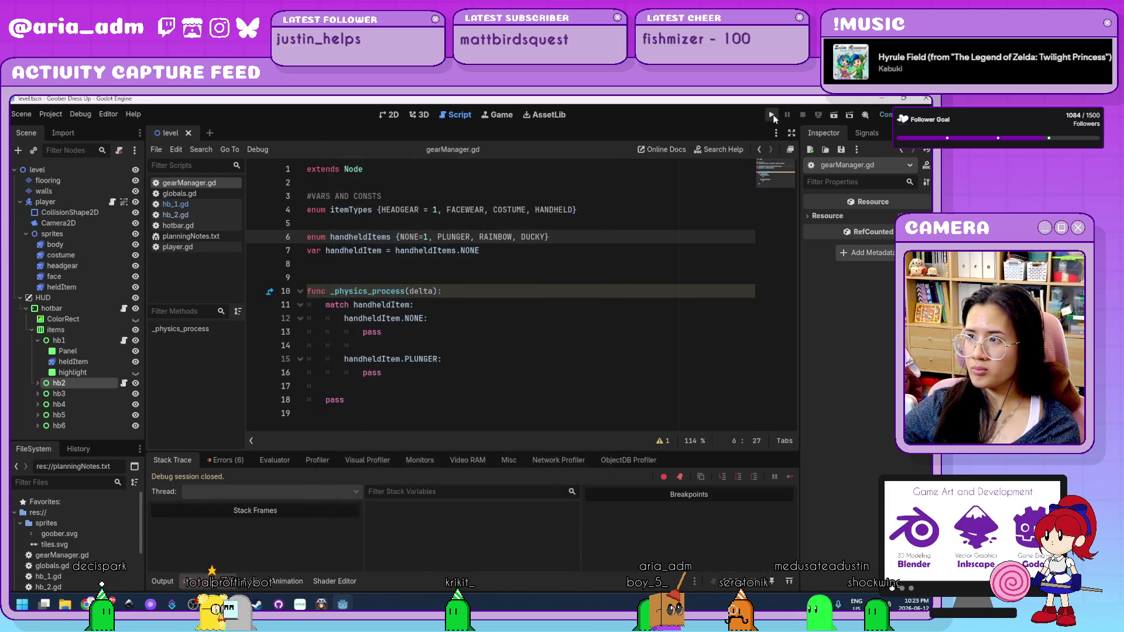
{"action": "left_click", "coordinate": [772, 116]}
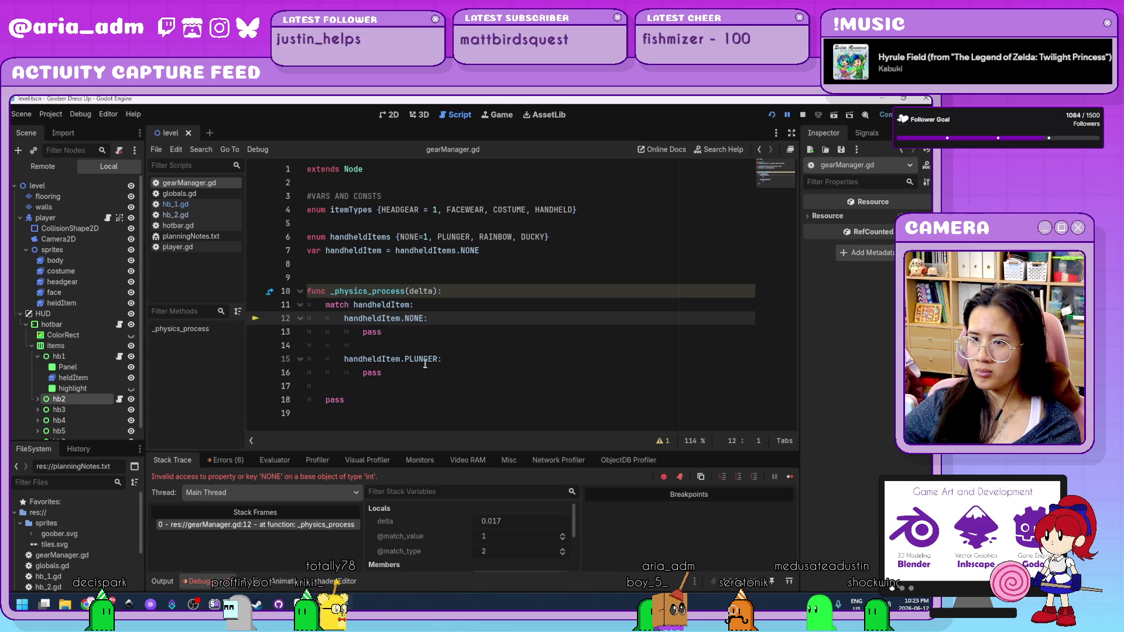
{"action": "left_click", "coordinate": [401, 328]}
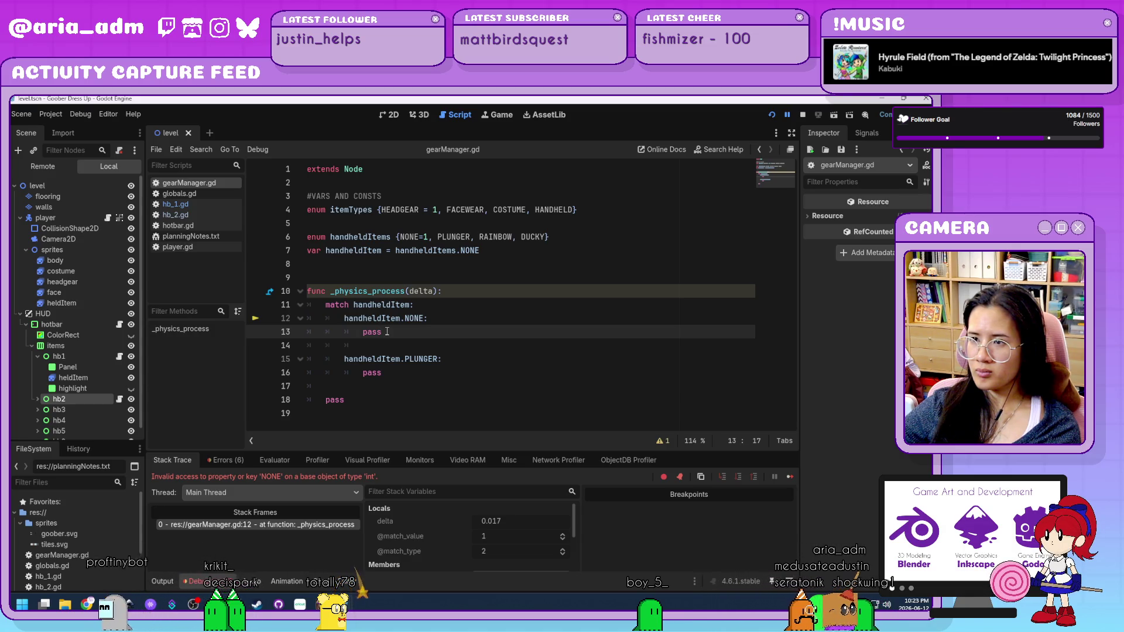
{"action": "left_click", "coordinate": [803, 115]}
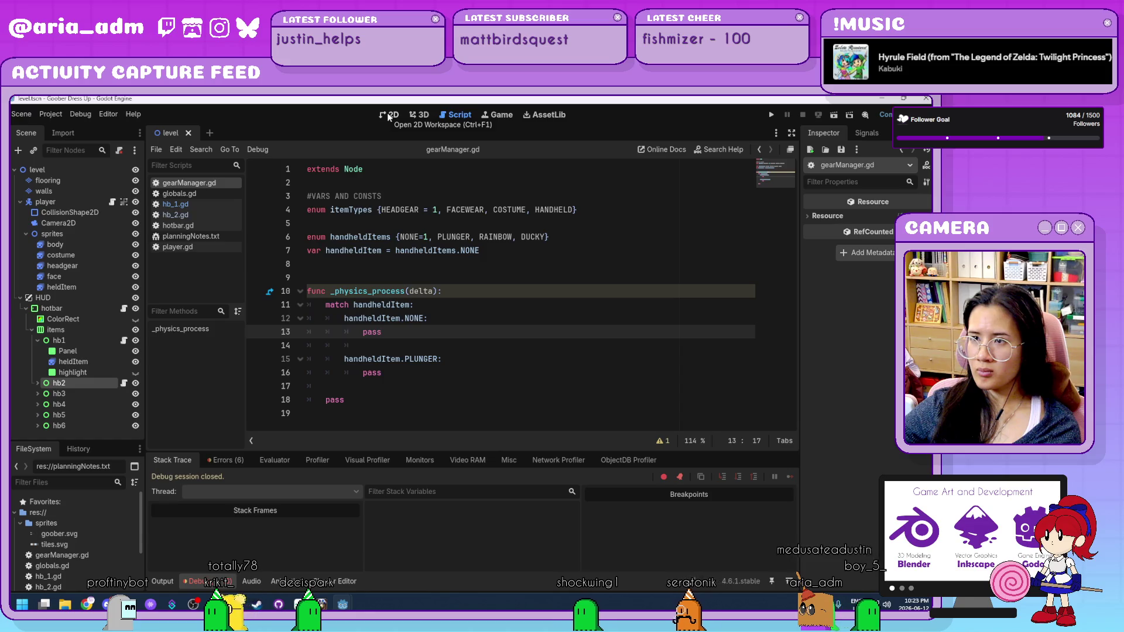
Delete both Equipped print lines from hb_1.gd and save the script
{"action": "left_click", "coordinate": [212, 204]}
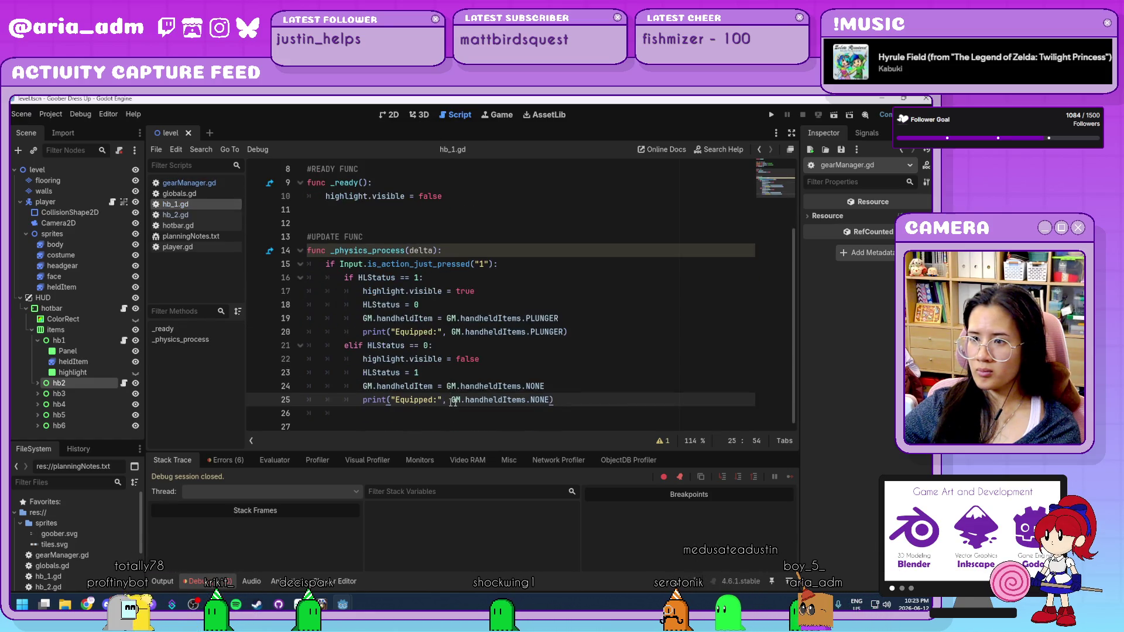
{"action": "key", "text": "ctrl+shift+k"}
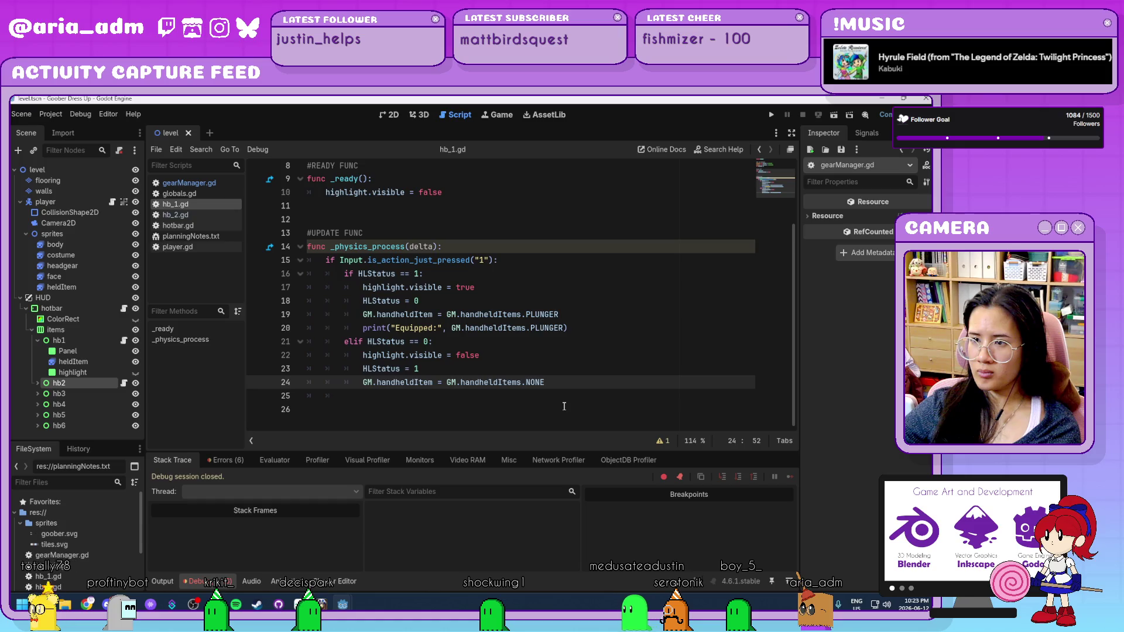
{"action": "double_click", "coordinate": [544, 329]}
{"action": "key", "text": "BackSpace"}
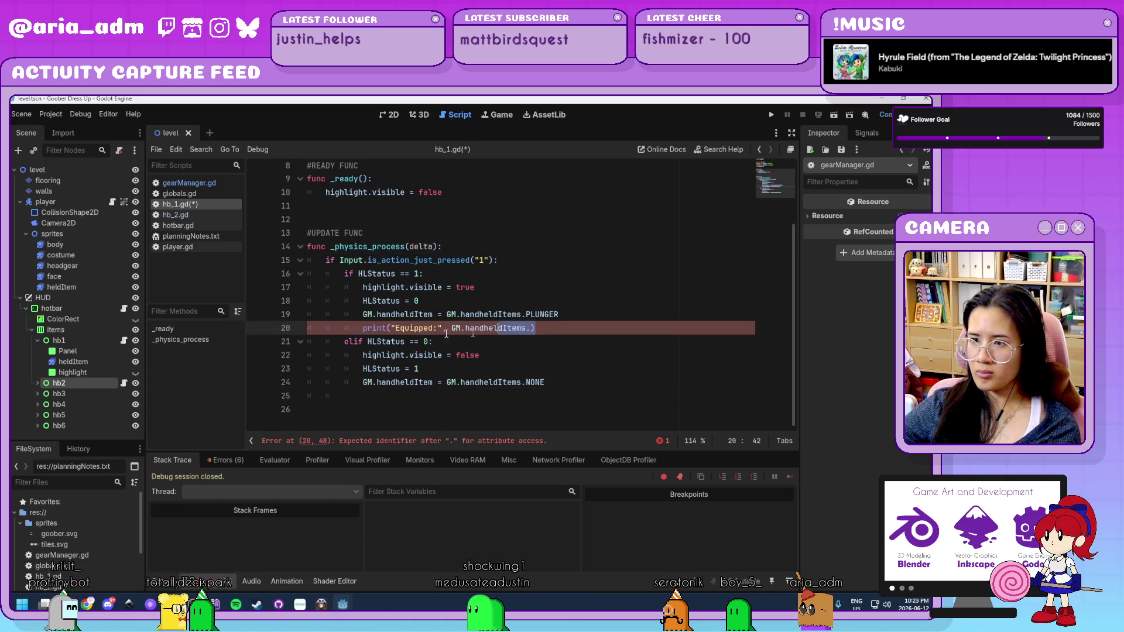
{"action": "left_click_drag", "start_coordinate": [499, 332], "coordinate": [275, 334]}
{"action": "key", "text": "BackSpace"}
{"action": "key", "text": "BackSpace"}
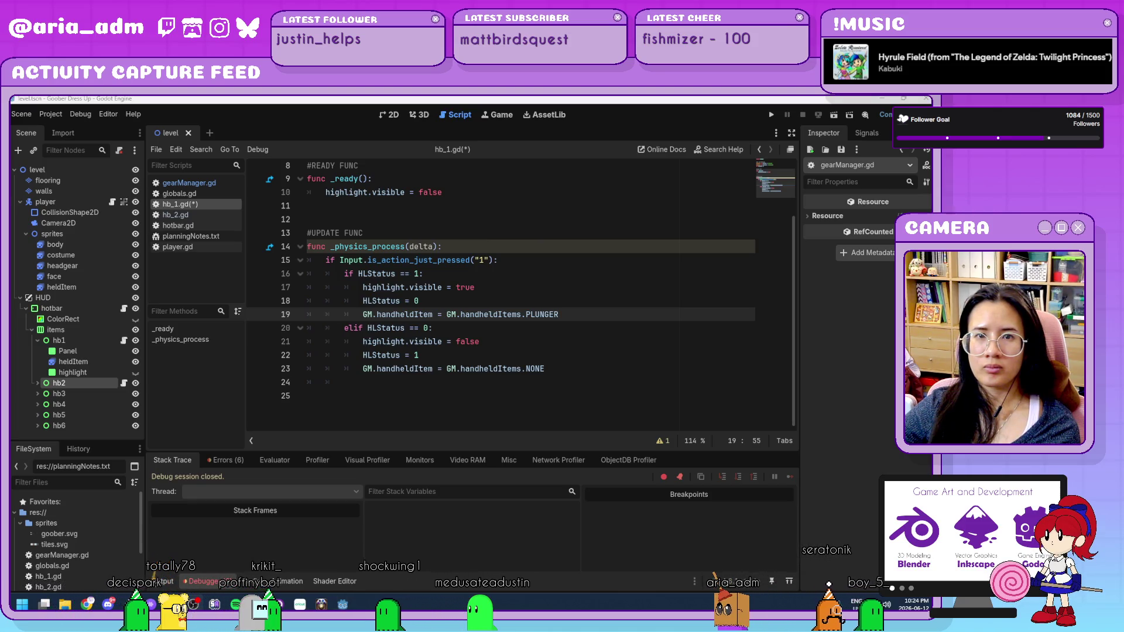
{"action": "left_click", "coordinate": [569, 370]}
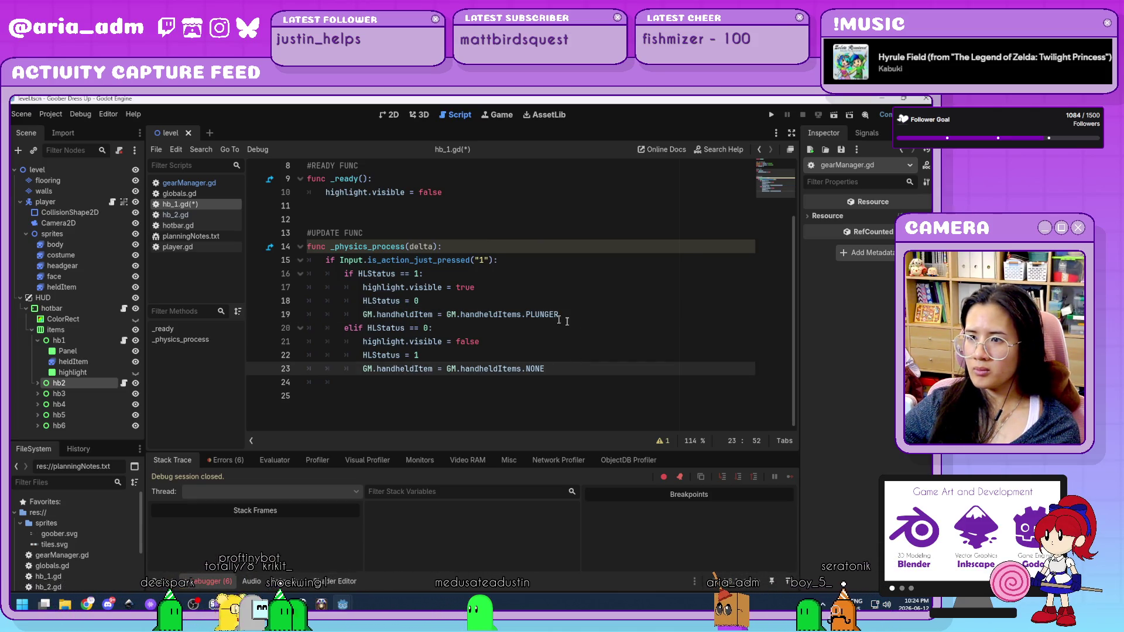
{"action": "key", "text": "ctrl+s"}
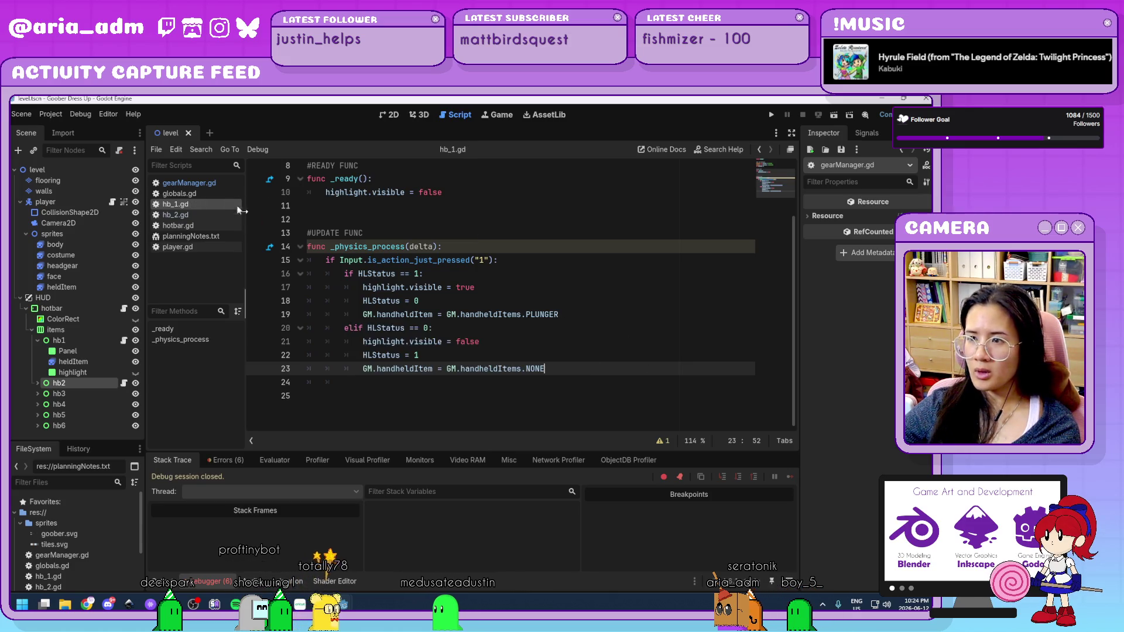
{"action": "left_click", "coordinate": [229, 183]}
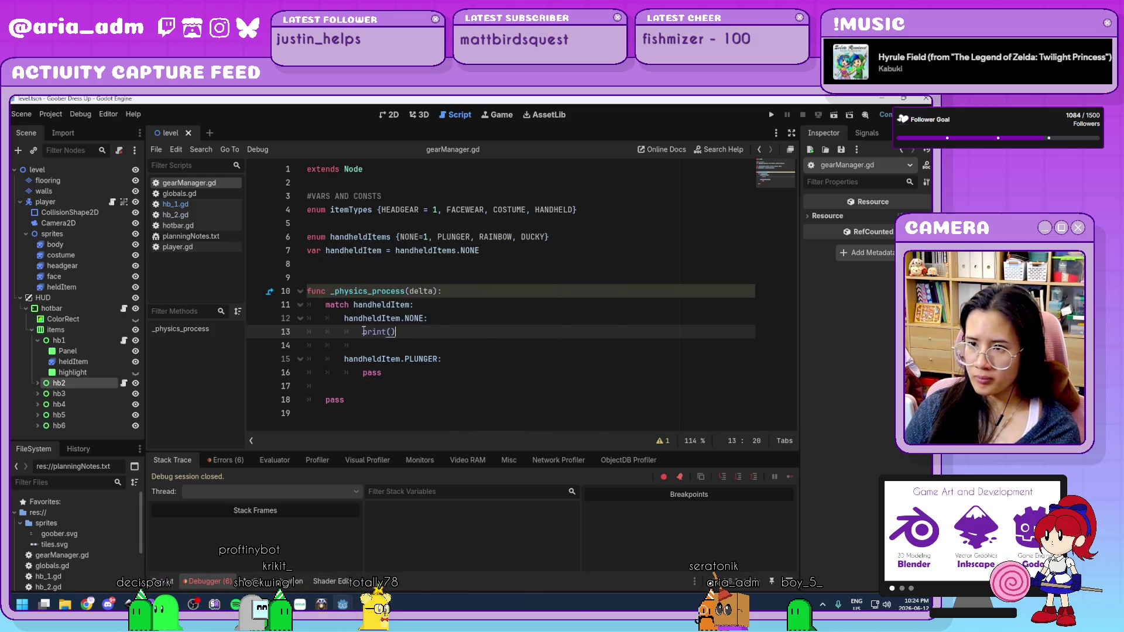
Make gearManager.gd's match print "No gear" for NONE and "Got plunger" instead of pass for PLUNGER
{"action": "key", "text": "Left"}
{"action": "type", "text": "o ge"}
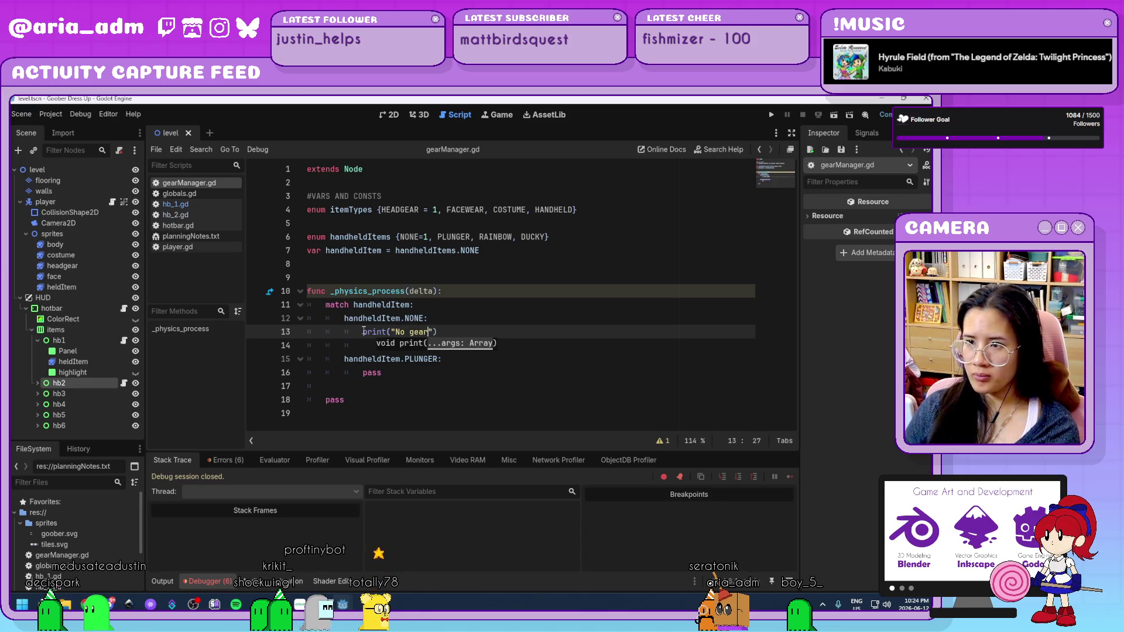
{"action": "left_click", "coordinate": [442, 359]}
{"action": "left_click_drag", "start_coordinate": [382, 373], "coordinate": [356, 373]}
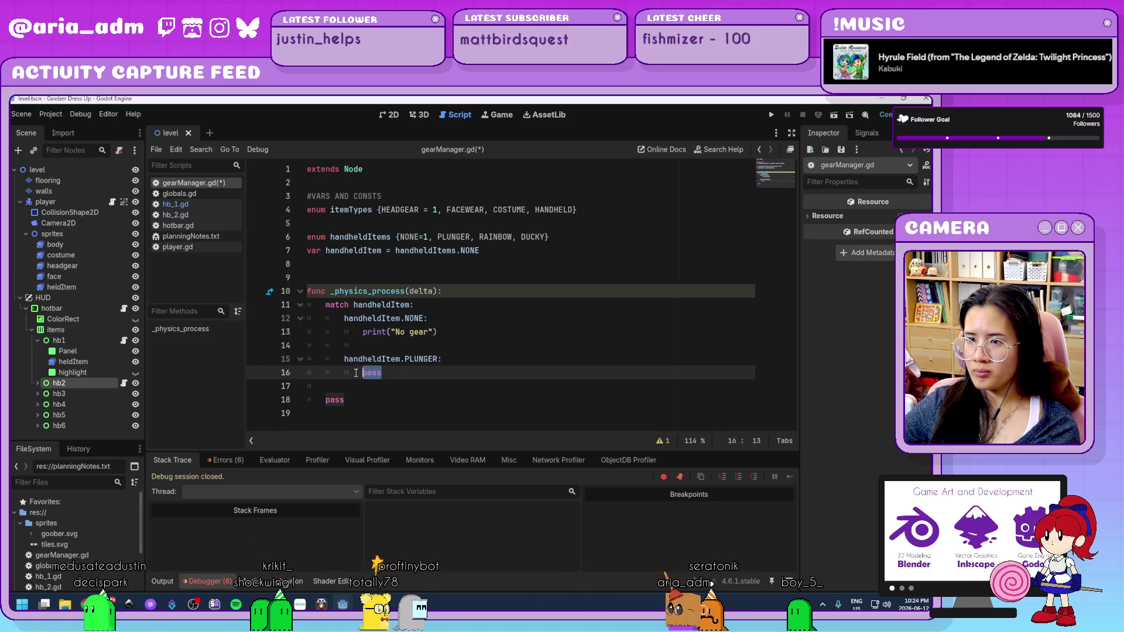
{"action": "type", "text": "print()"}
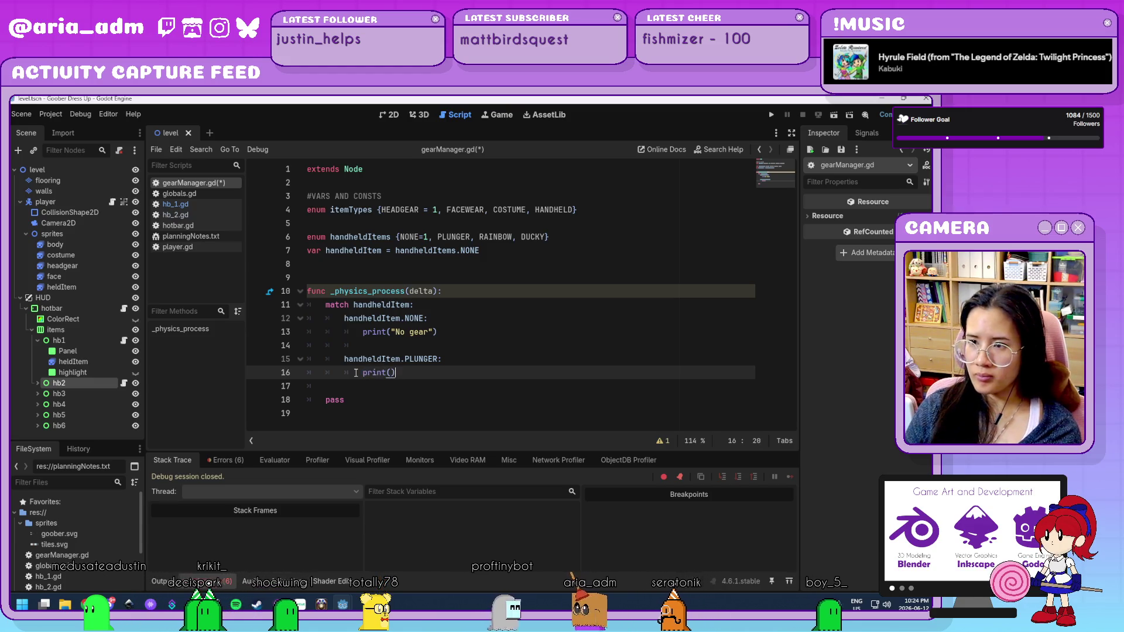
{"action": "key", "text": "Left"}
{"action": "type", "text": "\"Got p"}
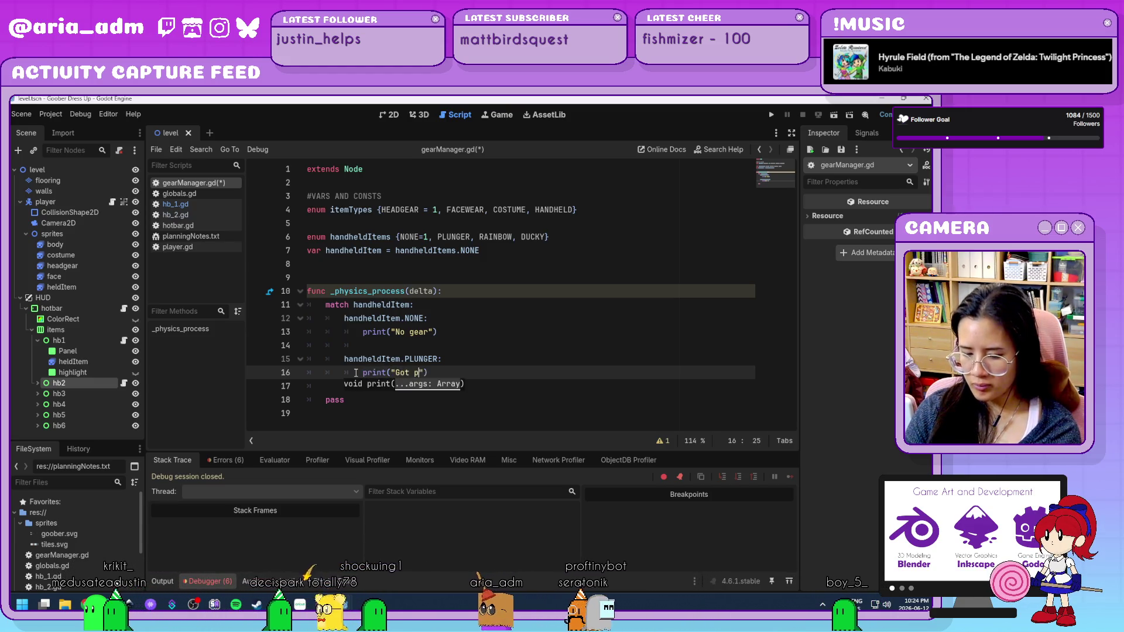
{"action": "type", "text": "lunger"}
{"action": "left_click", "coordinate": [543, 385]}
Save, test-run the game, stop it, and jump from the Errors tab to the NONE error at line 12
{"action": "key", "text": "ctrl+s"}
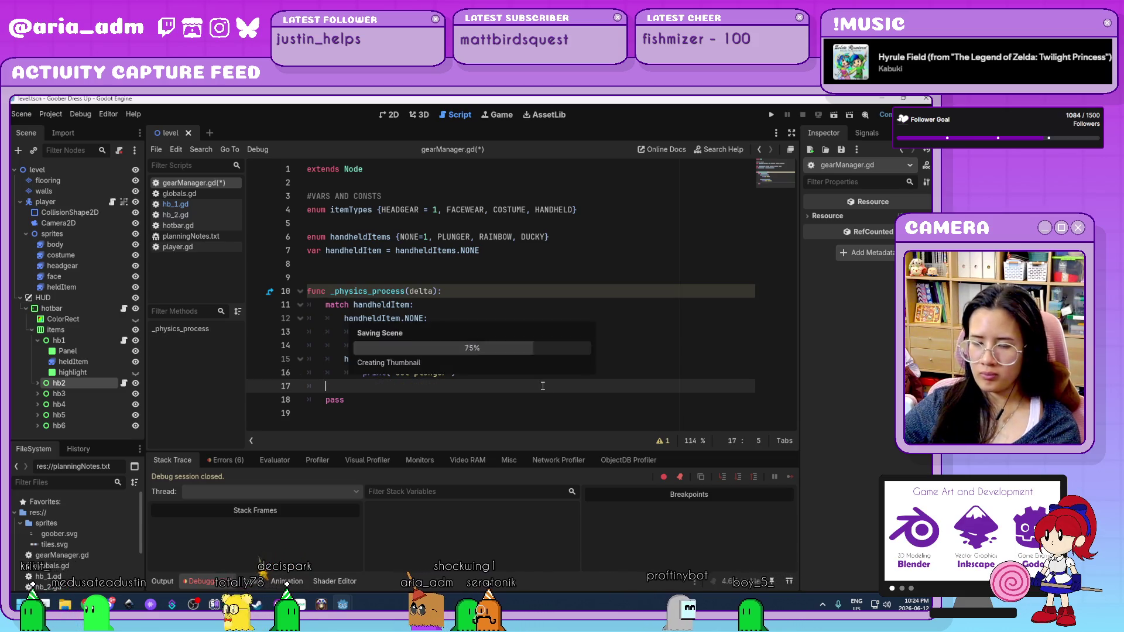
{"action": "key", "text": "F5"}
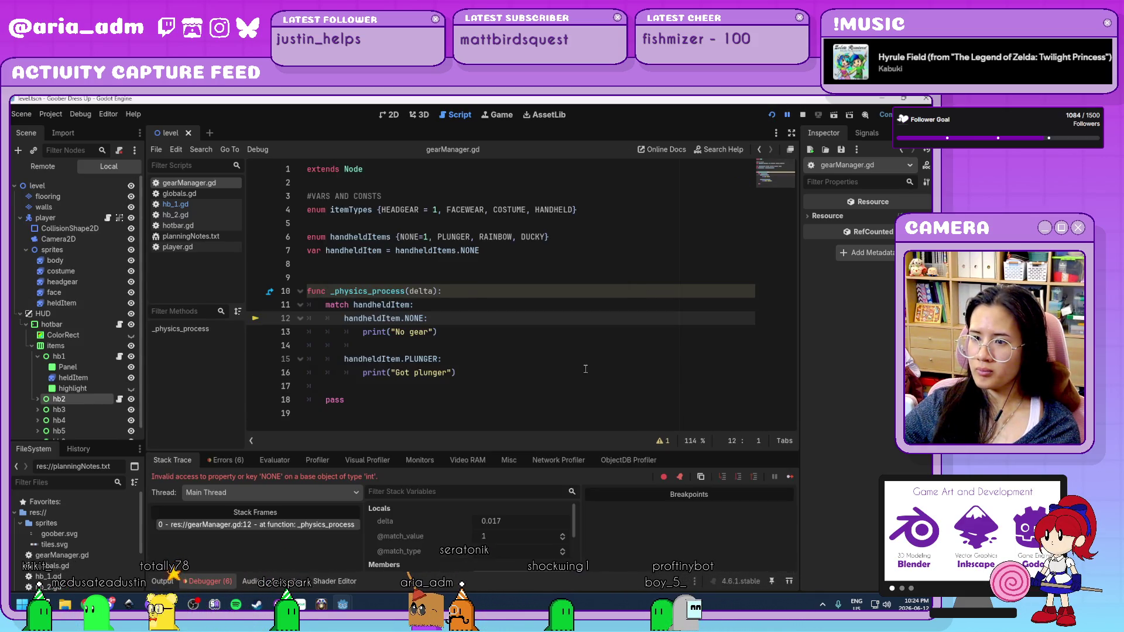
{"action": "left_click", "coordinate": [801, 115]}
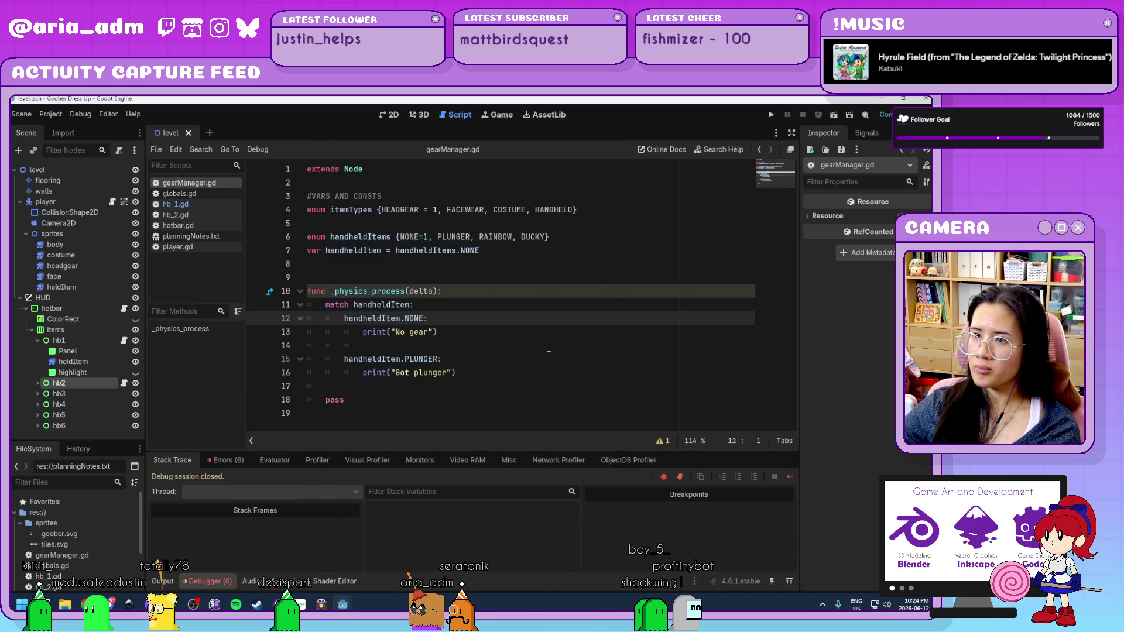
{"action": "left_click", "coordinate": [548, 356]}
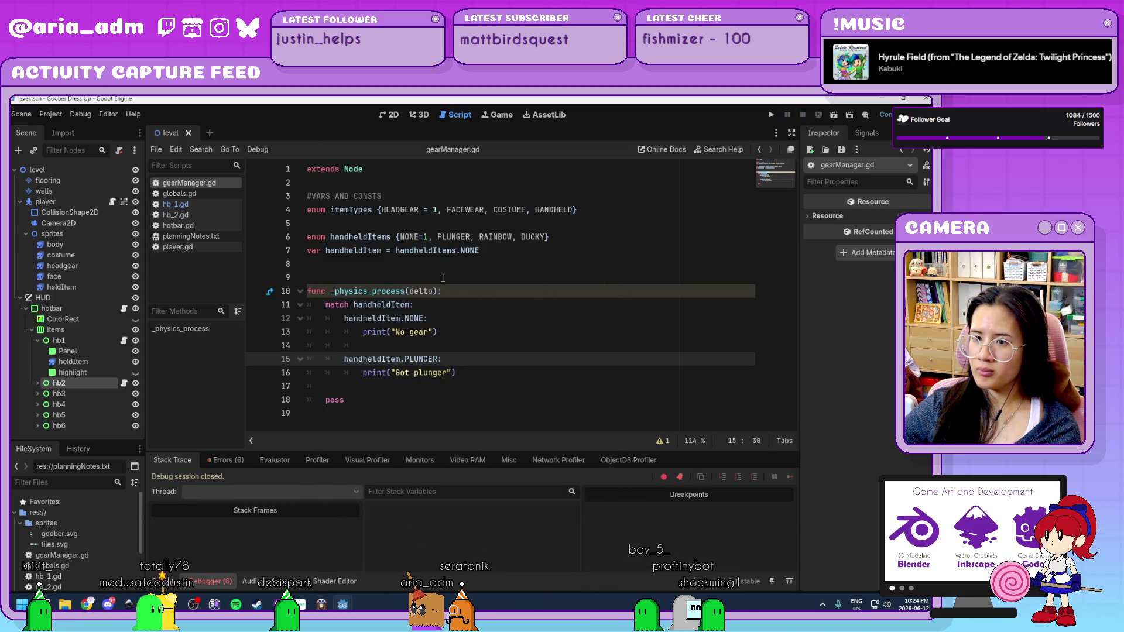
{"action": "left_click", "coordinate": [225, 460]}
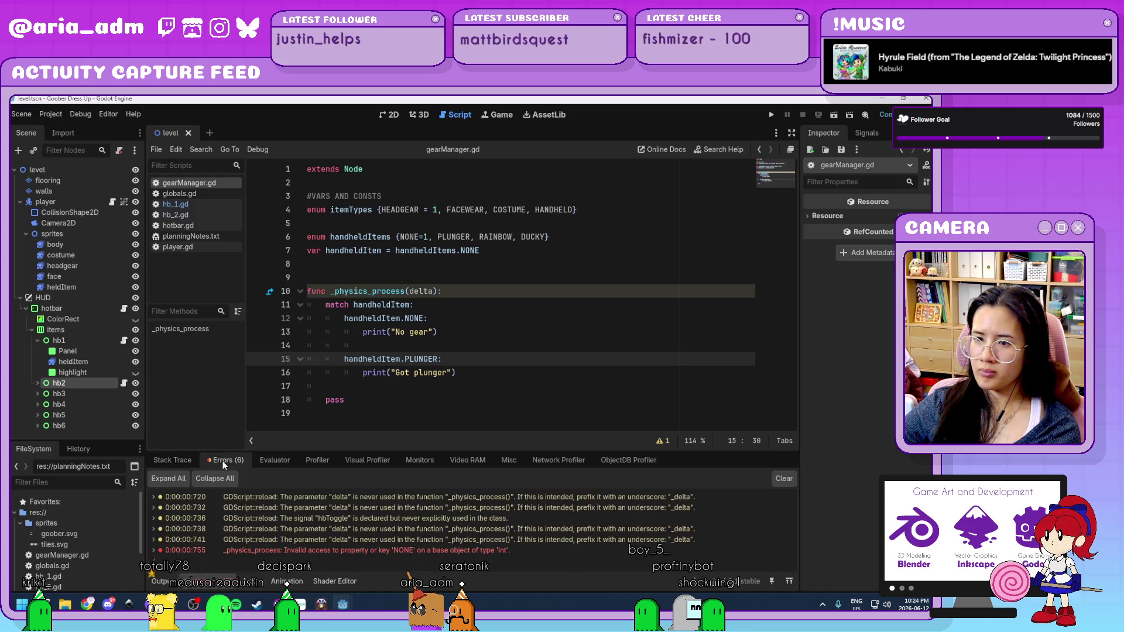
{"action": "double_click", "coordinate": [338, 551]}
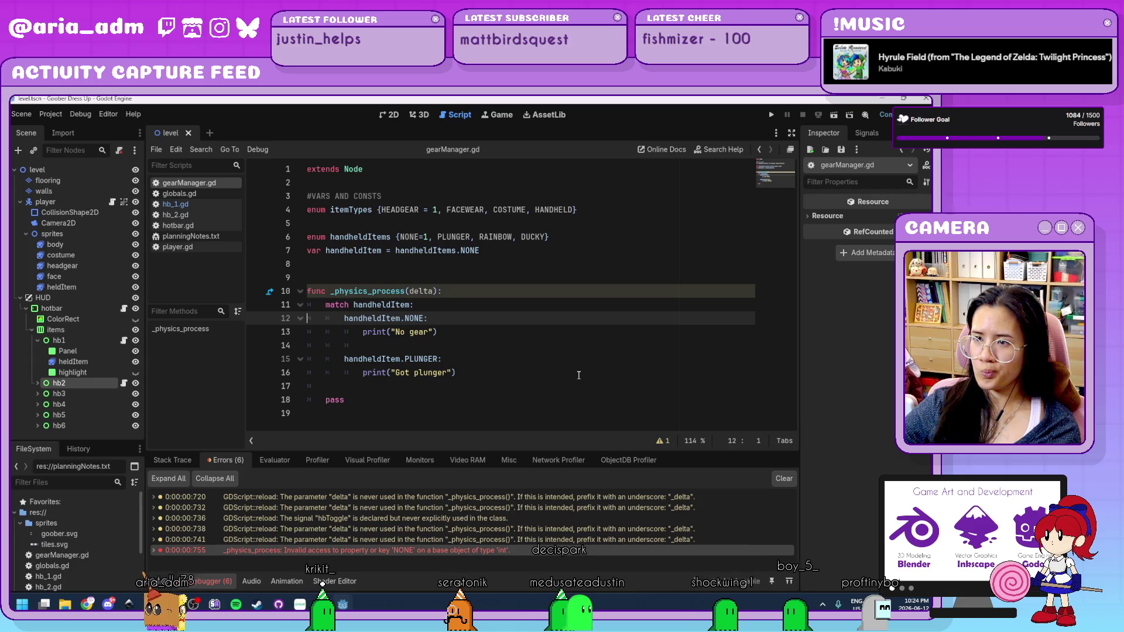
{"action": "double_click", "coordinate": [409, 237]}
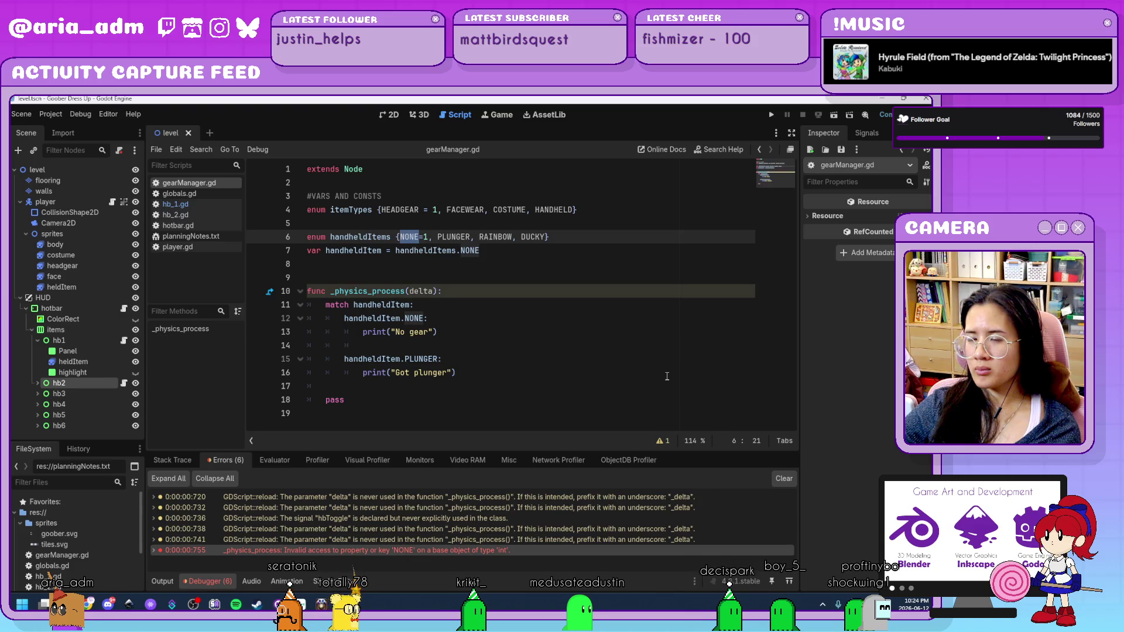
Replace NONE with NOTHING in gearManager.gd's enum, default value and match case, and on hb_1.gd line 23
{"action": "type", "text": "NOTHING"}
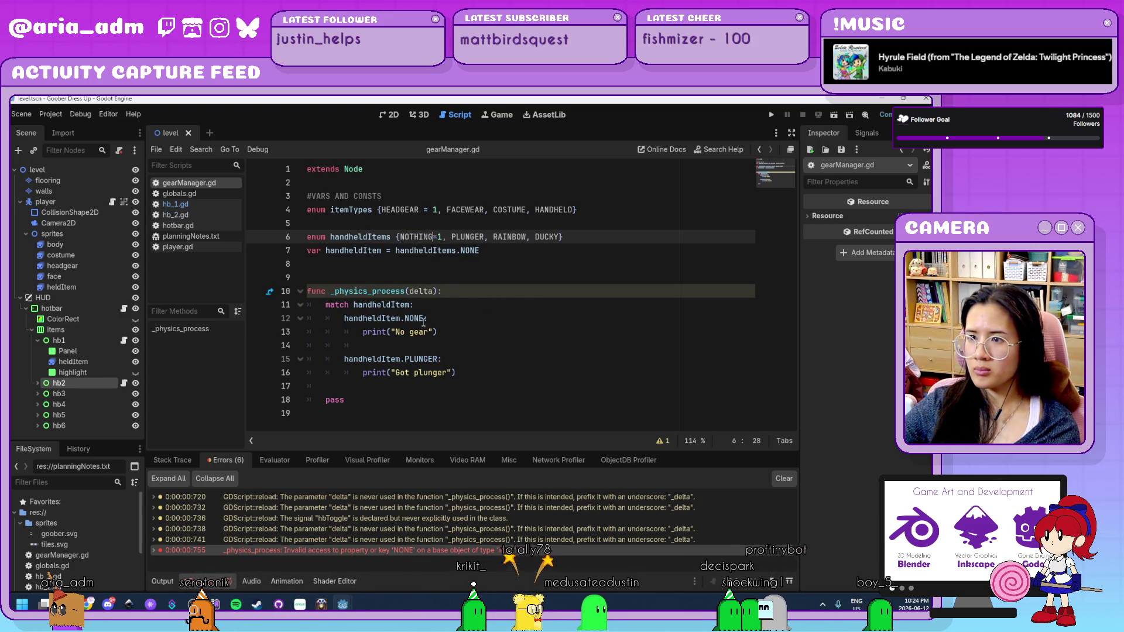
{"action": "left_click", "coordinate": [414, 319]}
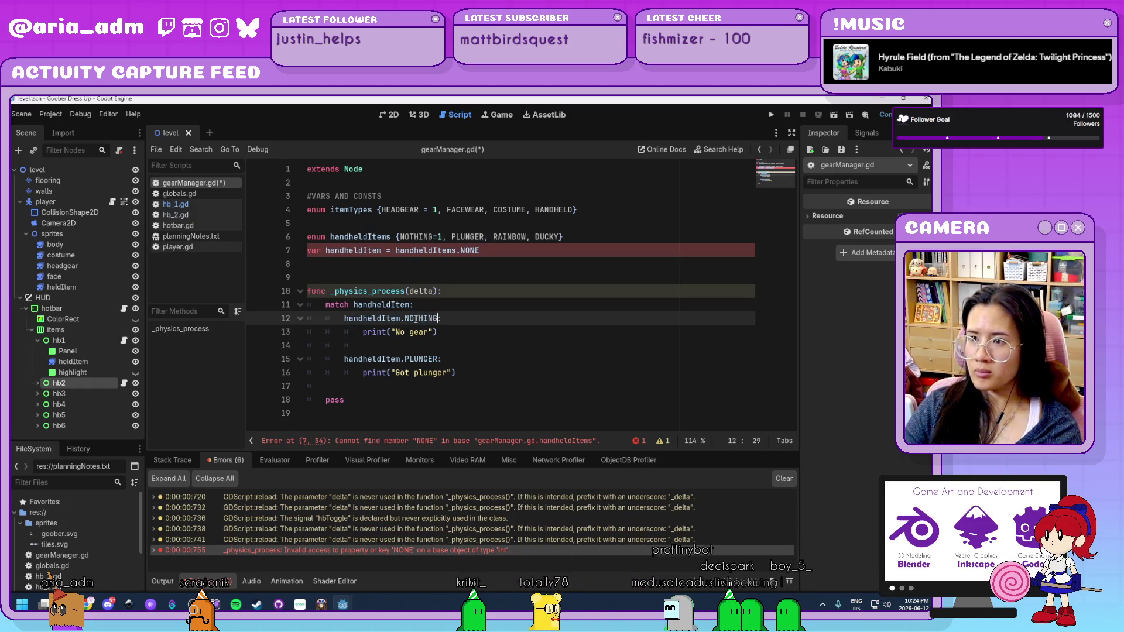
{"action": "left_click_drag", "start_coordinate": [479, 250], "coordinate": [466, 250]}
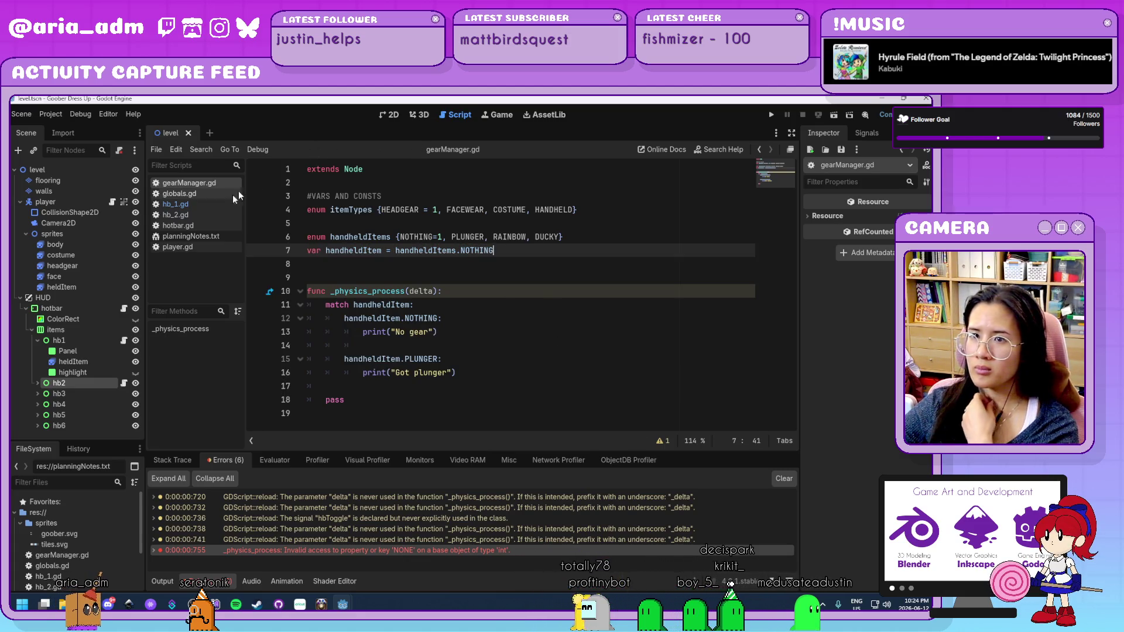
{"action": "left_click", "coordinate": [216, 205]}
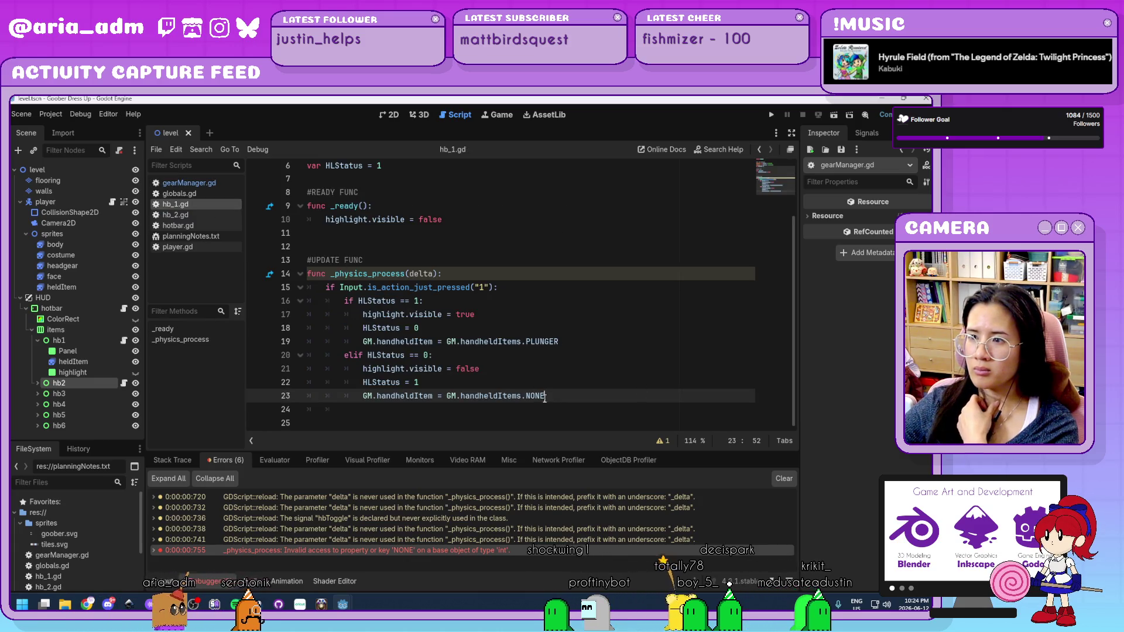
{"action": "left_click", "coordinate": [535, 396]}
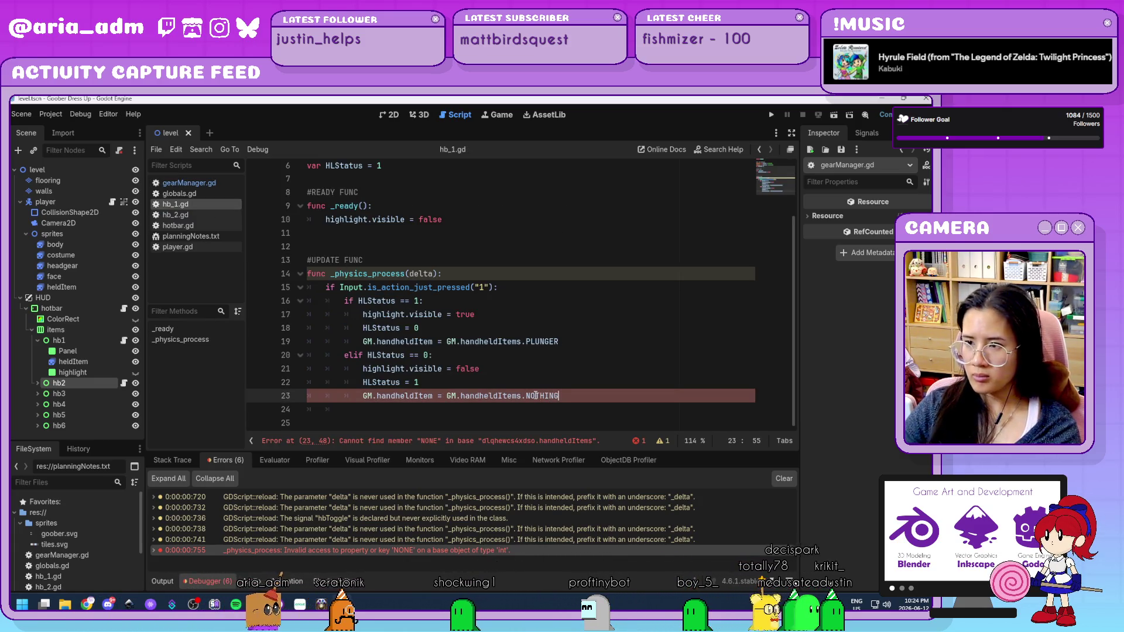
{"action": "left_click", "coordinate": [603, 389]}
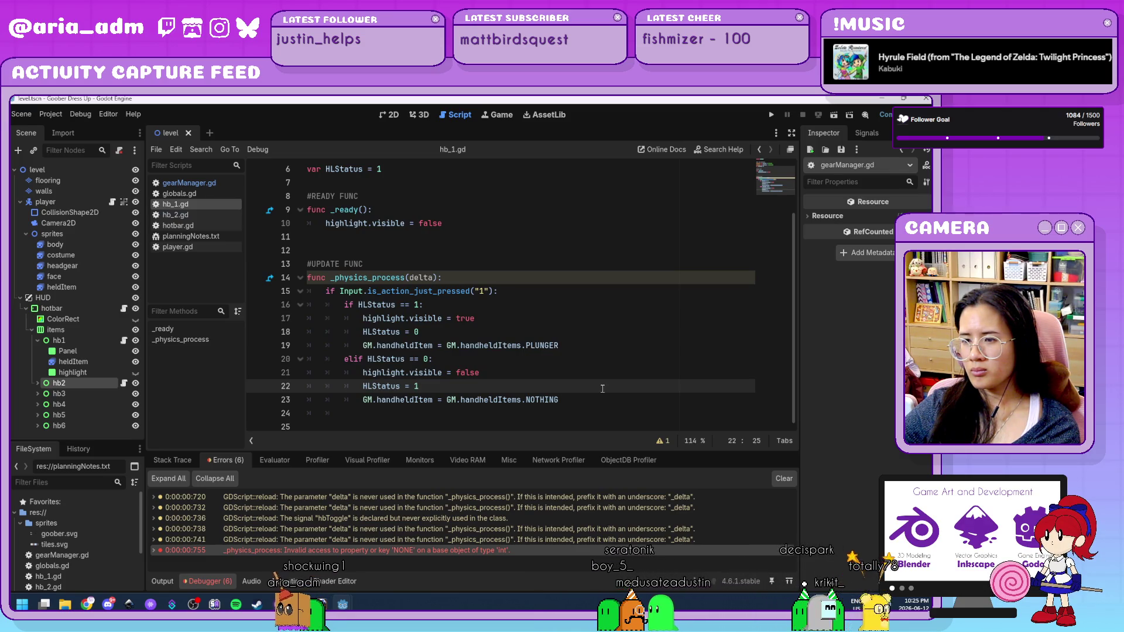
Run the game and read the Errors tab's invalid 'NOTHING' access at gearManager.gd line 12
{"action": "left_click", "coordinate": [770, 116]}
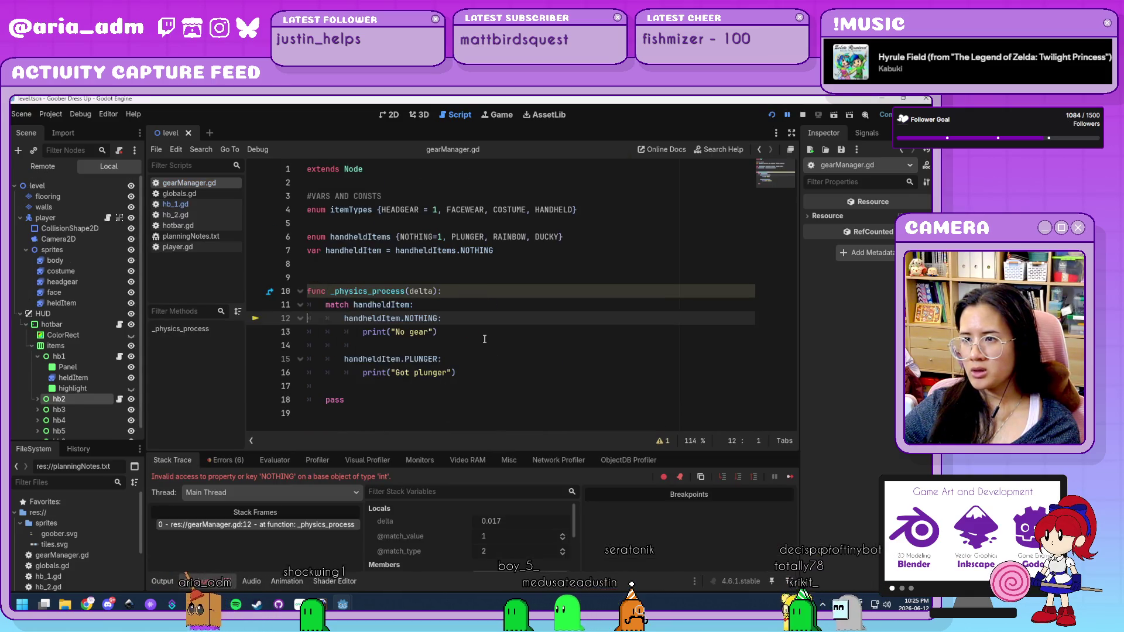
{"action": "left_click", "coordinate": [227, 462]}
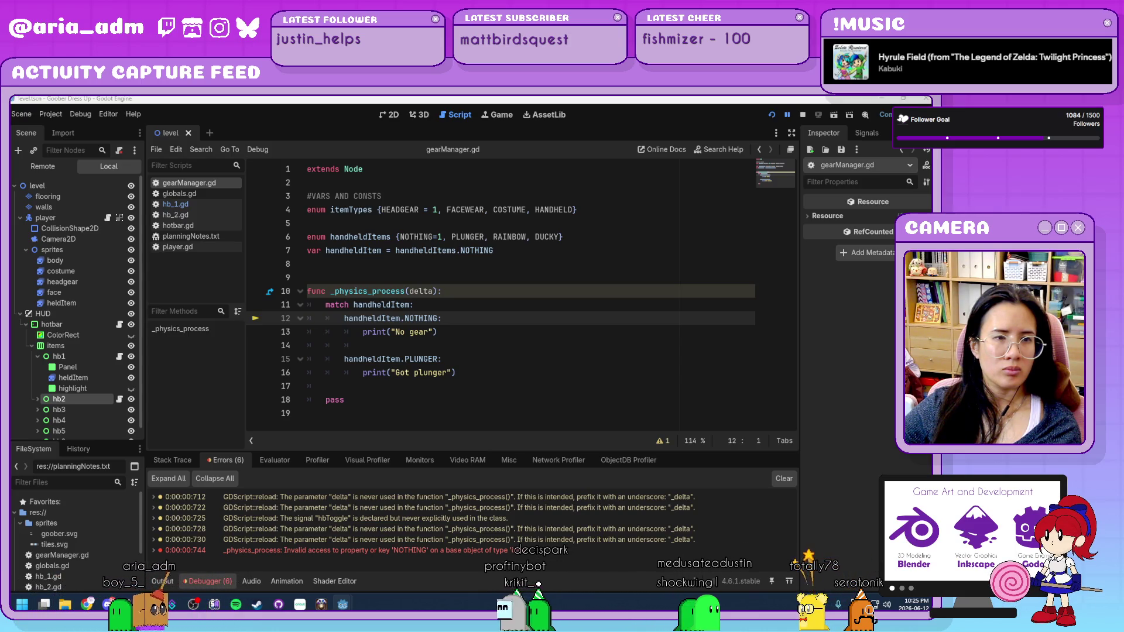
{"action": "left_click", "coordinate": [507, 335]}
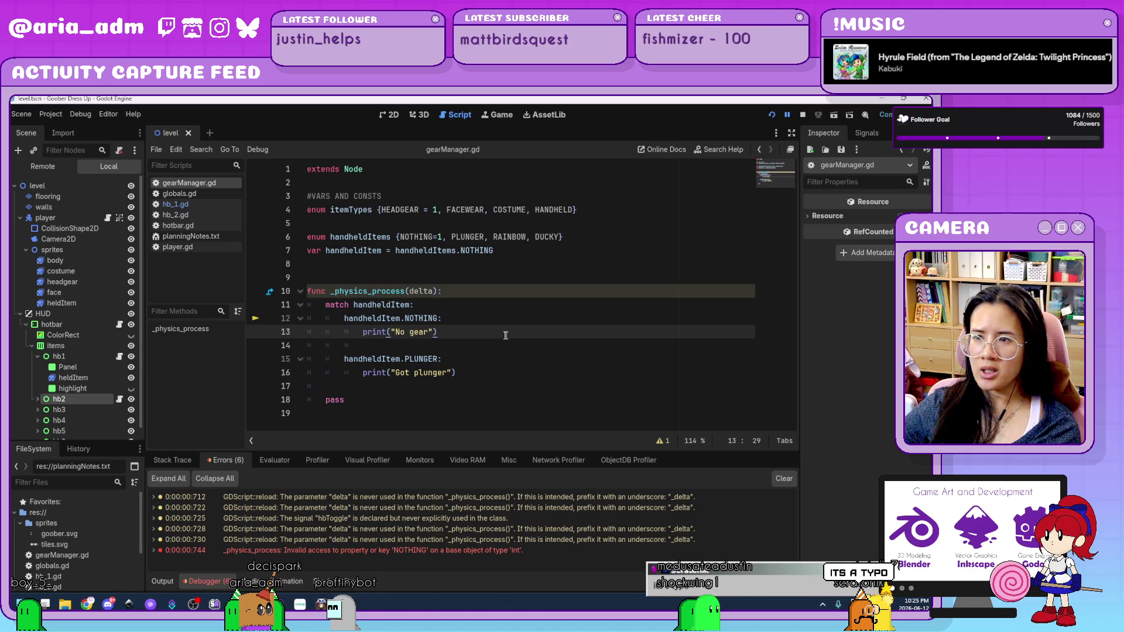
Correct handheldItem to handheldItems in the match cases on lines 12 and 15
{"action": "left_click", "coordinate": [401, 319]}
{"action": "type", "text": "s"}
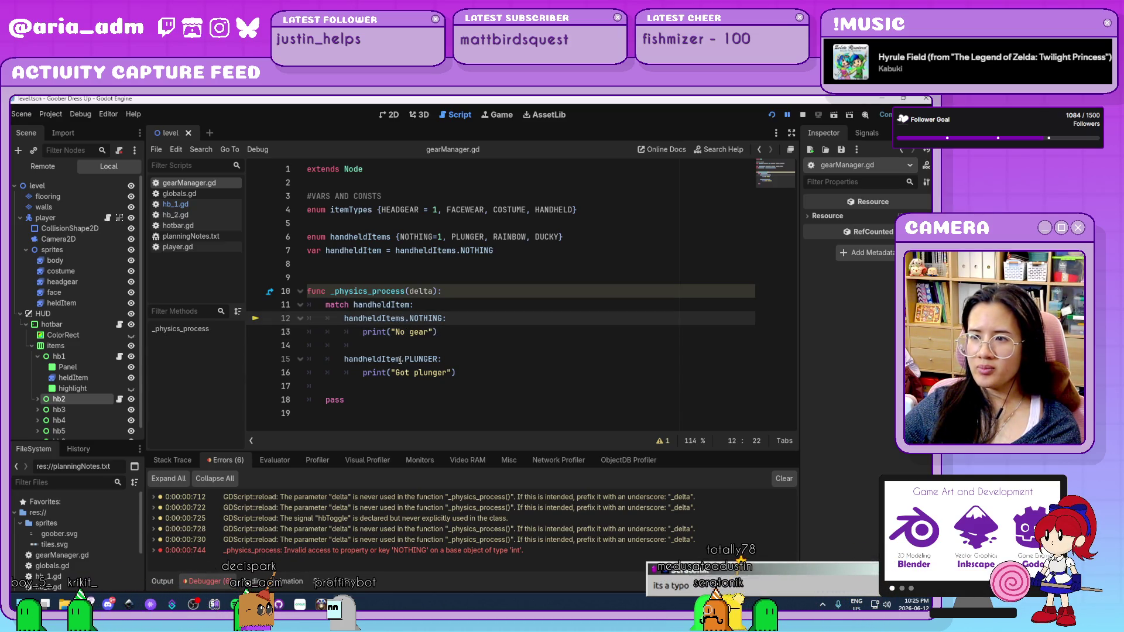
{"action": "left_click", "coordinate": [400, 359]}
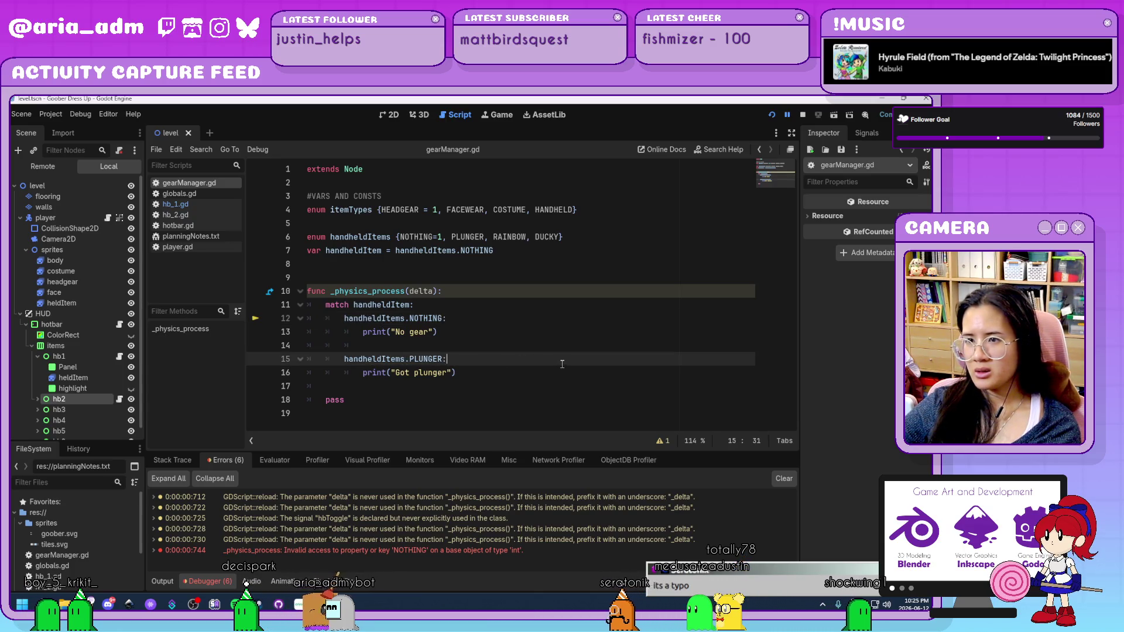
Restart the game, select and deselect the first hotbar slot, then stop with F8
{"action": "left_click", "coordinate": [771, 115]}
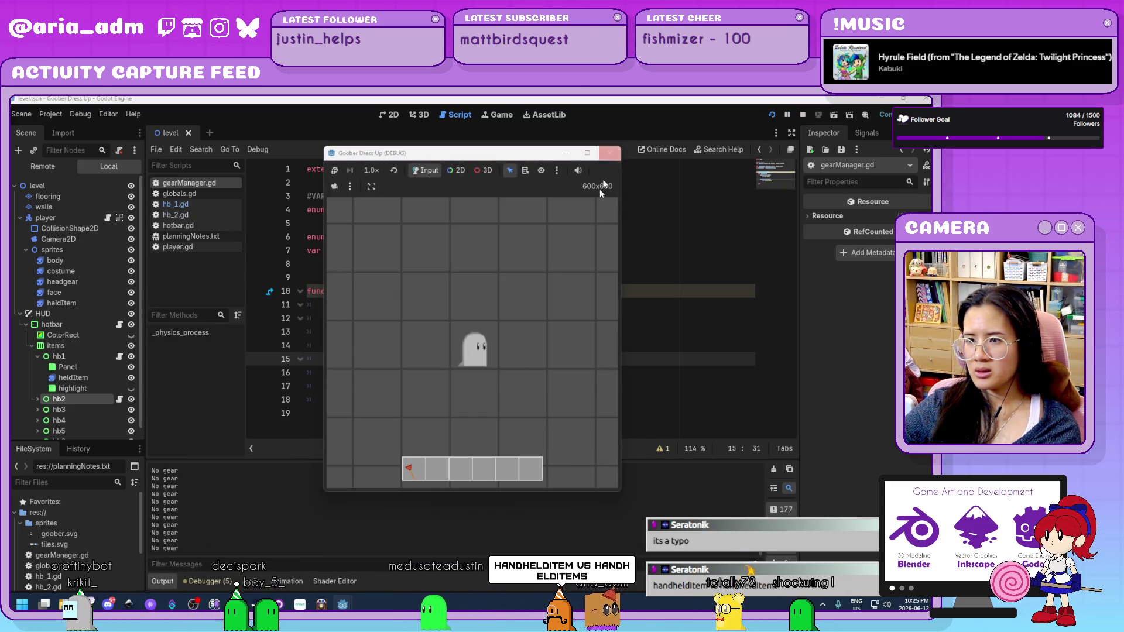
{"action": "left_click", "coordinate": [510, 422]}
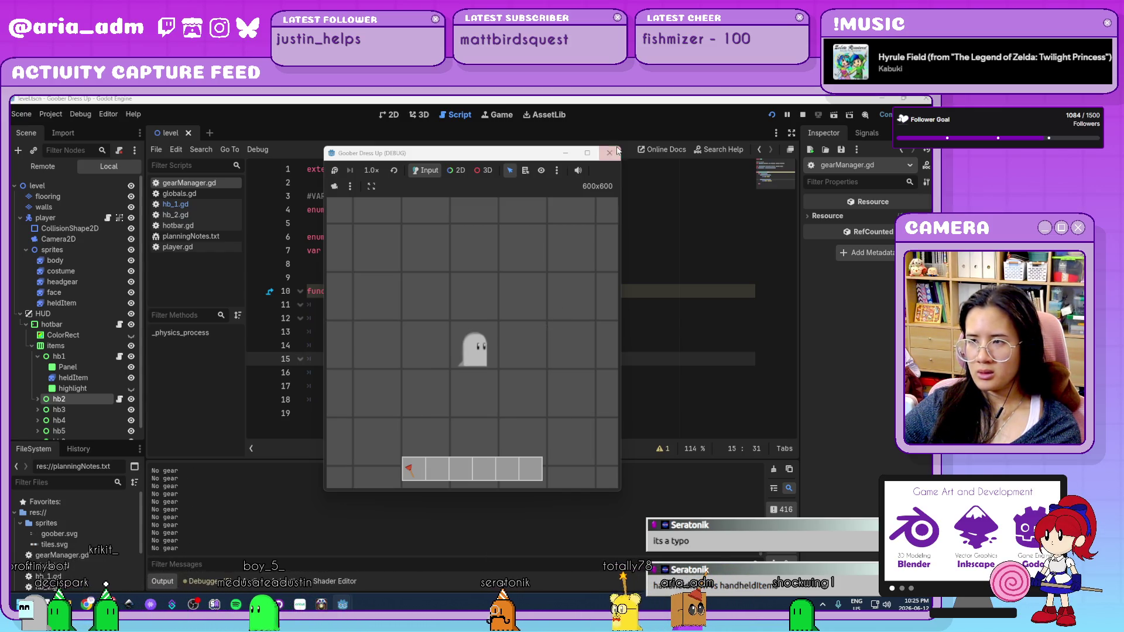
{"action": "left_click", "coordinate": [552, 346]}
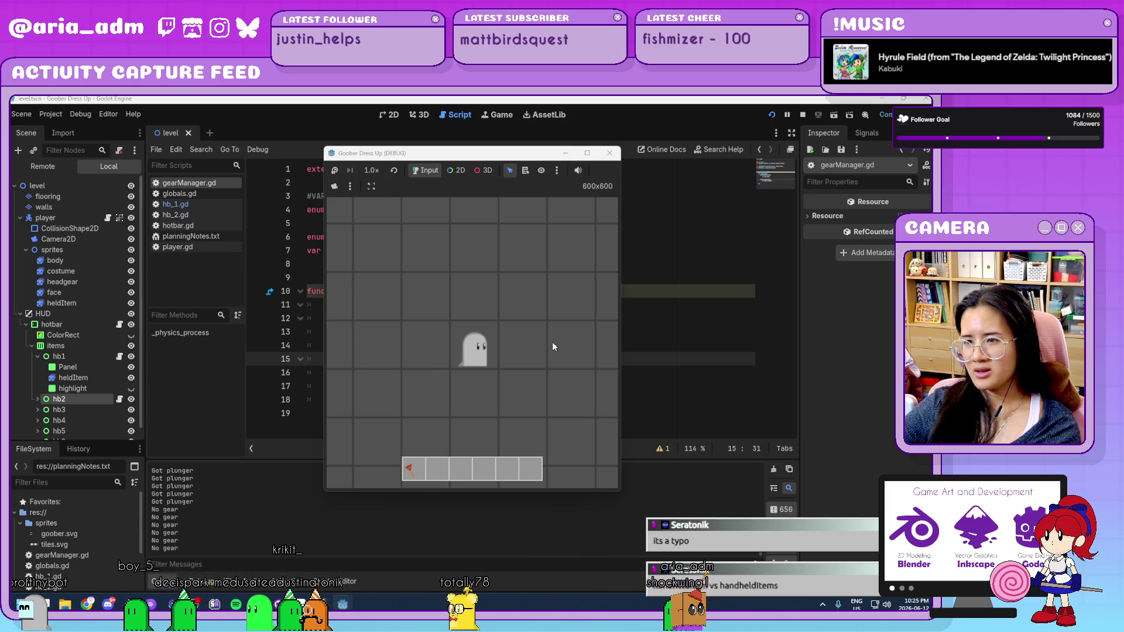
{"action": "key", "text": "F8"}
{"action": "left_click", "coordinate": [490, 332]}
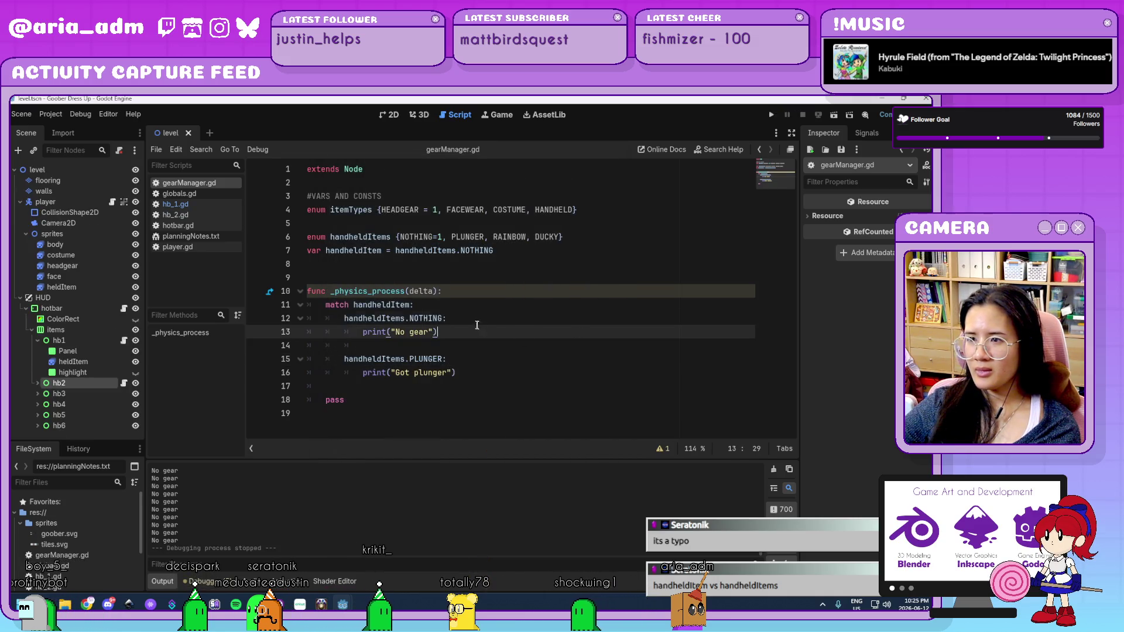
Replace the "No gear" and "Got plunger" prints in gearManager.gd's match with pass and save
{"action": "left_click_drag", "start_coordinate": [477, 326], "coordinate": [475, 321]}
{"action": "key", "text": "BackSpace"}
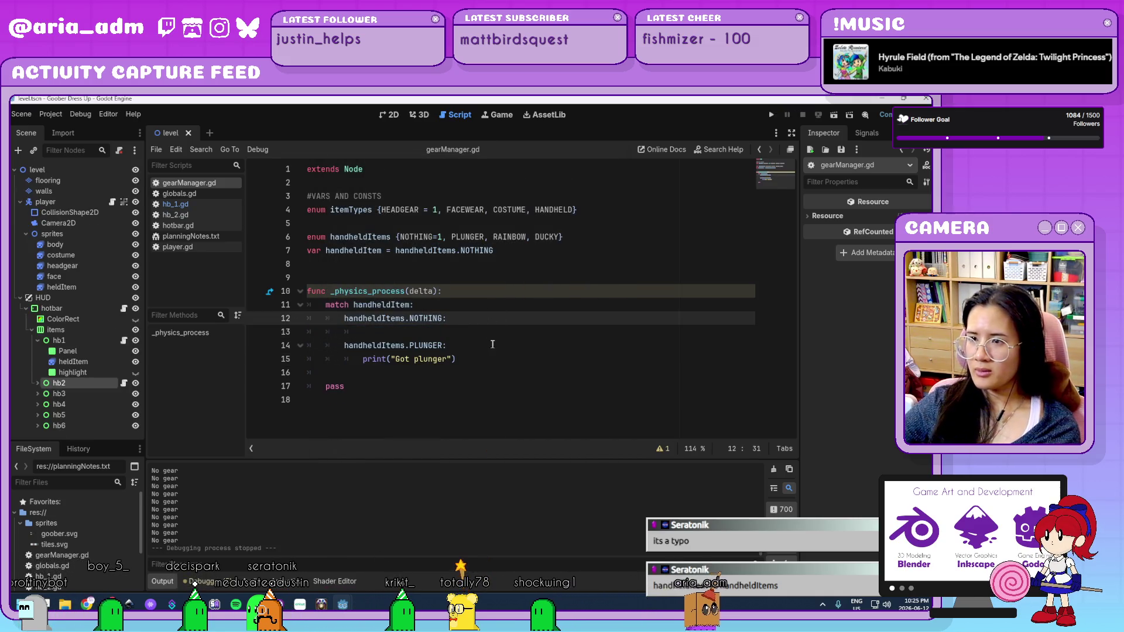
{"action": "key", "text": "Return"}
{"action": "type", "text": "pass"}
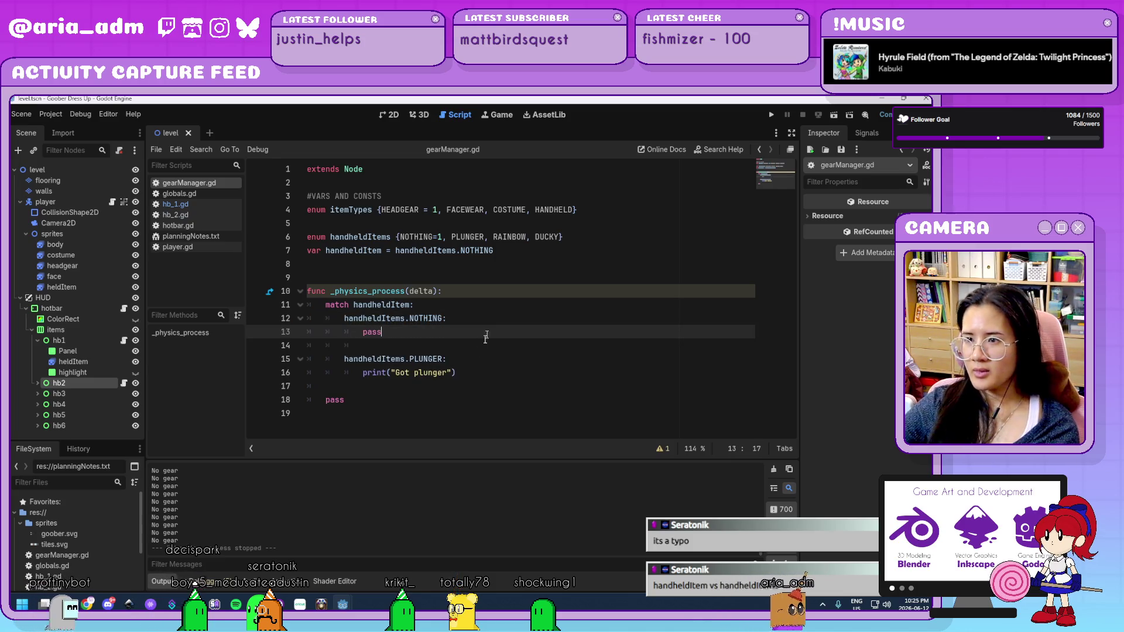
{"action": "left_click", "coordinate": [457, 373]}
{"action": "key", "text": "BackSpace"}
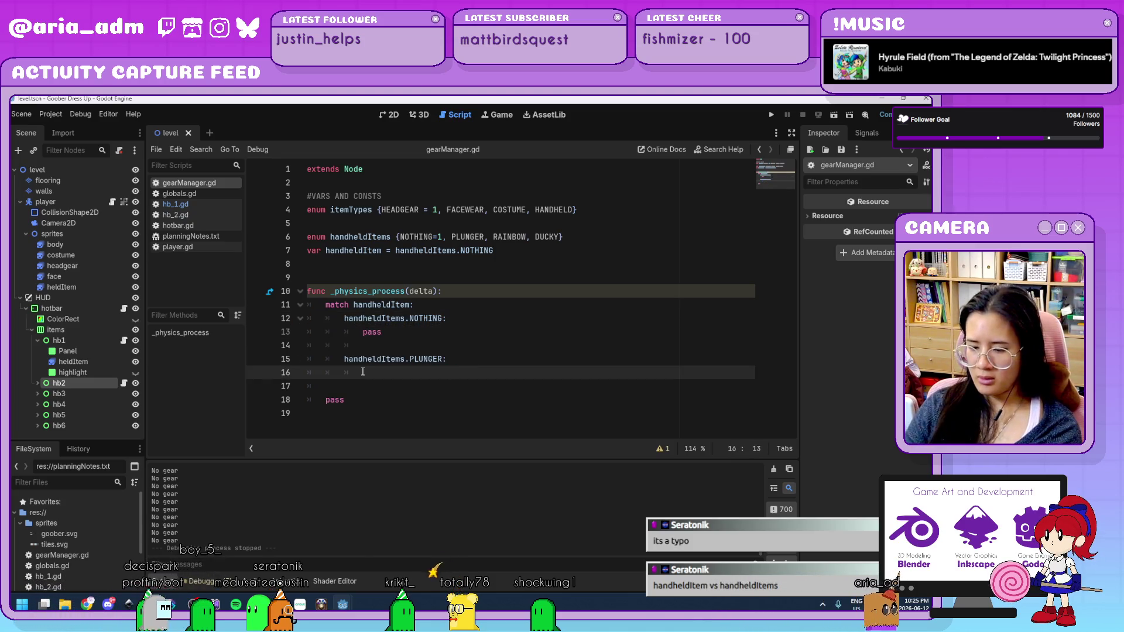
{"action": "type", "text": "pass"}
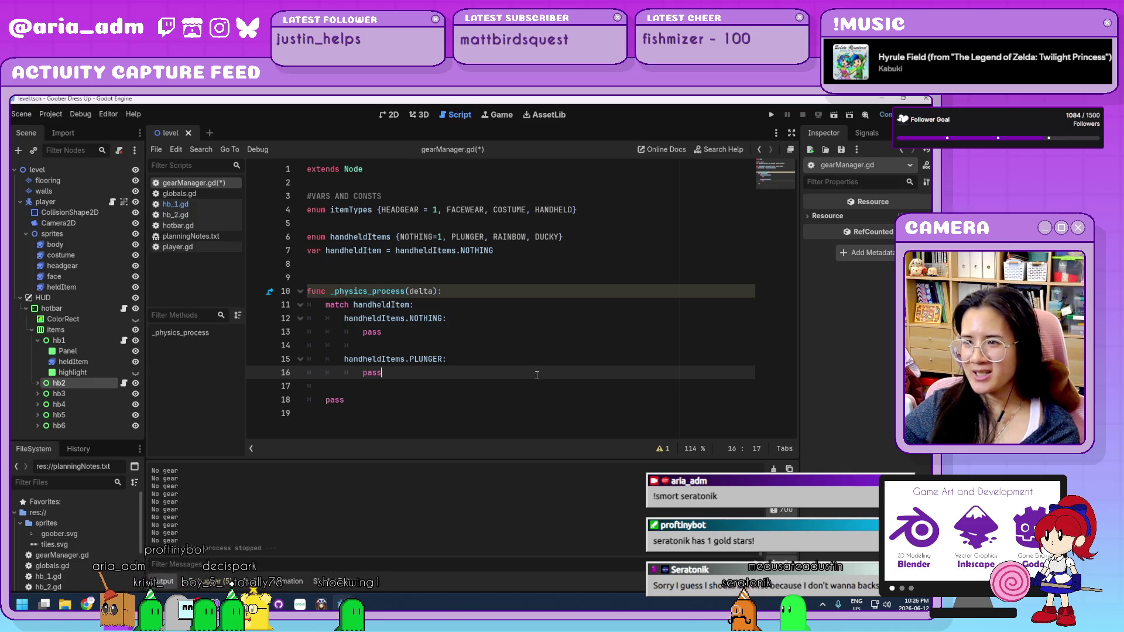
{"action": "key", "text": "ctrl+s"}
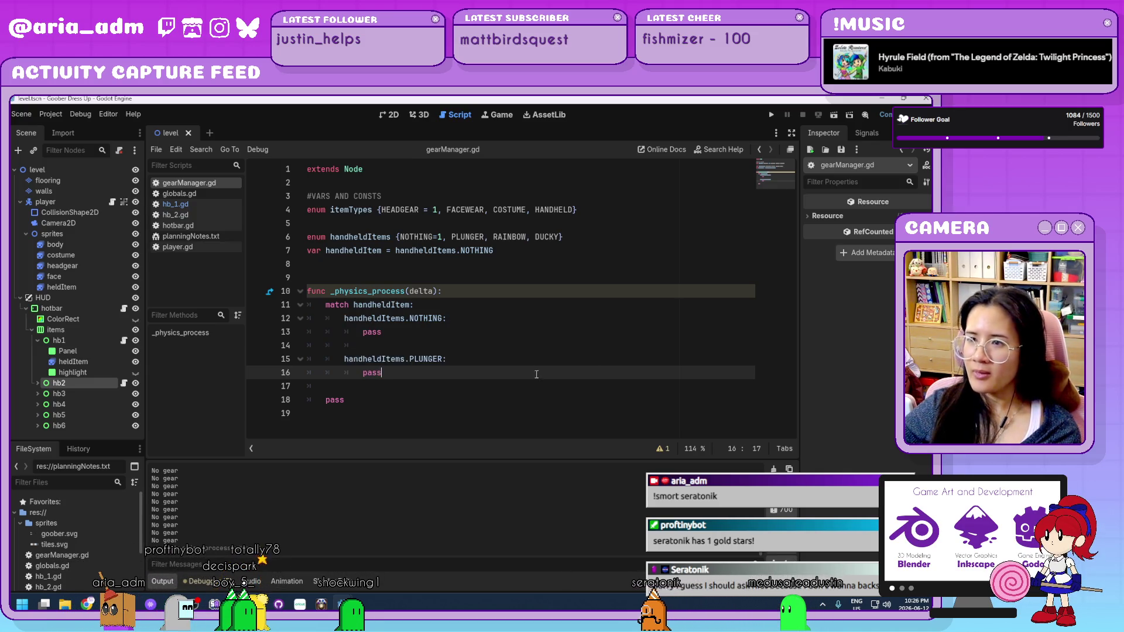
{"action": "left_click", "coordinate": [209, 206]}
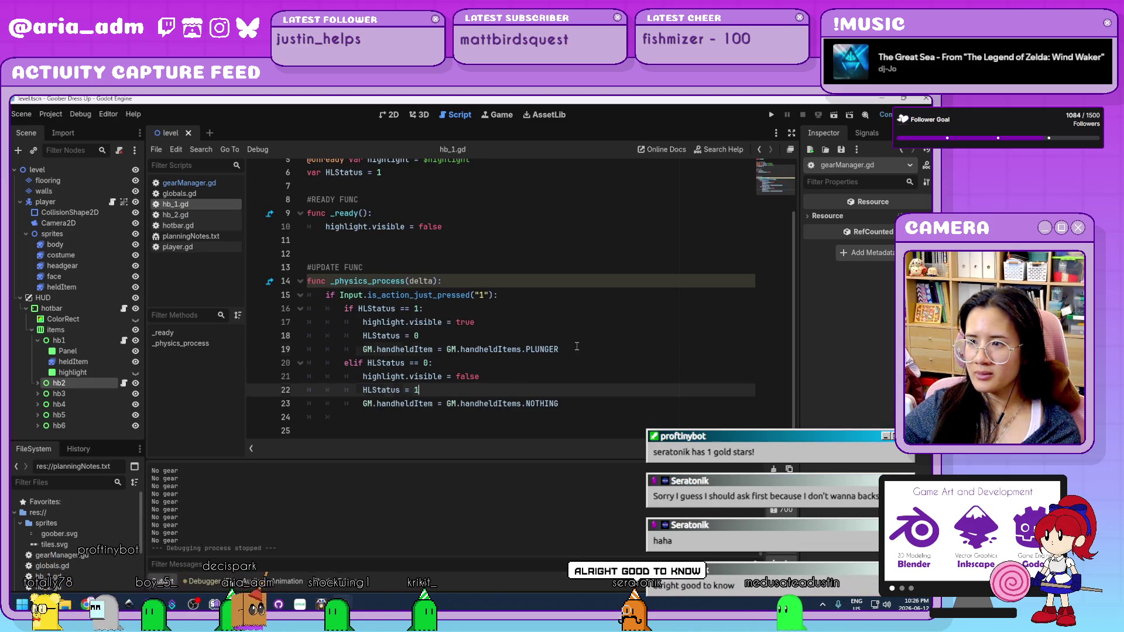
Add print("Got plunger") under the PLUNGER assignment and a copy for "No gear" under the NOTHING assignment
{"action": "left_click", "coordinate": [576, 346]}
{"action": "key", "text": "Return"}
{"action": "type", "text": "print(\"Got plunger\")"}
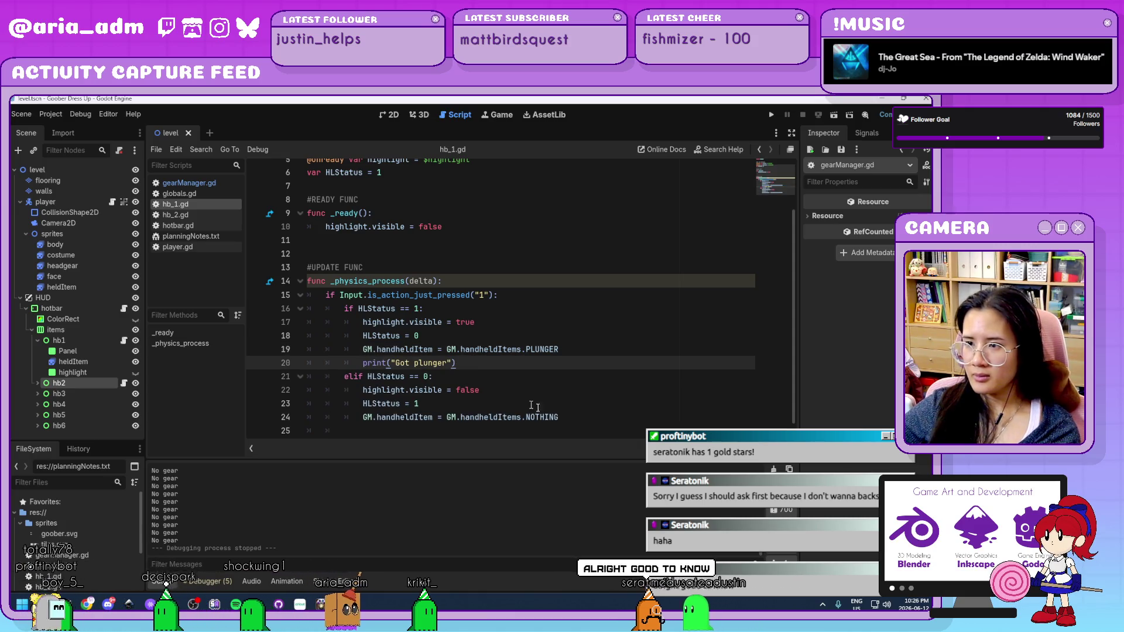
{"action": "left_click", "coordinate": [562, 417]}
{"action": "key", "text": "Return"}
{"action": "type", "text": "print(\"Got plunger\")"}
{"action": "scroll", "coordinate": [422, 399], "scroll_direction": "down", "scroll_amount": 1}
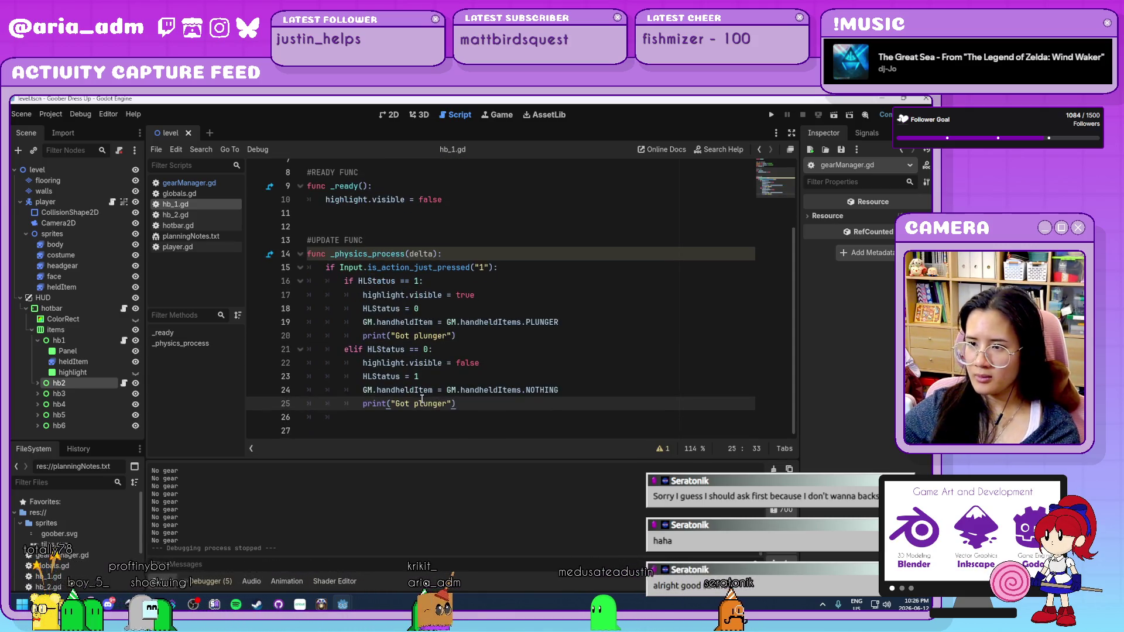
{"action": "left_click_drag", "start_coordinate": [448, 404], "coordinate": [397, 405]}
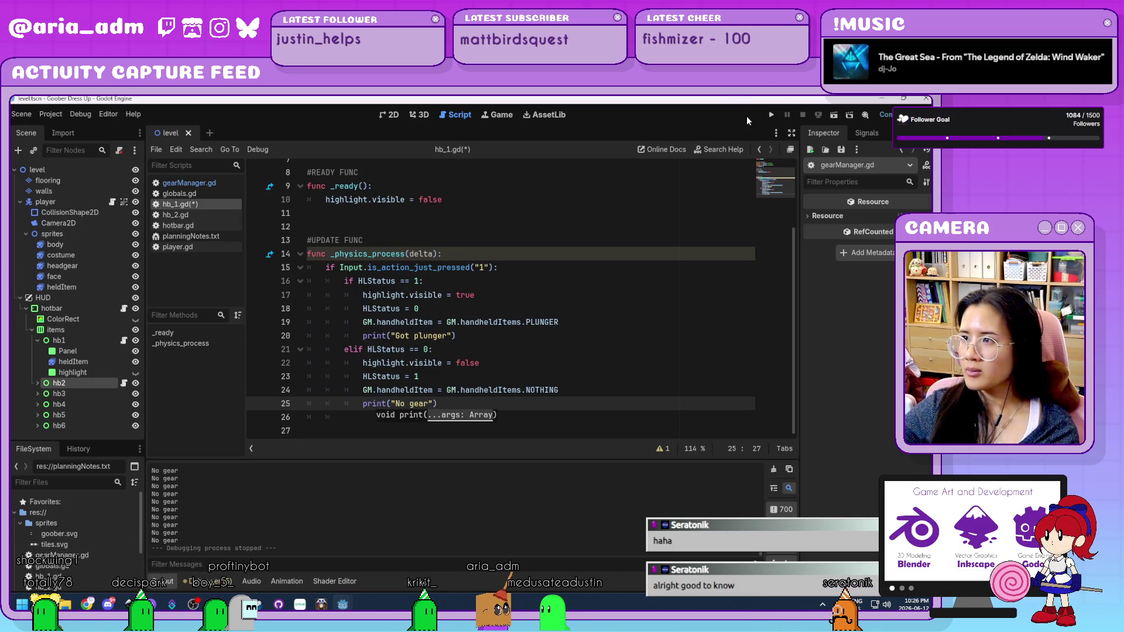
Test-run the game, toggling the first hotbar slot with E twice, then stop and select the heldItem node
{"action": "left_click", "coordinate": [771, 114]}
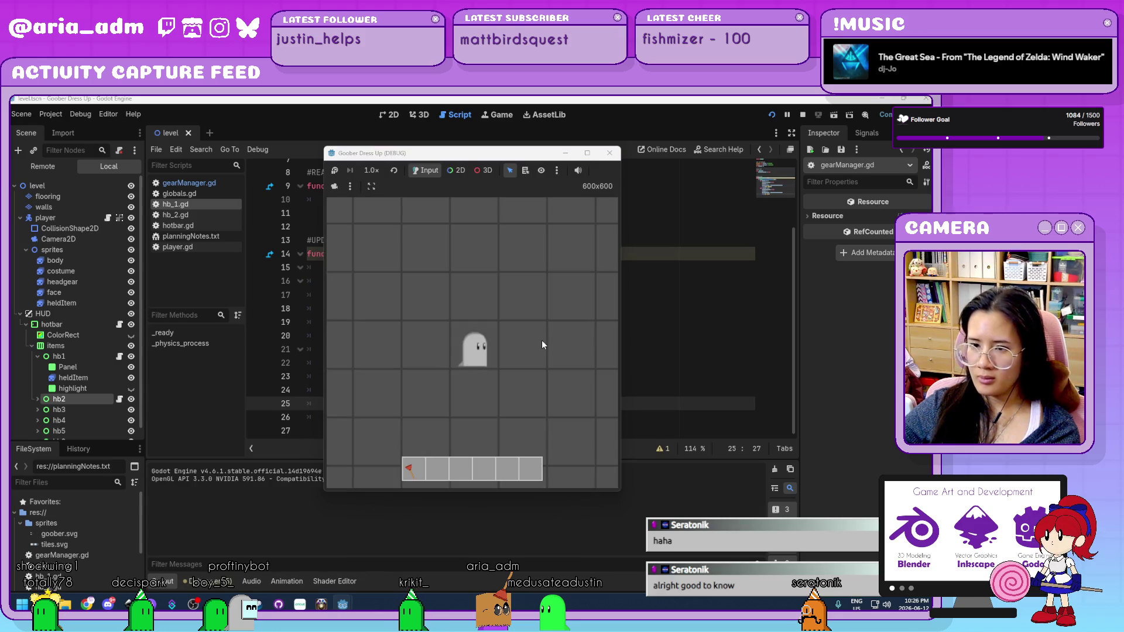
{"action": "key", "text": "e"}
{"action": "key", "text": "e"}
{"action": "key", "text": "e"}
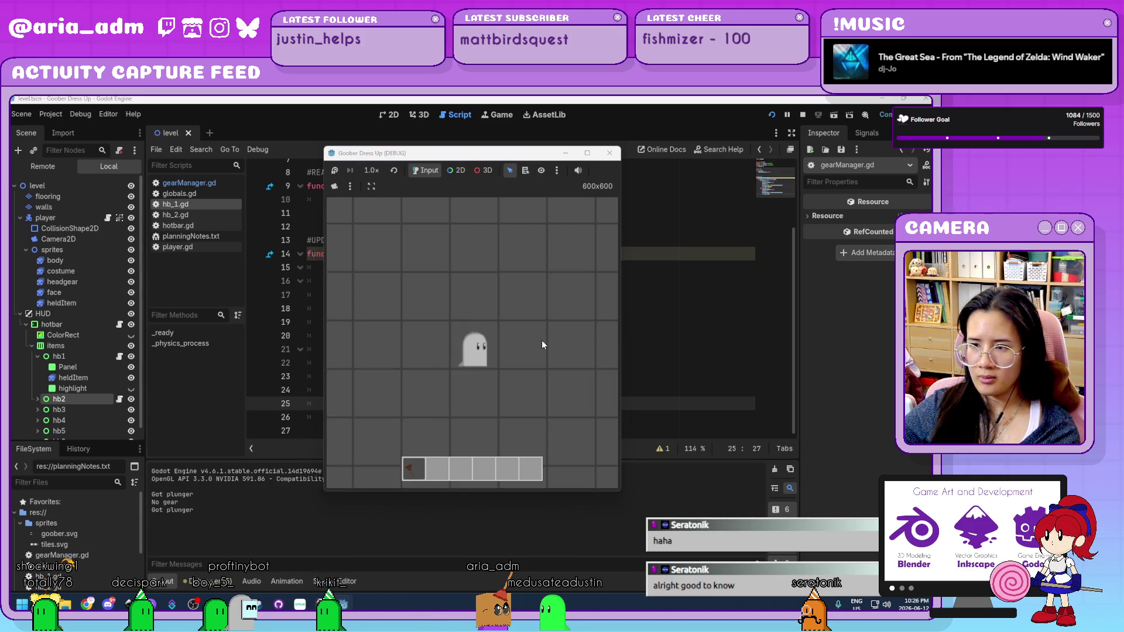
{"action": "key", "text": "e"}
{"action": "left_click", "coordinate": [610, 153]}
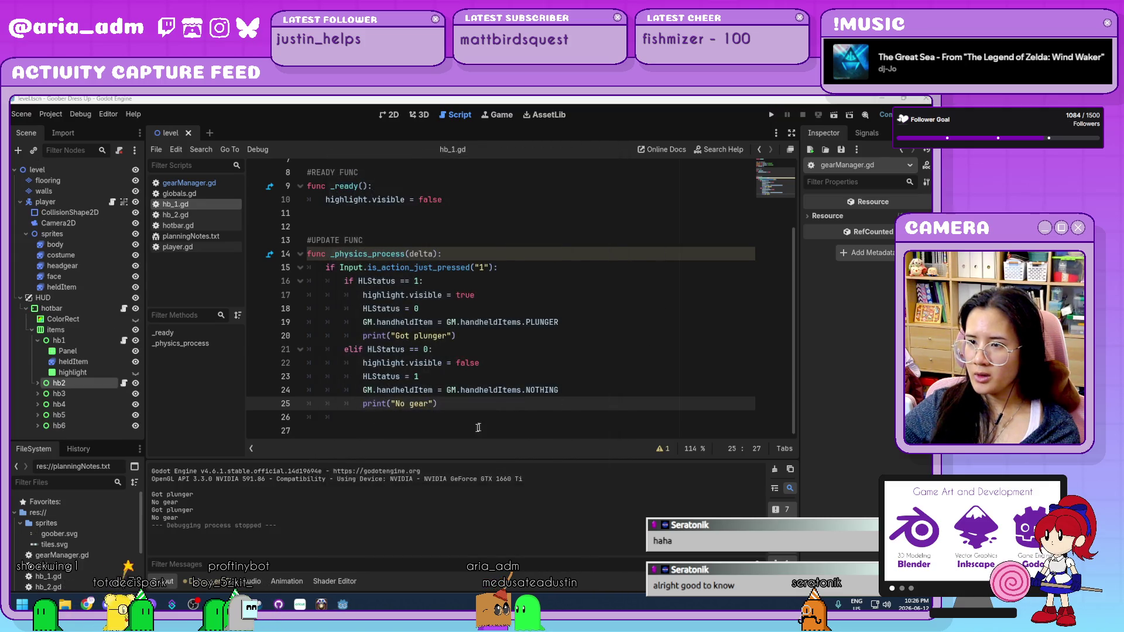
{"action": "left_click", "coordinate": [89, 286]}
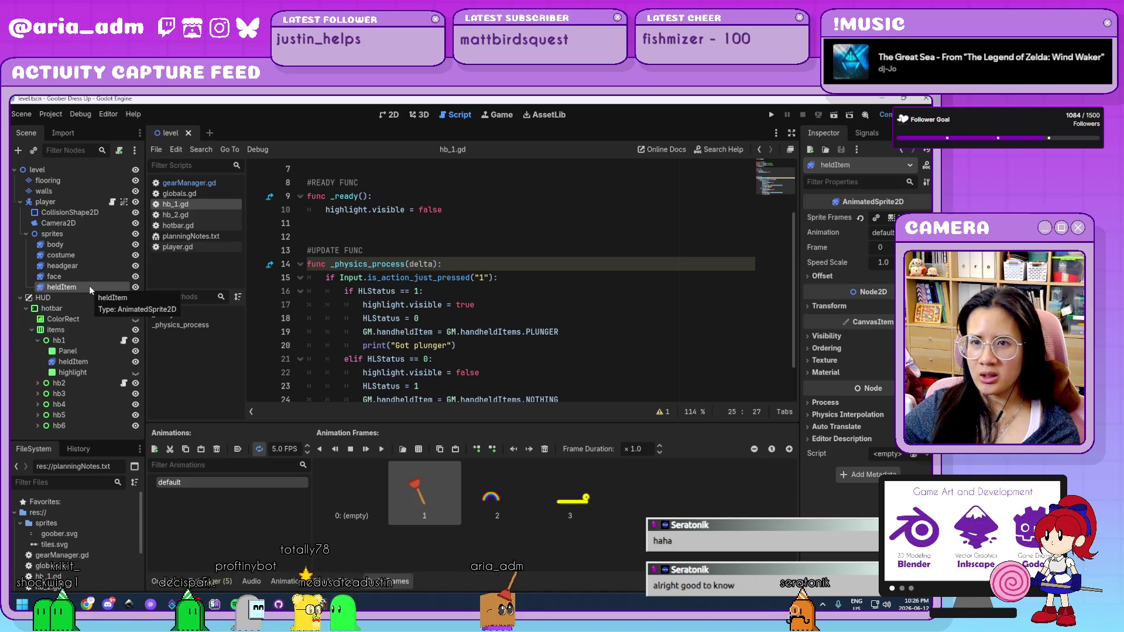
Abandon a first script-attach attempt, look over player.gd and the sprites node, then reselect heldItem
{"action": "left_click", "coordinate": [120, 151]}
{"action": "left_click", "coordinate": [519, 432]}
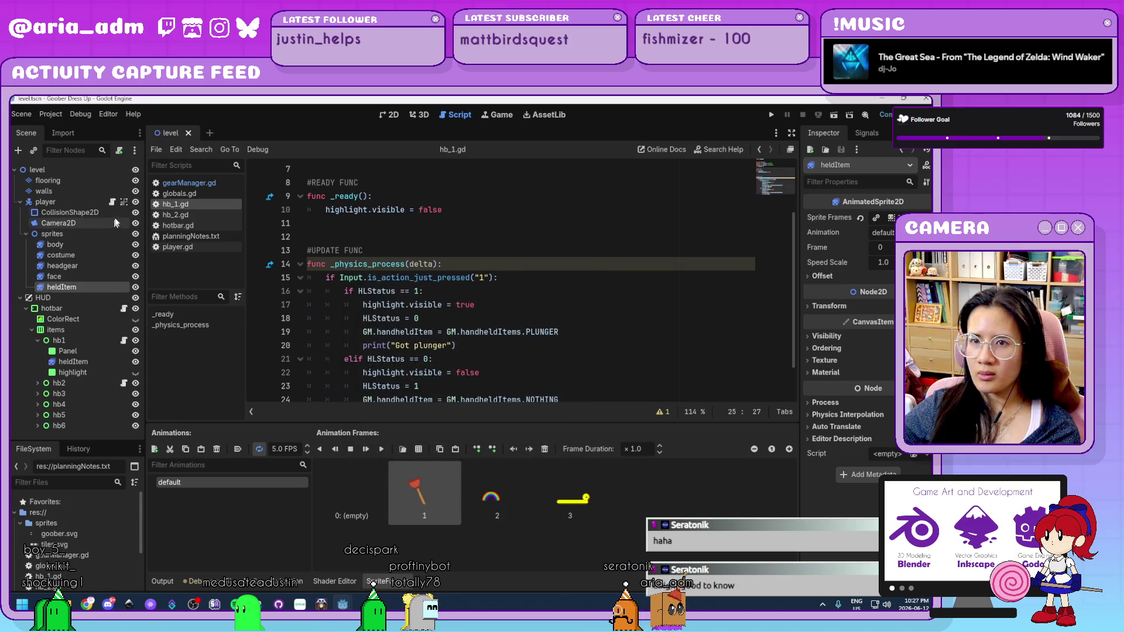
{"action": "left_click", "coordinate": [113, 202]}
{"action": "scroll", "coordinate": [327, 261], "scroll_direction": "down", "scroll_amount": 6}
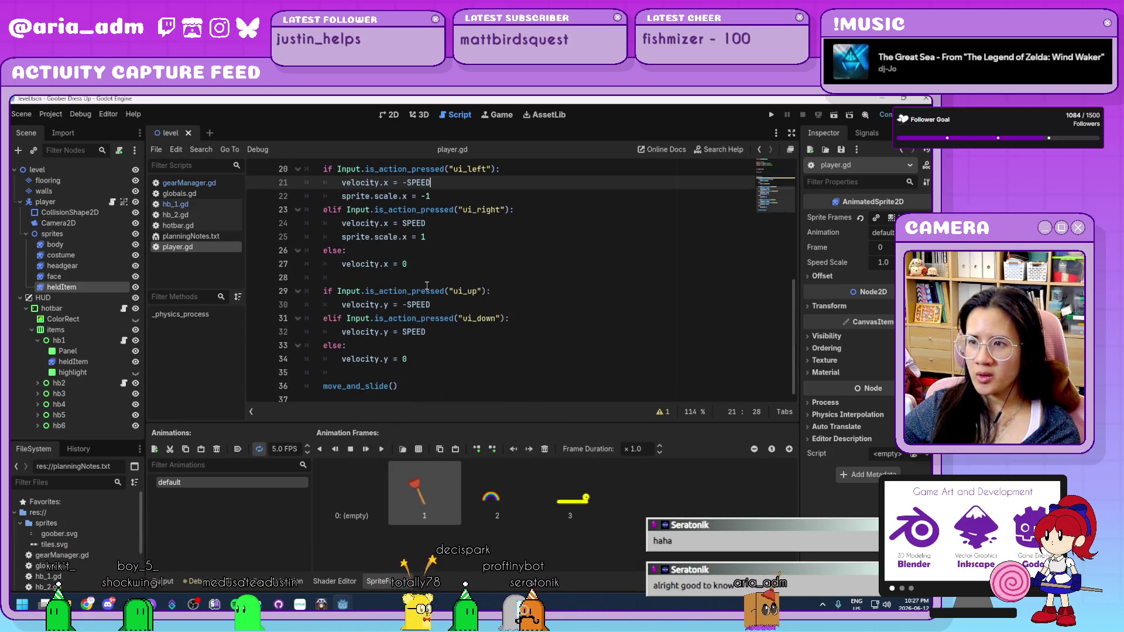
{"action": "left_click", "coordinate": [100, 234]}
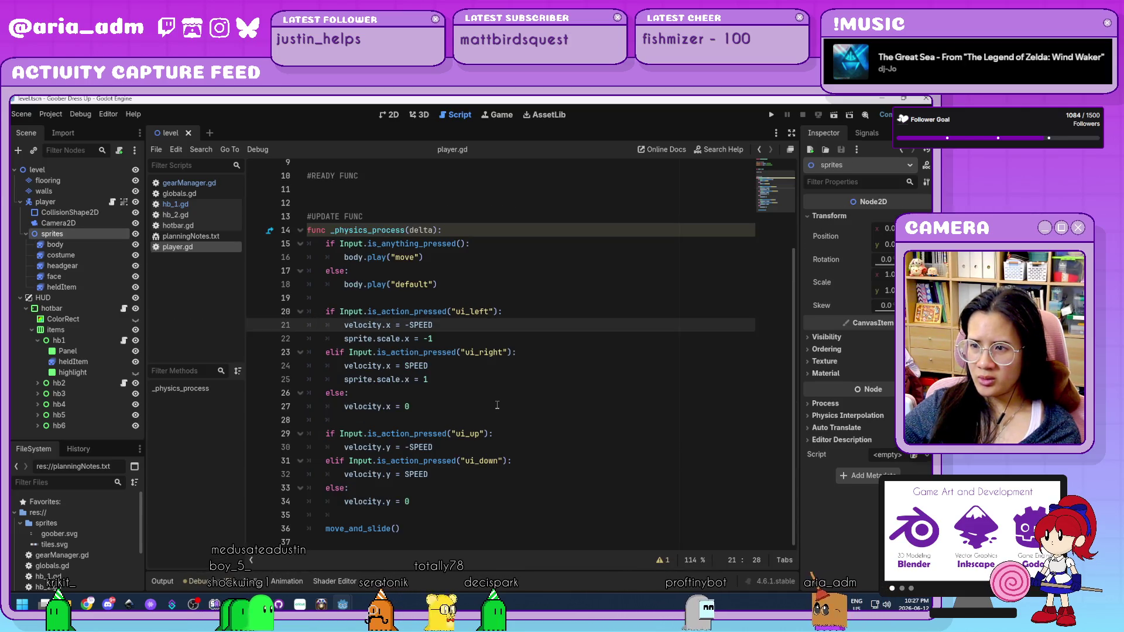
{"action": "scroll", "coordinate": [497, 405], "scroll_direction": "up", "scroll_amount": 3}
{"action": "scroll", "coordinate": [497, 405], "scroll_direction": "down", "scroll_amount": 3}
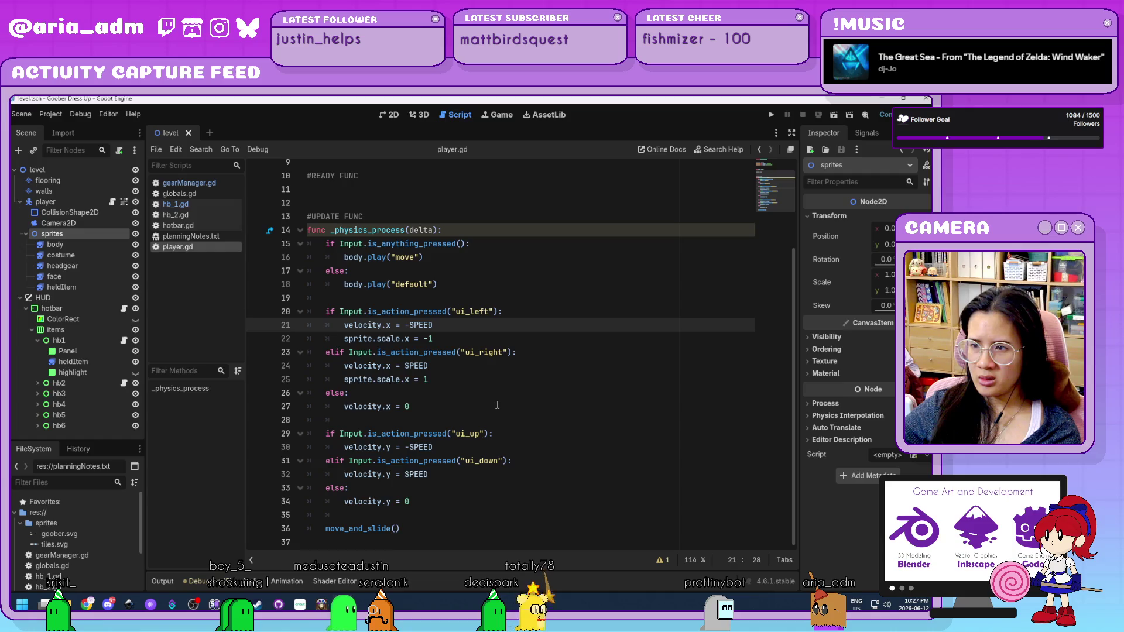
{"action": "left_click", "coordinate": [98, 289]}
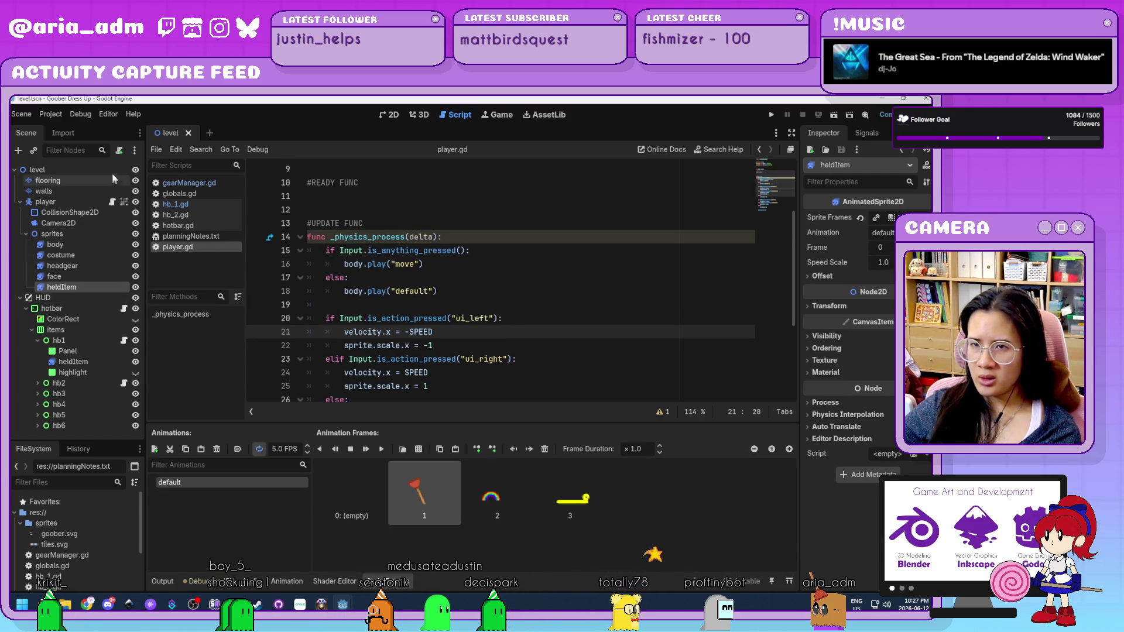
Attach a new Sprite_held_item.gd script extending AnimatedSprite2D to heldItem and save
{"action": "left_click", "coordinate": [119, 150]}
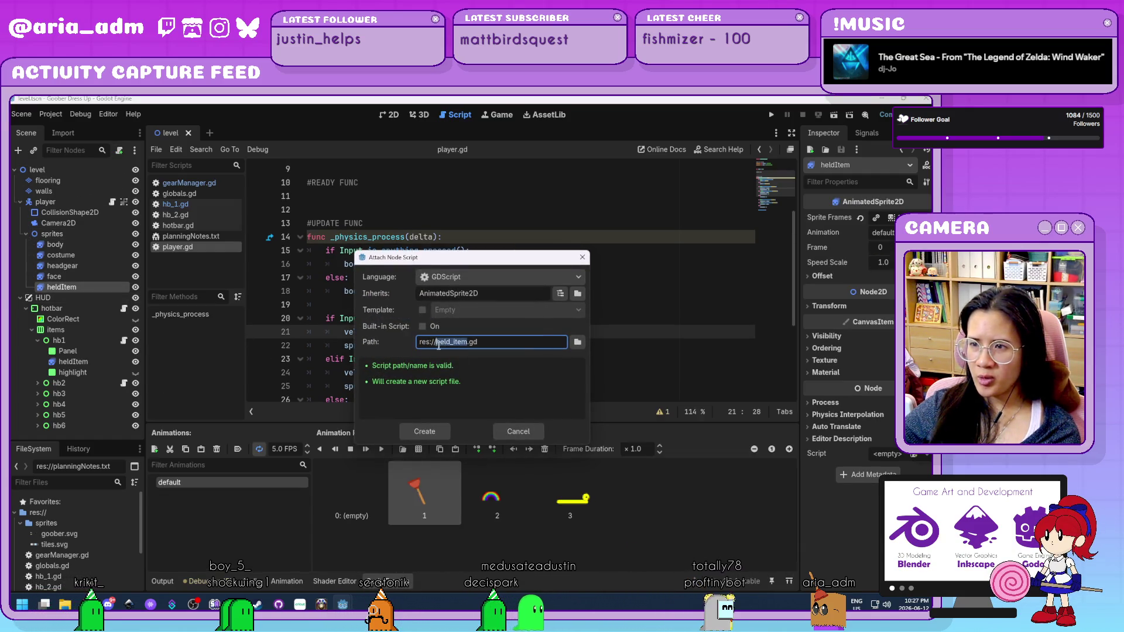
{"action": "left_click", "coordinate": [437, 343]}
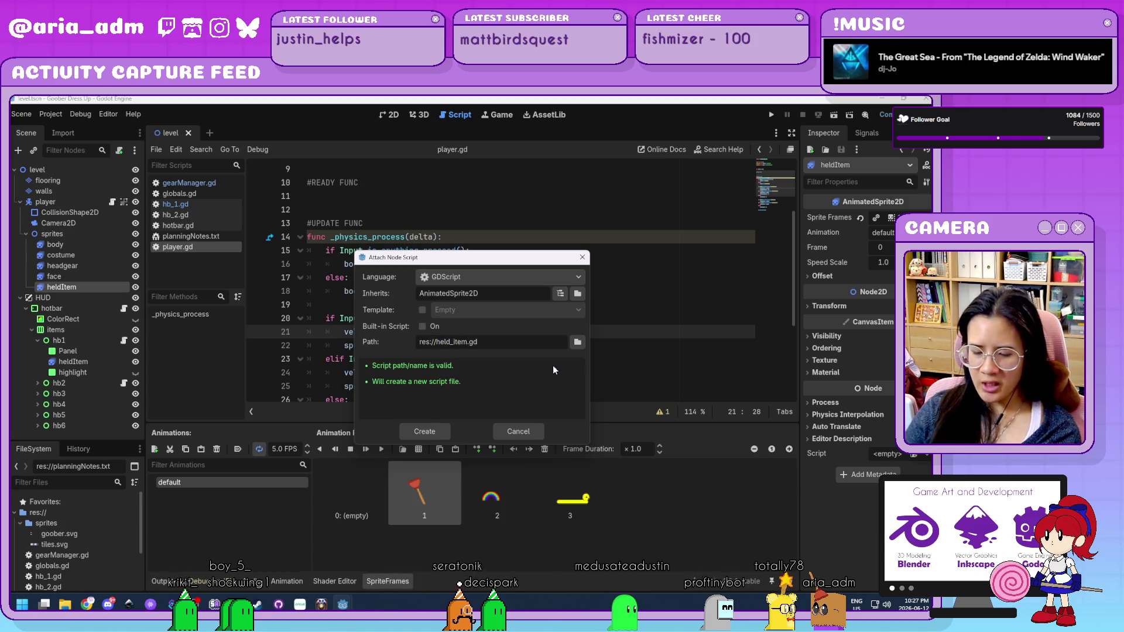
{"action": "type", "text": "Sprite"}
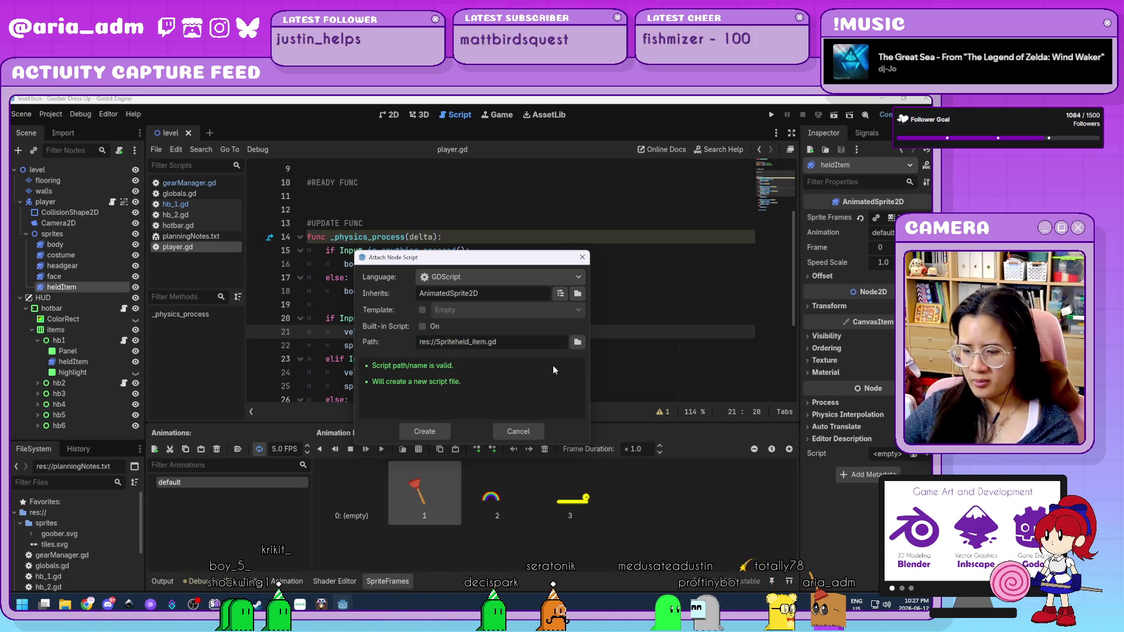
{"action": "type", "text": "_"}
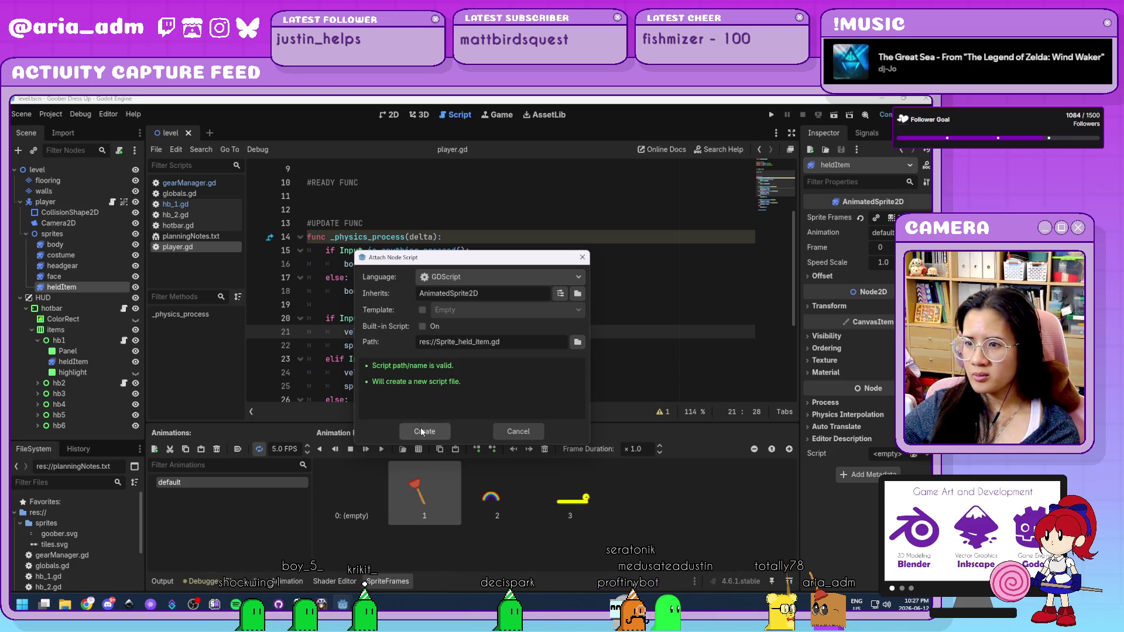
{"action": "left_click", "coordinate": [421, 427]}
{"action": "key", "text": "Return"}
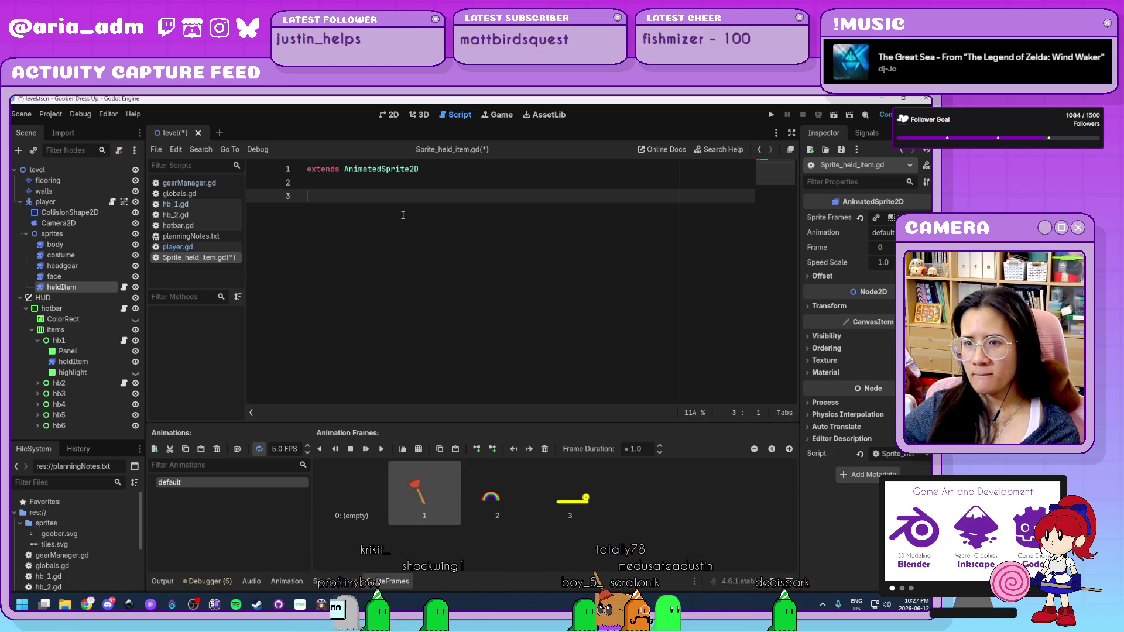
{"action": "key", "text": "ctrl+s"}
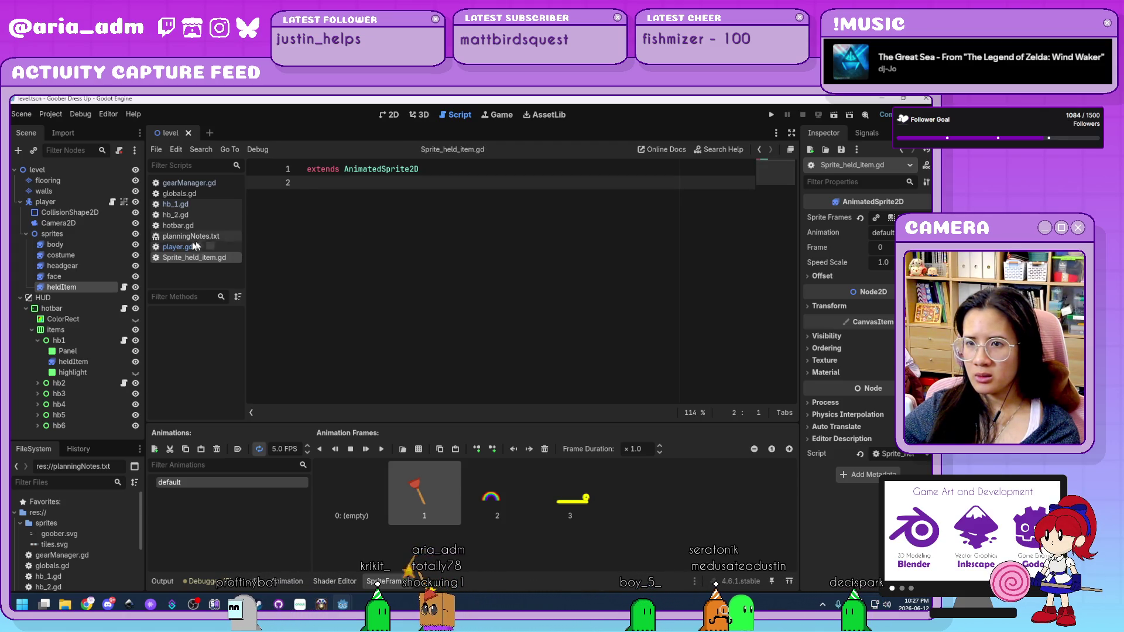
{"action": "left_click", "coordinate": [178, 246]}
{"action": "scroll", "coordinate": [513, 313], "scroll_direction": "down", "scroll_amount": 4}
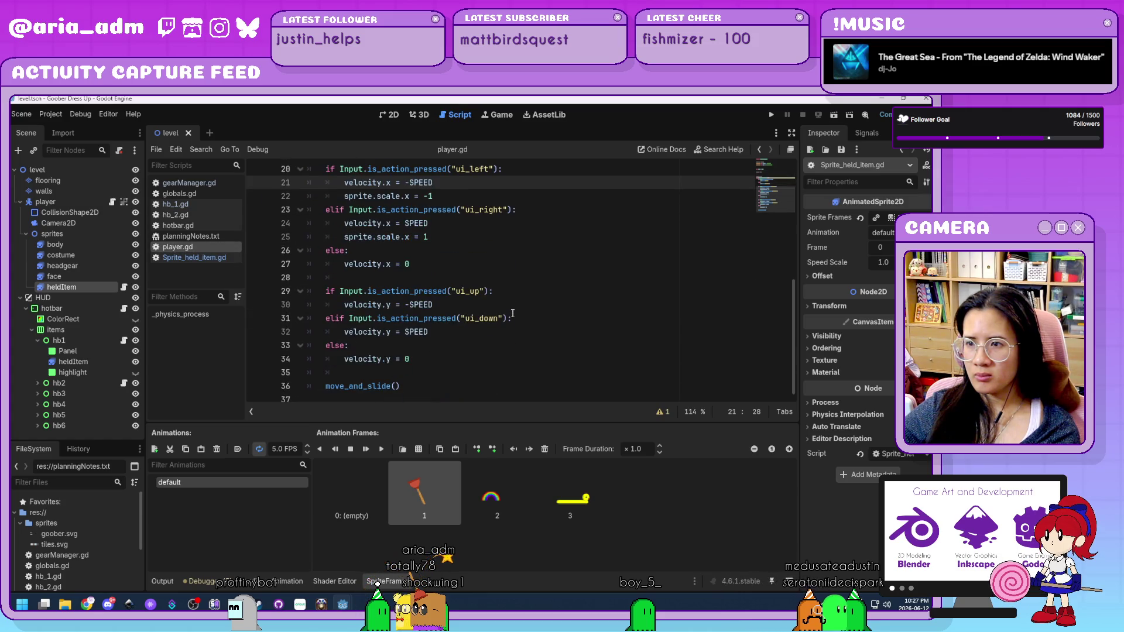
{"action": "key", "text": "alt+Left"}
{"action": "key", "text": "alt+Left"}
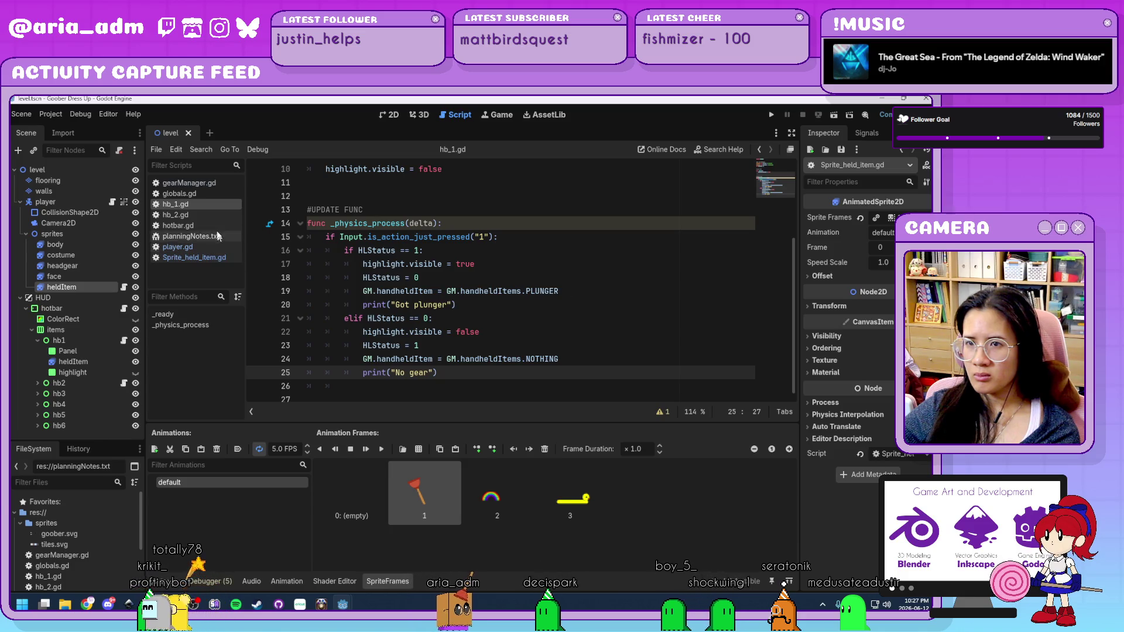
{"action": "left_click", "coordinate": [216, 183]}
{"action": "scroll", "coordinate": [548, 305], "scroll_direction": "down", "scroll_amount": 1}
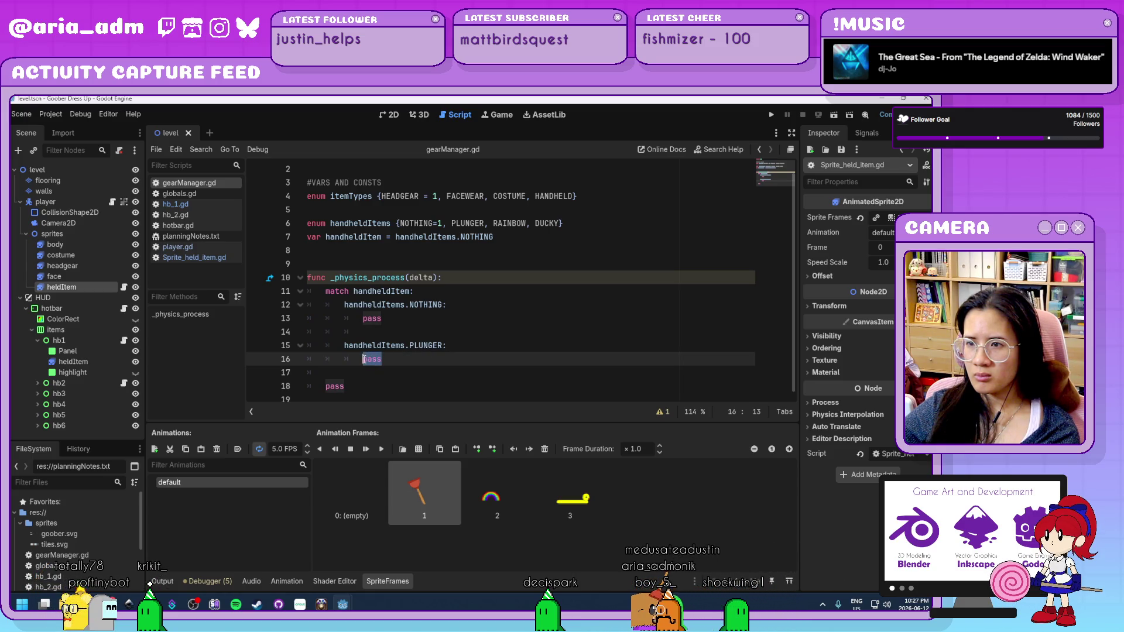
{"action": "left_click", "coordinate": [518, 238]}
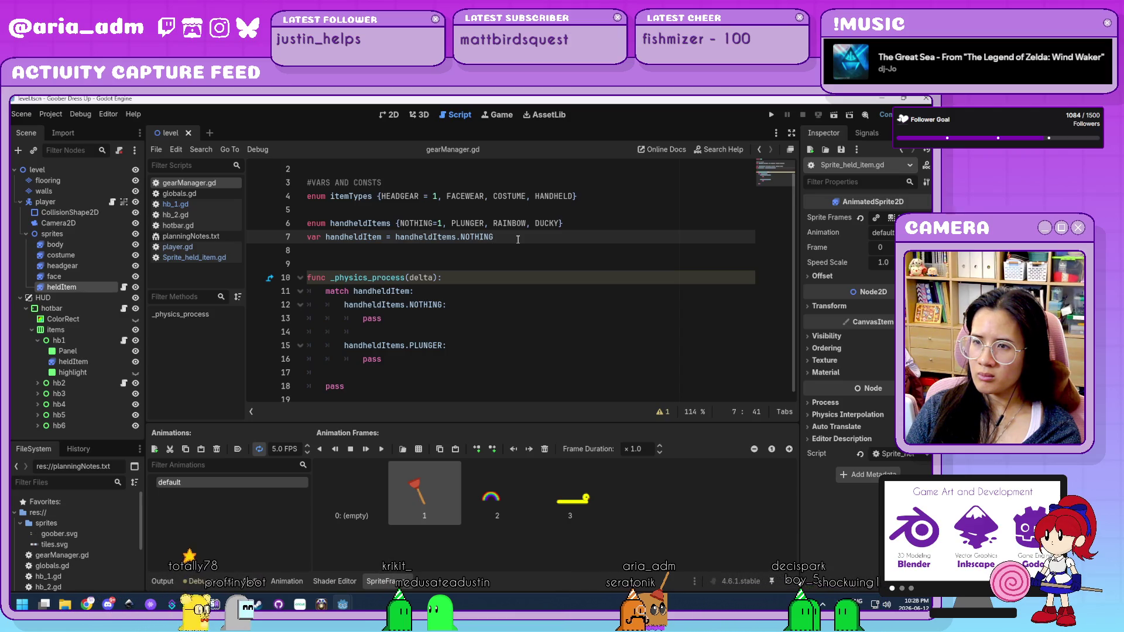
{"action": "key", "text": "Return"}
{"action": "type", "text": "var"}
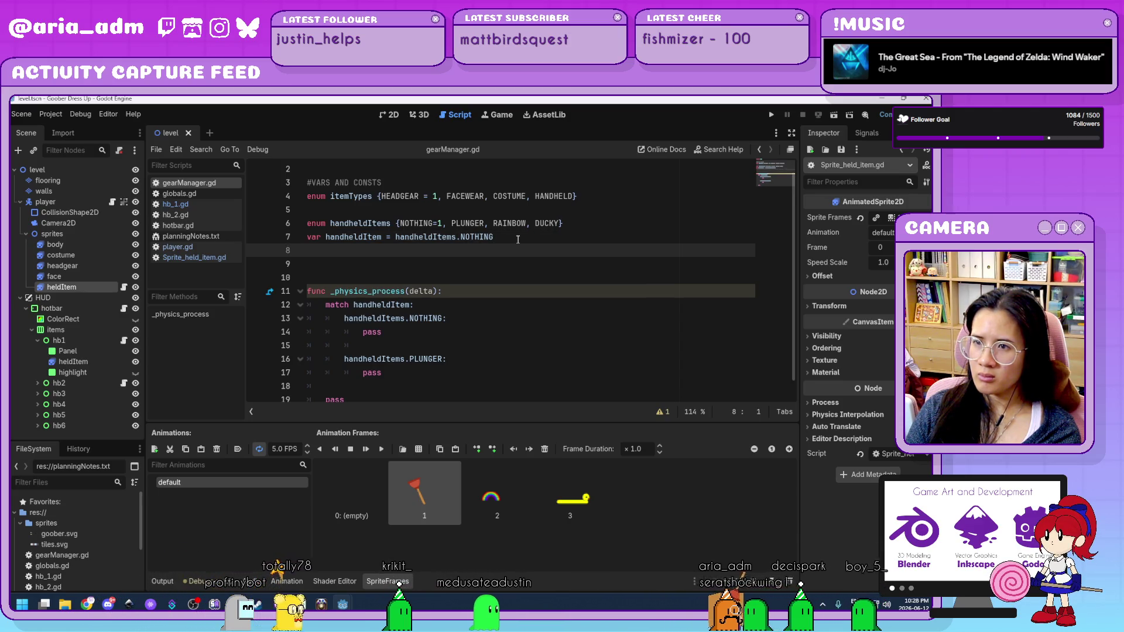
{"action": "type", "text": " hel"}
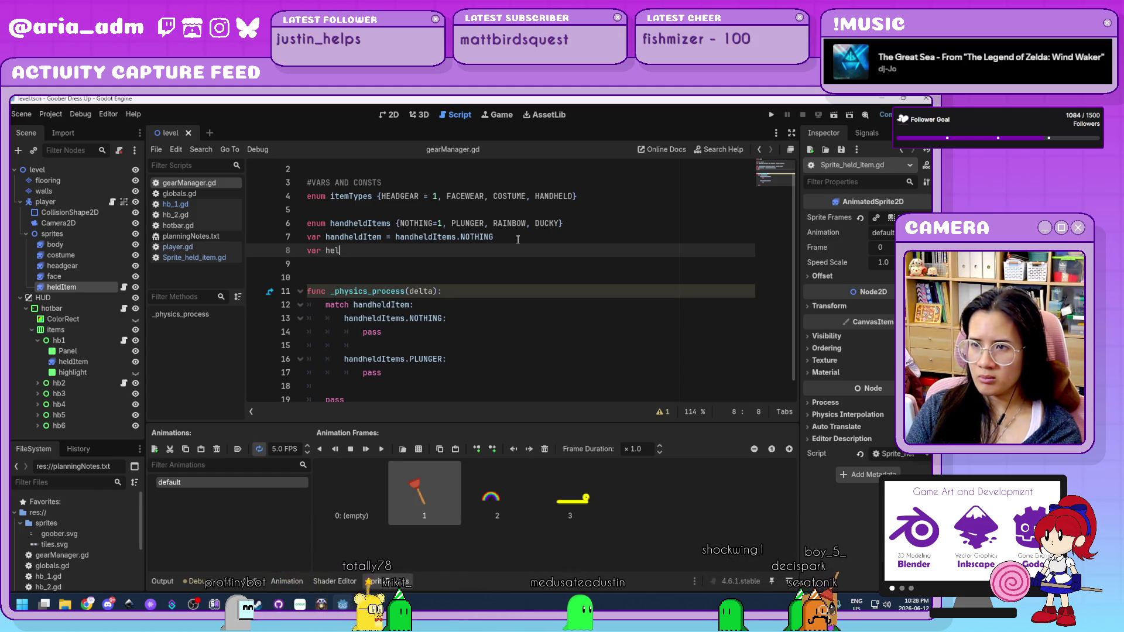
{"action": "type", "text": "d"}
{"action": "key", "text": "BackSpace"}
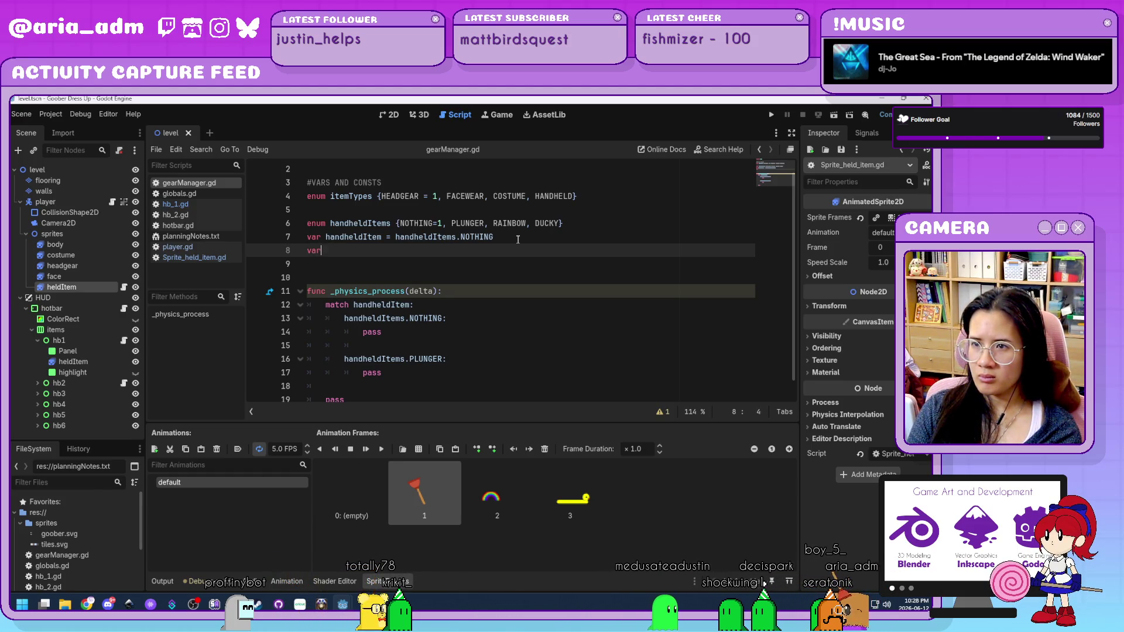
{"action": "key", "text": "BackSpace"}
{"action": "key", "text": "BackSpace"}
{"action": "key", "text": "BackSpace"}
{"action": "key", "text": "BackSpace"}
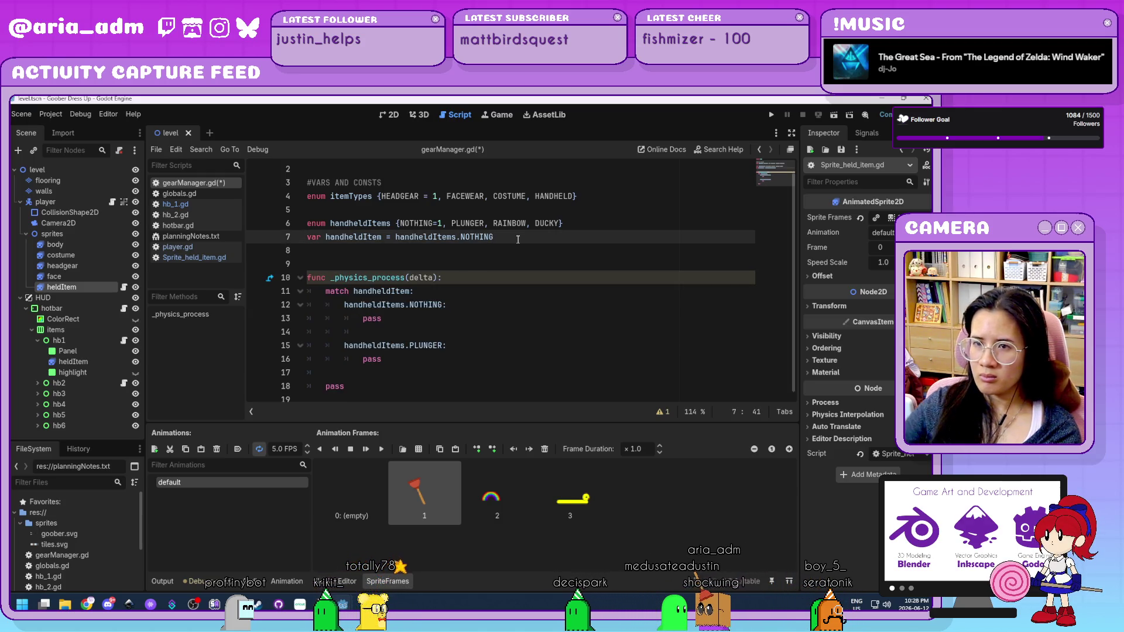
{"action": "left_click", "coordinate": [202, 257]}
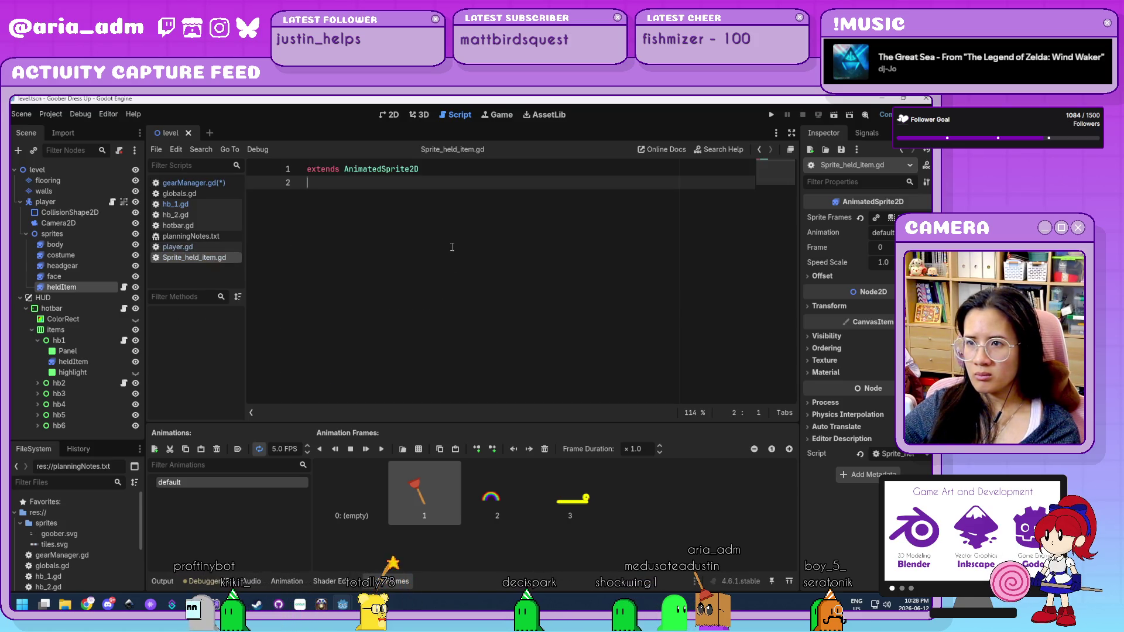
Write func _physics_process(delta) with the condition if GM.handheldItem == GM.handheldItems.PLUNGER:
{"action": "key", "text": "Return"}
{"action": "type", "text": "func _p"}
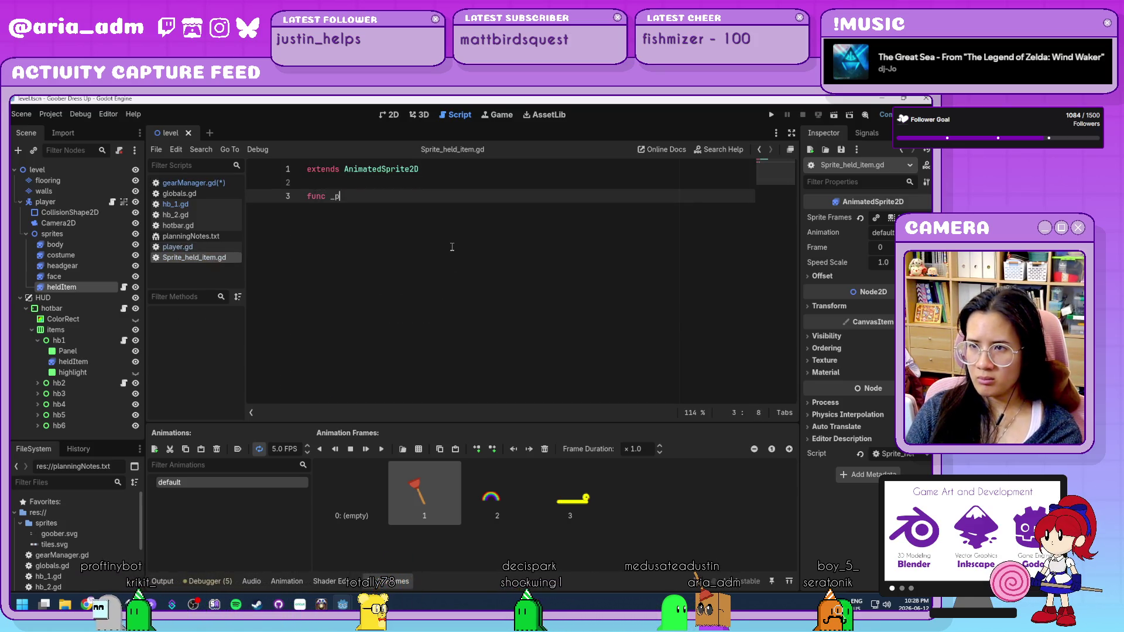
{"action": "key", "text": "Return"}
{"action": "key", "text": "Return"}
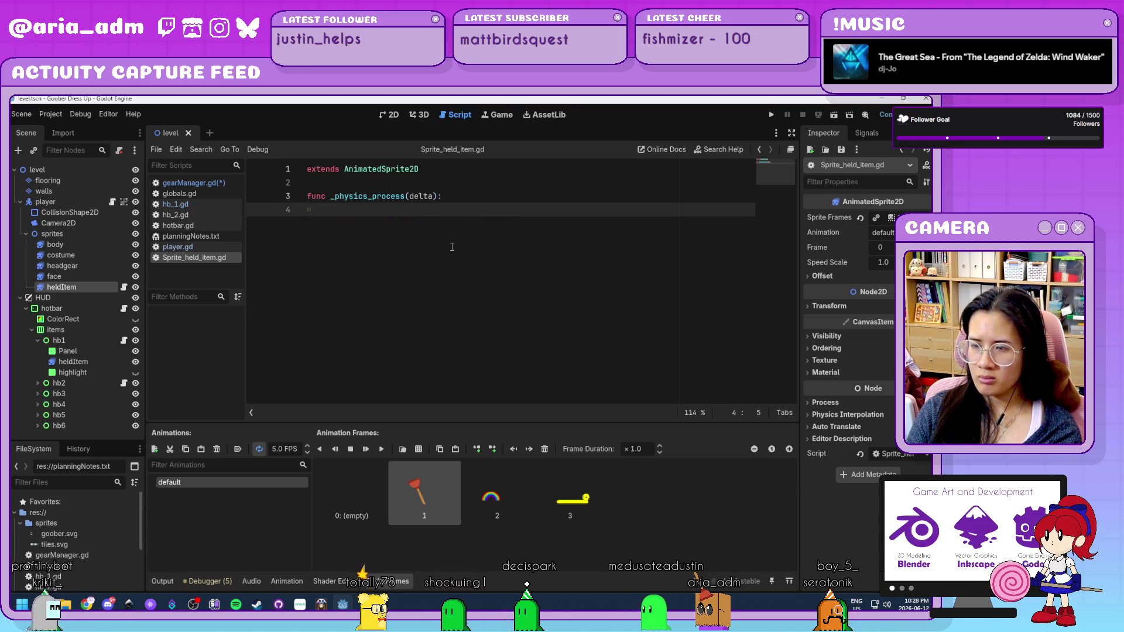
{"action": "type", "text": "if GM."}
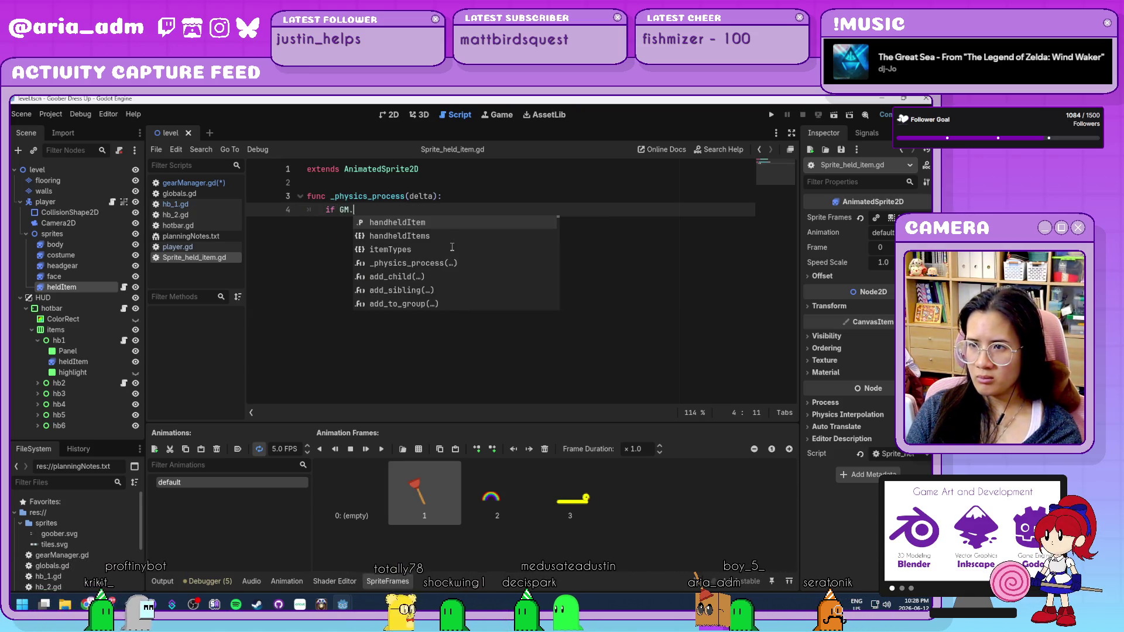
{"action": "key", "text": "Return"}
{"action": "type", "text": "=="}
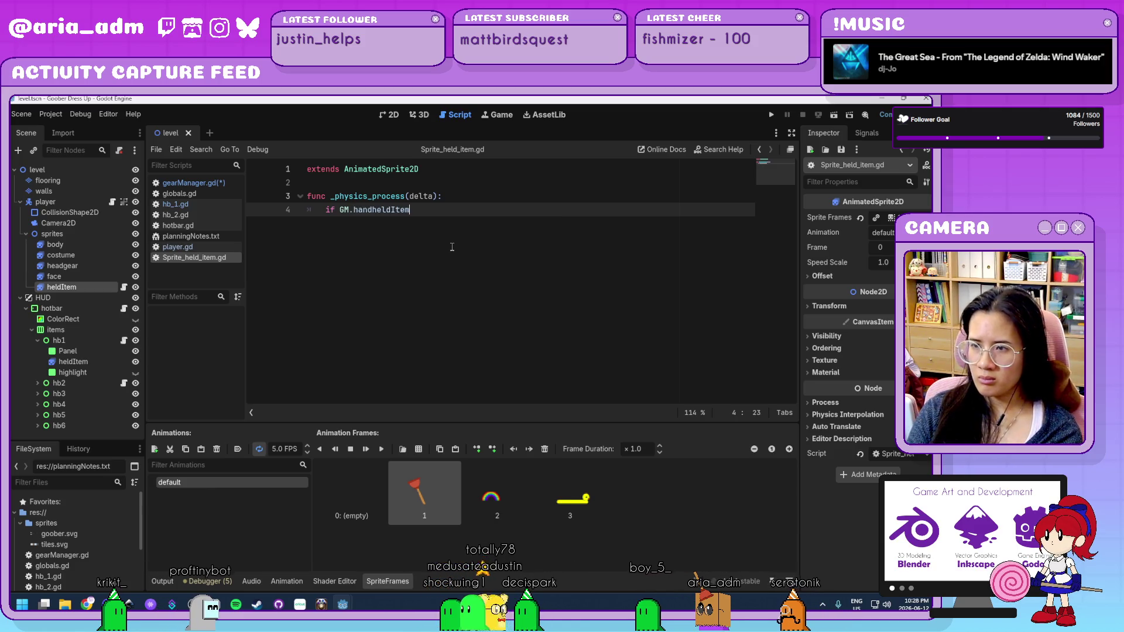
{"action": "type", "text": " GM"}
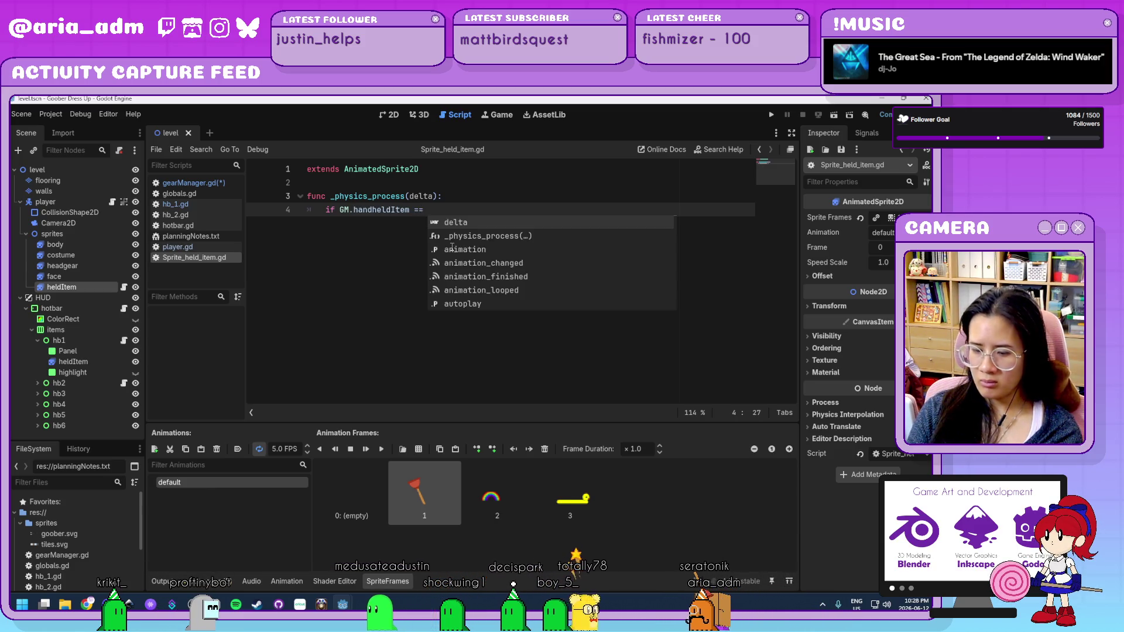
{"action": "type", "text": ".h"}
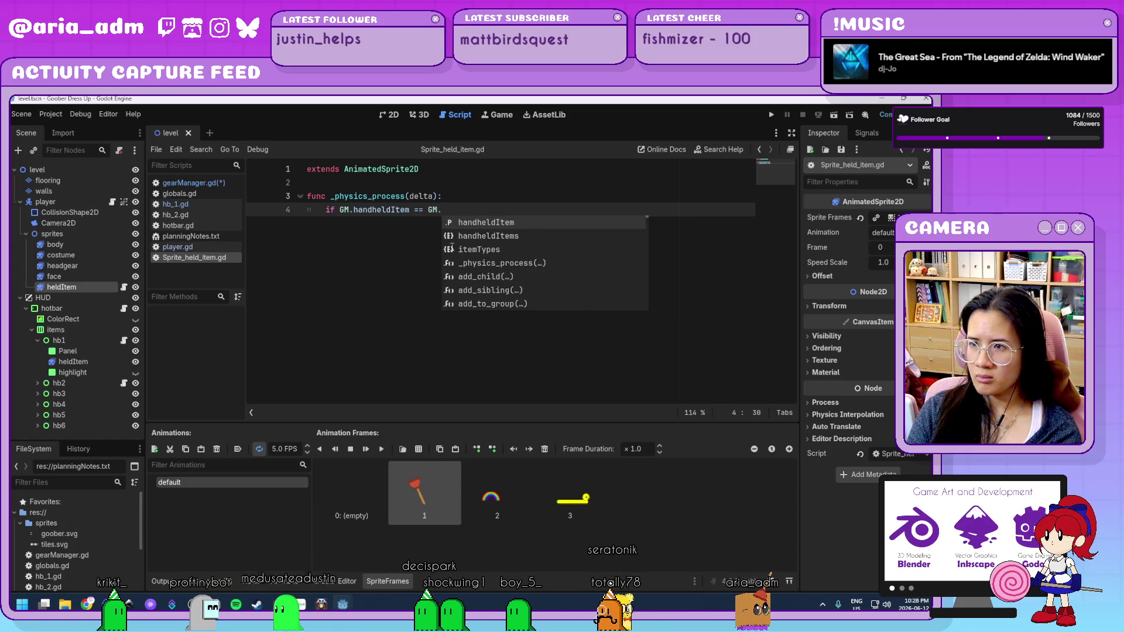
{"action": "key", "text": "Return"}
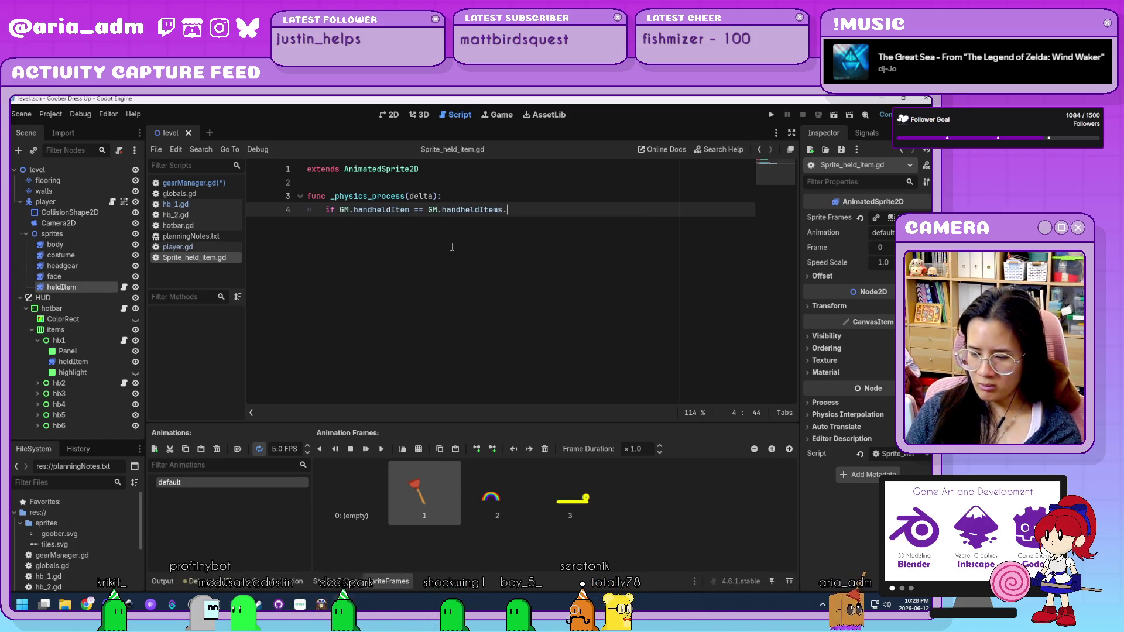
{"action": "type", "text": "p"}
{"action": "key", "text": "Return"}
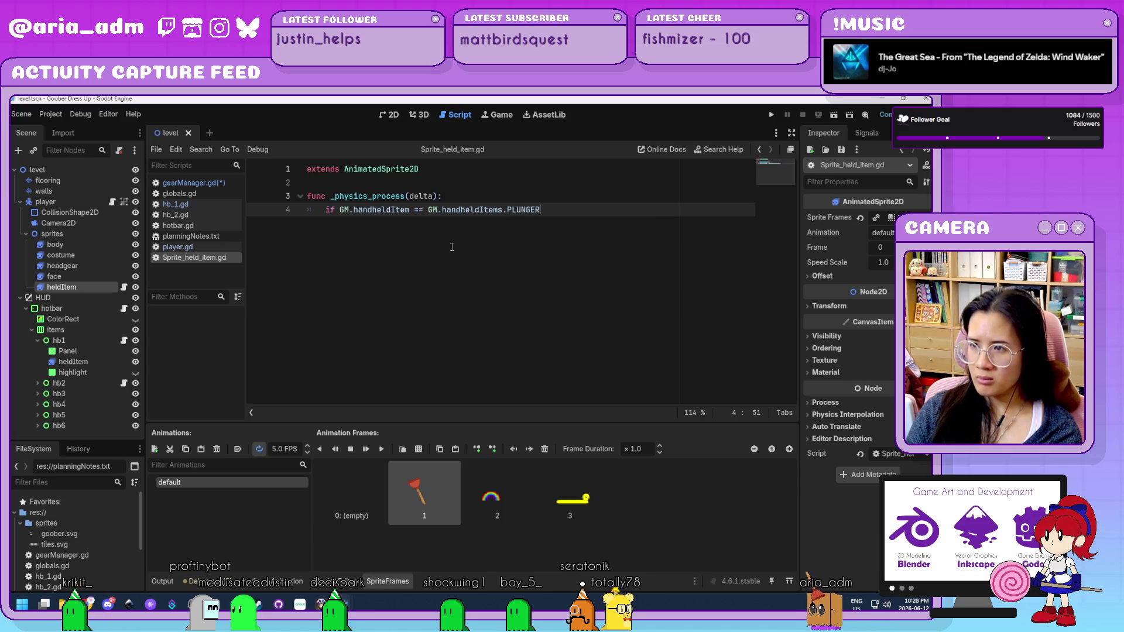
Fill the if body with set_frame(1) above a placeholder pass statement
{"action": "key", "text": "Return"}
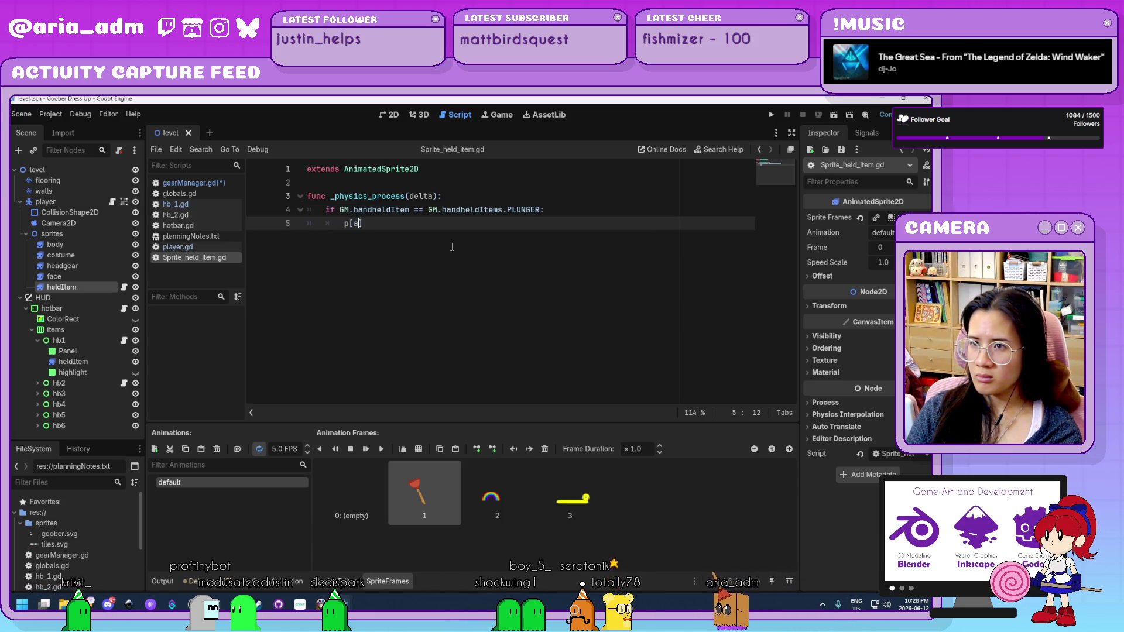
{"action": "key", "text": "BackSpace"}
{"action": "key", "text": "BackSpace"}
{"action": "type", "text": "ass"}
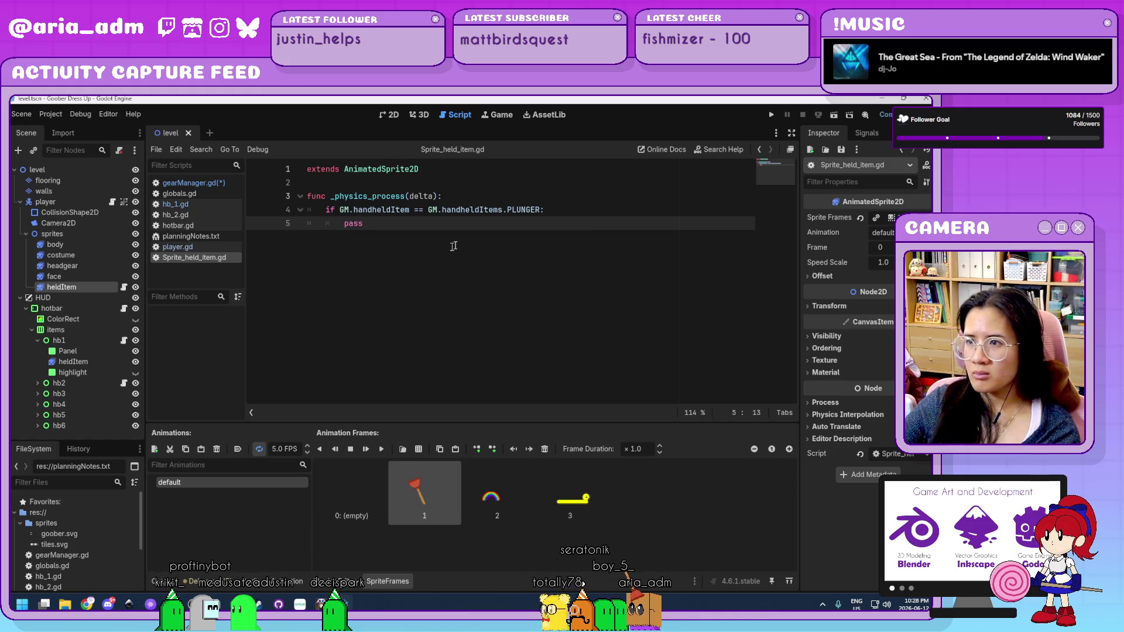
{"action": "left_click", "coordinate": [621, 209]}
{"action": "key", "text": "Return"}
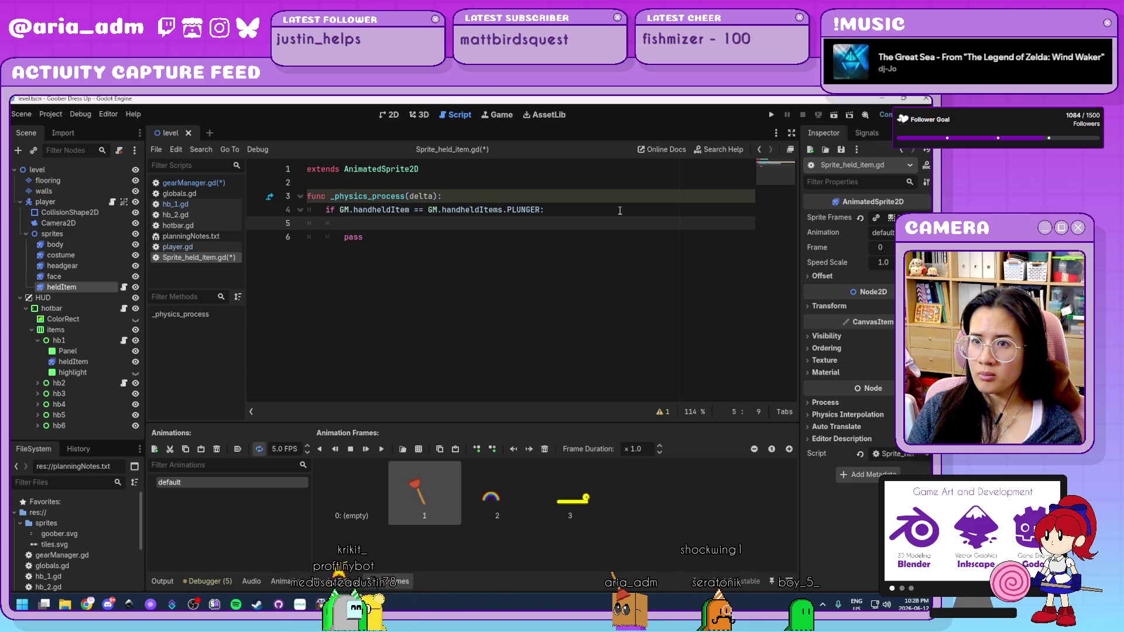
{"action": "type", "text": "set"}
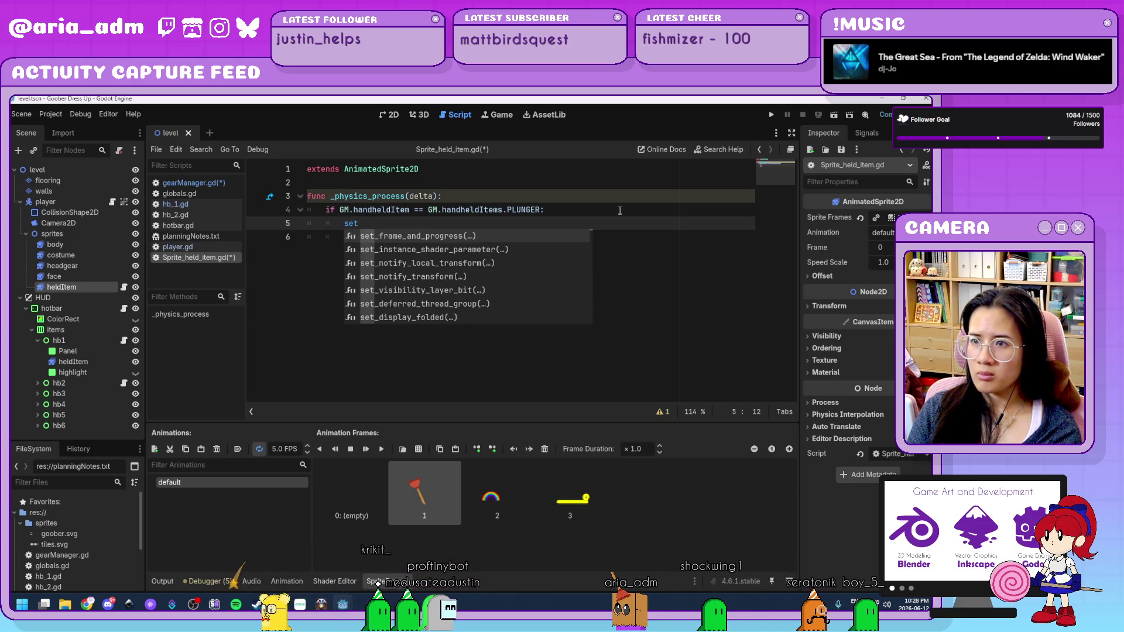
{"action": "type", "text": "_g"}
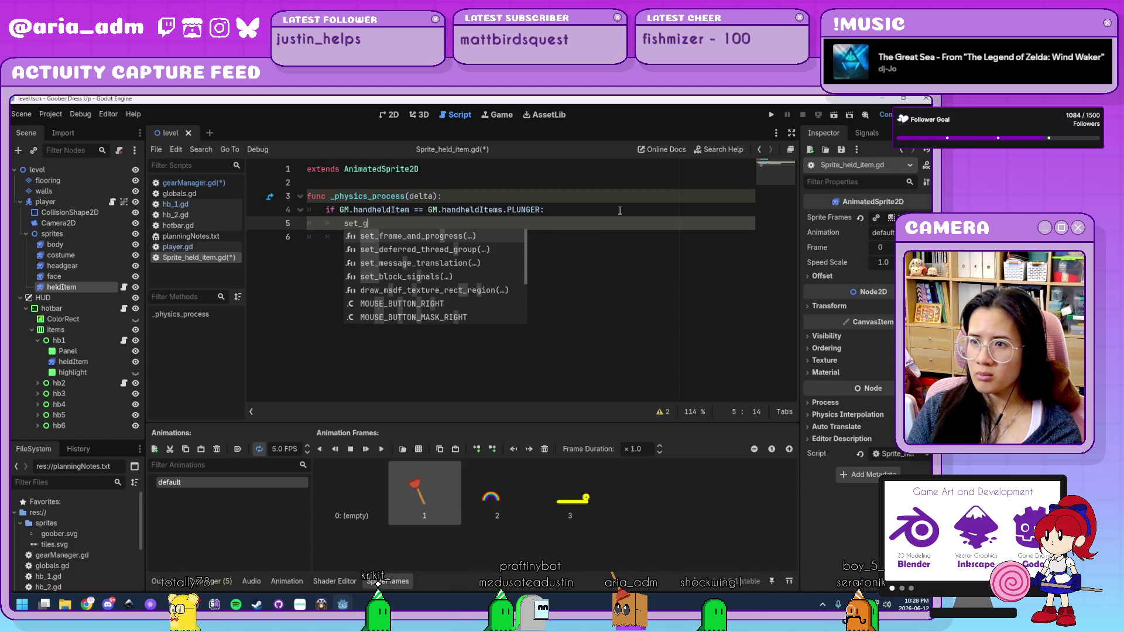
{"action": "key", "text": "BackSpace"}
{"action": "type", "text": "fr"}
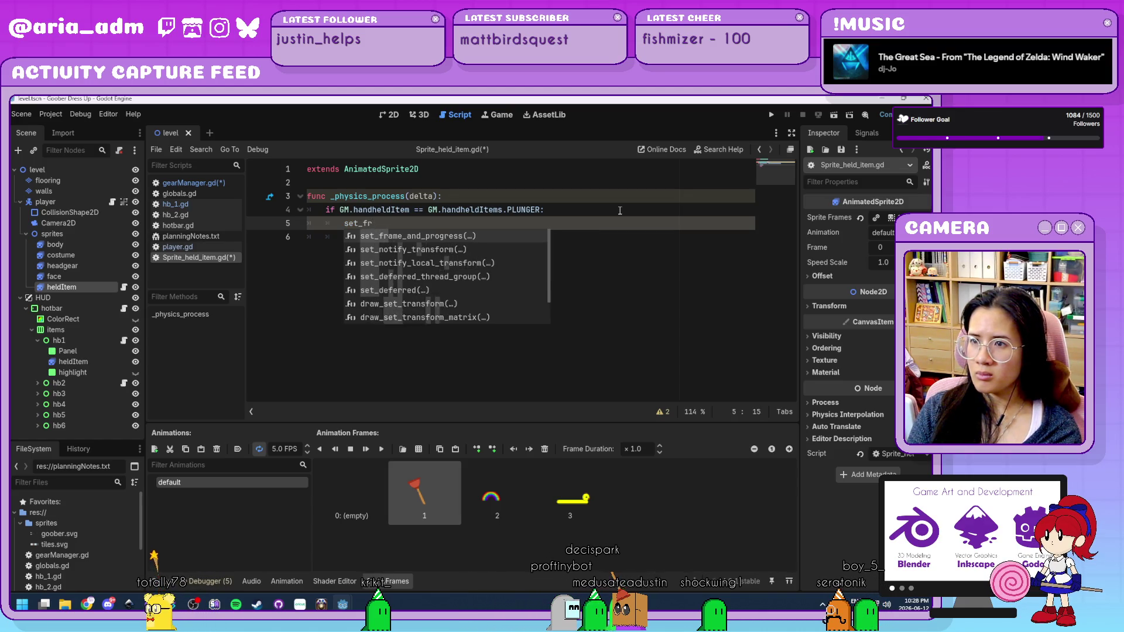
{"action": "key", "text": "BackSpace"}
{"action": "key", "text": "BackSpace"}
{"action": "key", "text": "BackSpace"}
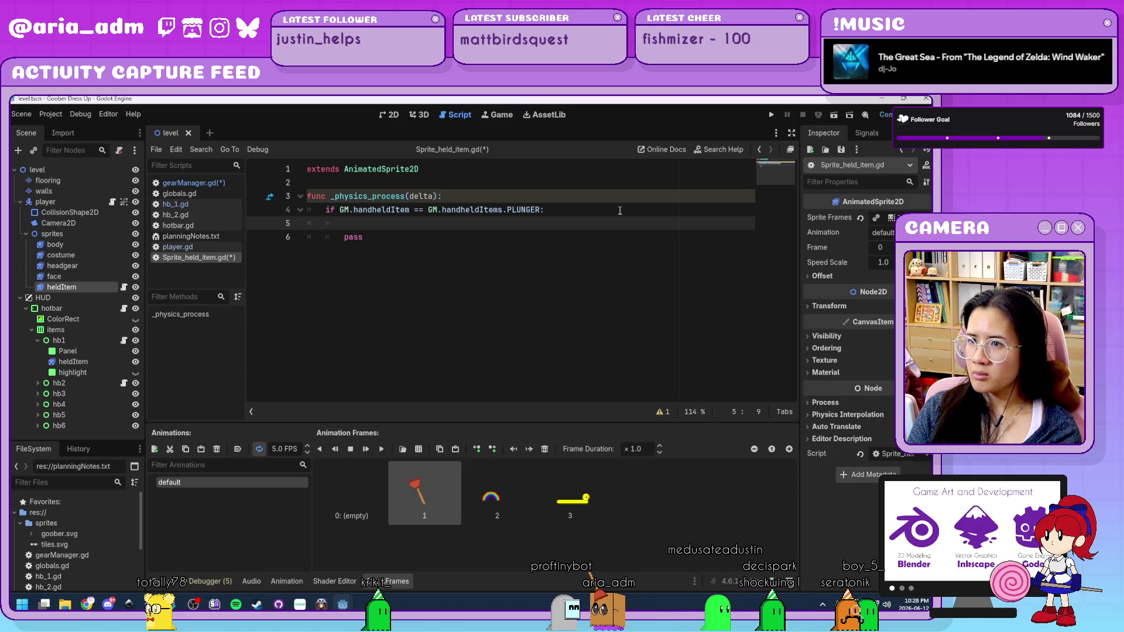
{"action": "type", "text": "set"}
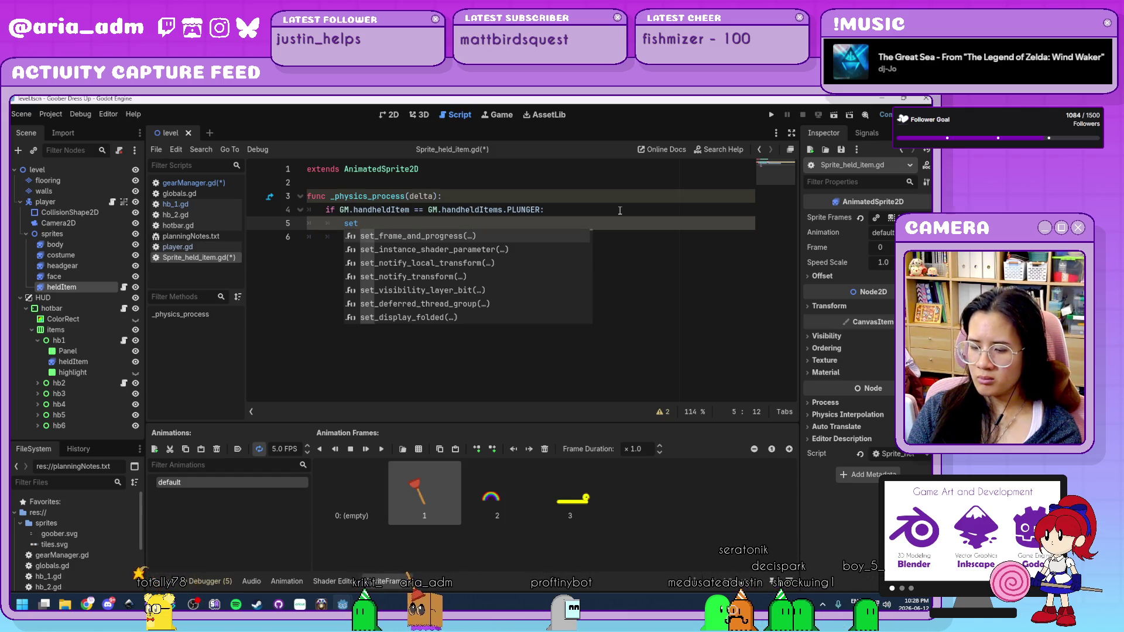
{"action": "type", "text": "_frame"}
{"action": "type", "text": "()"}
{"action": "type", "text": "1"}
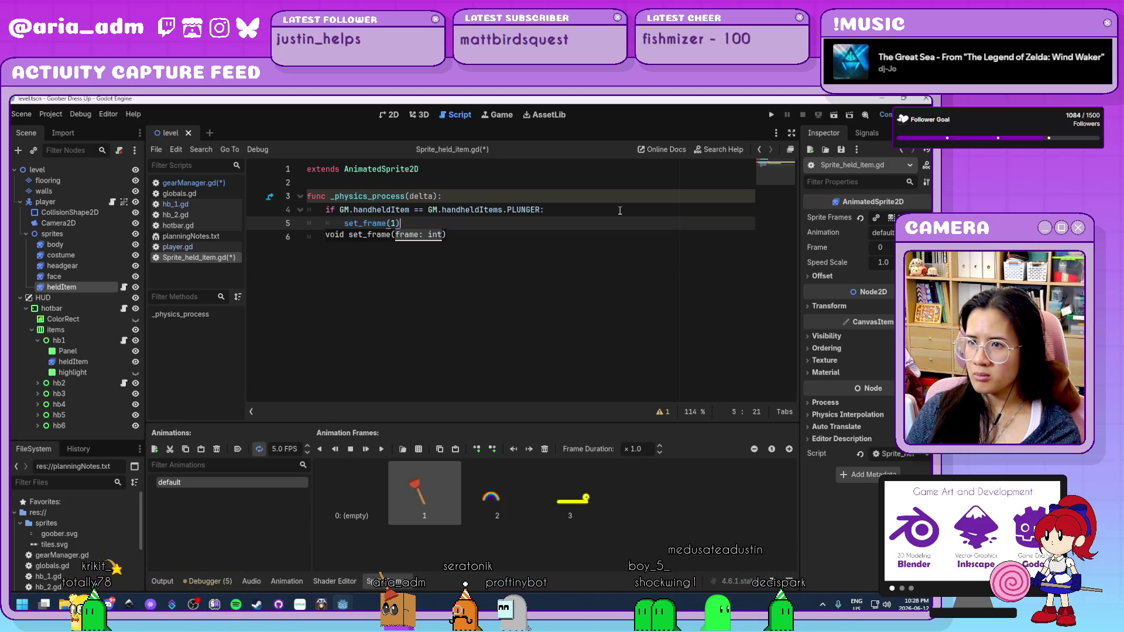
{"action": "left_click", "coordinate": [533, 236]}
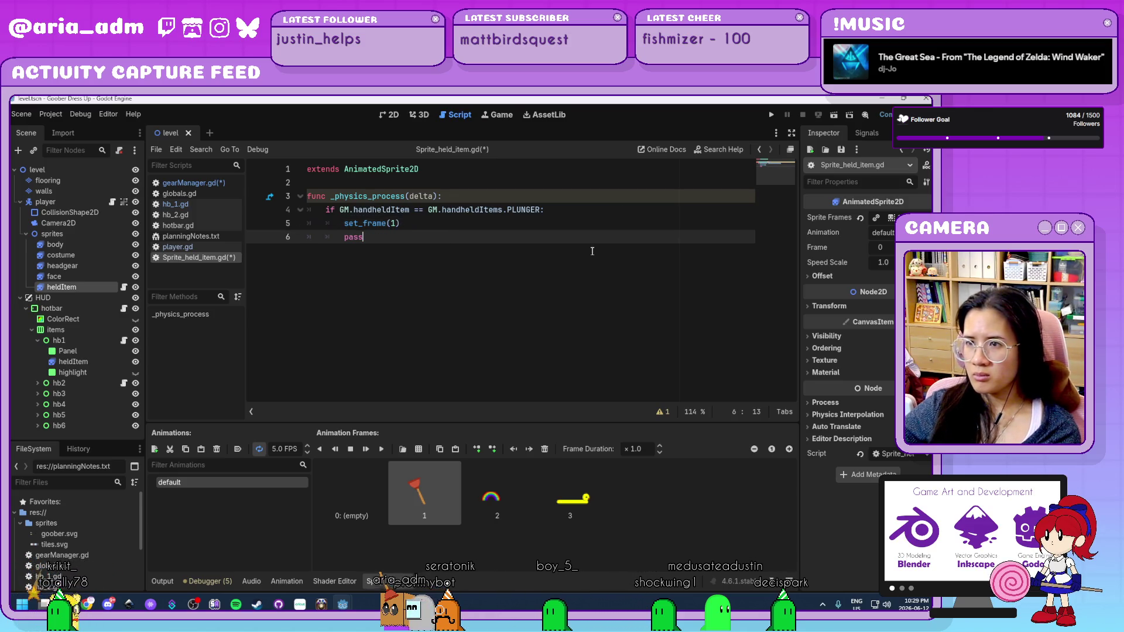
{"action": "key", "text": "Tab"}
{"action": "type", "text": "pass"}
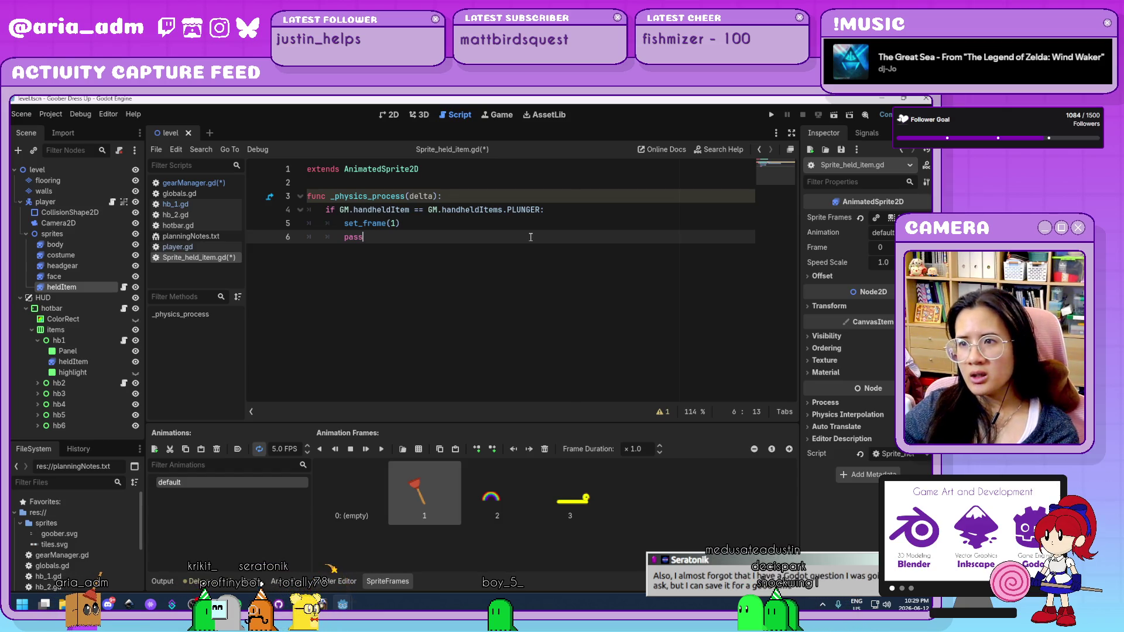
{"action": "left_click", "coordinate": [458, 228]}
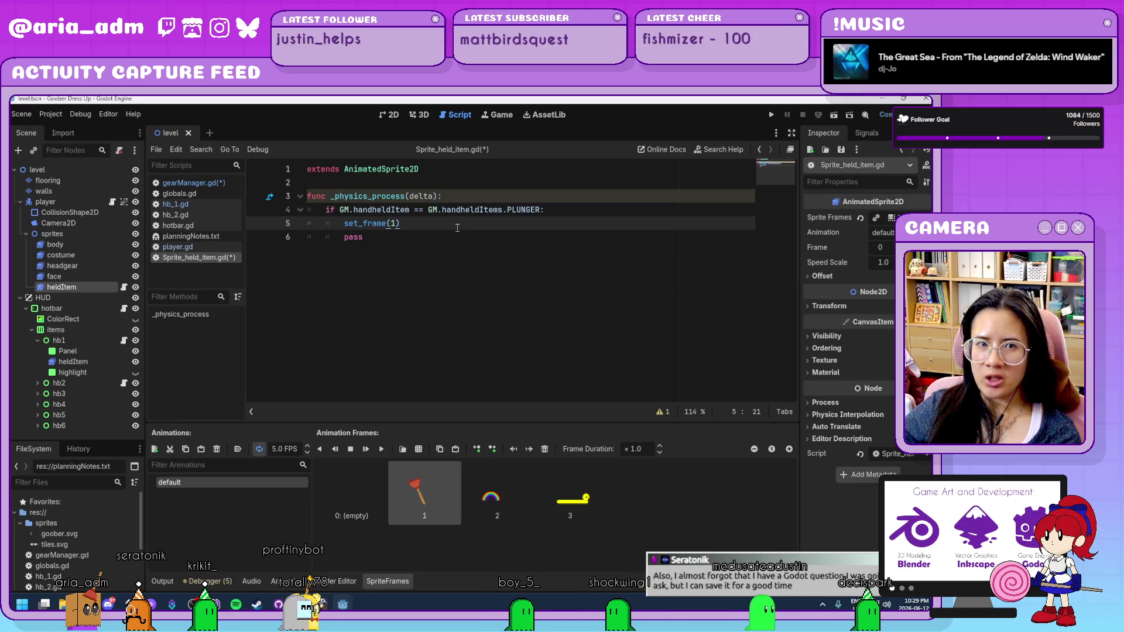
{"action": "key", "text": "Down"}
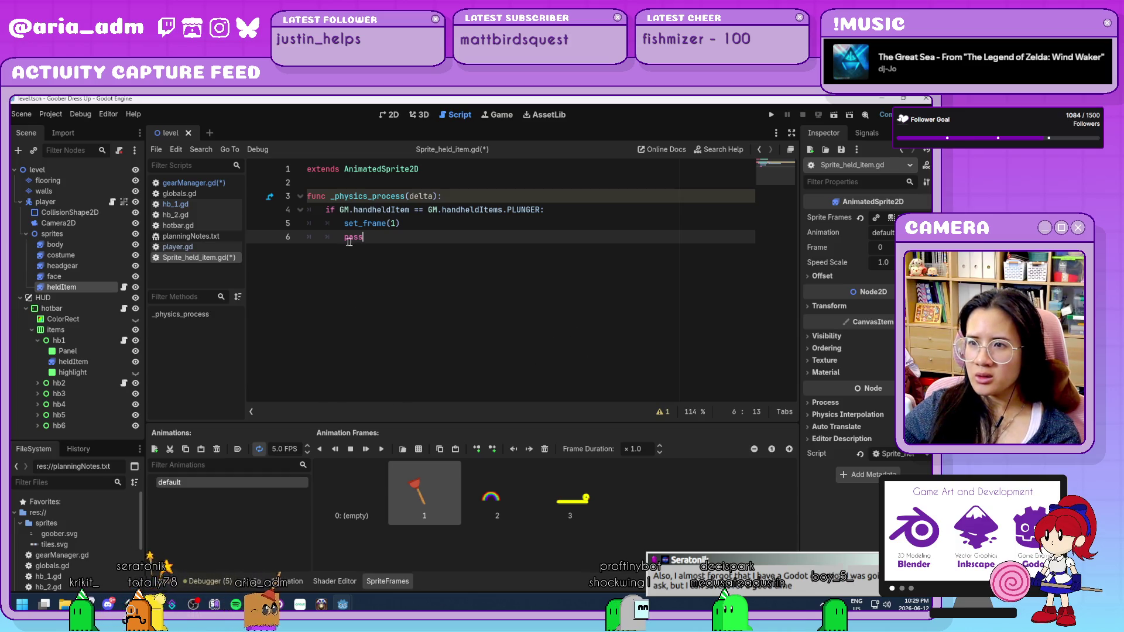
{"action": "left_click", "coordinate": [400, 225]}
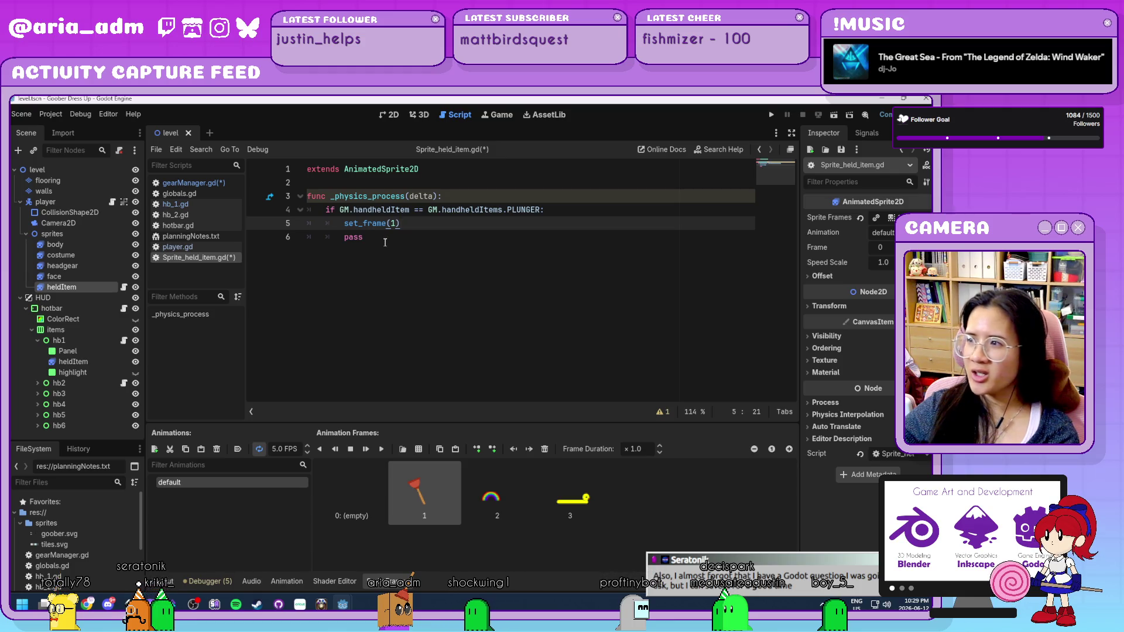
{"action": "left_click", "coordinate": [390, 247]}
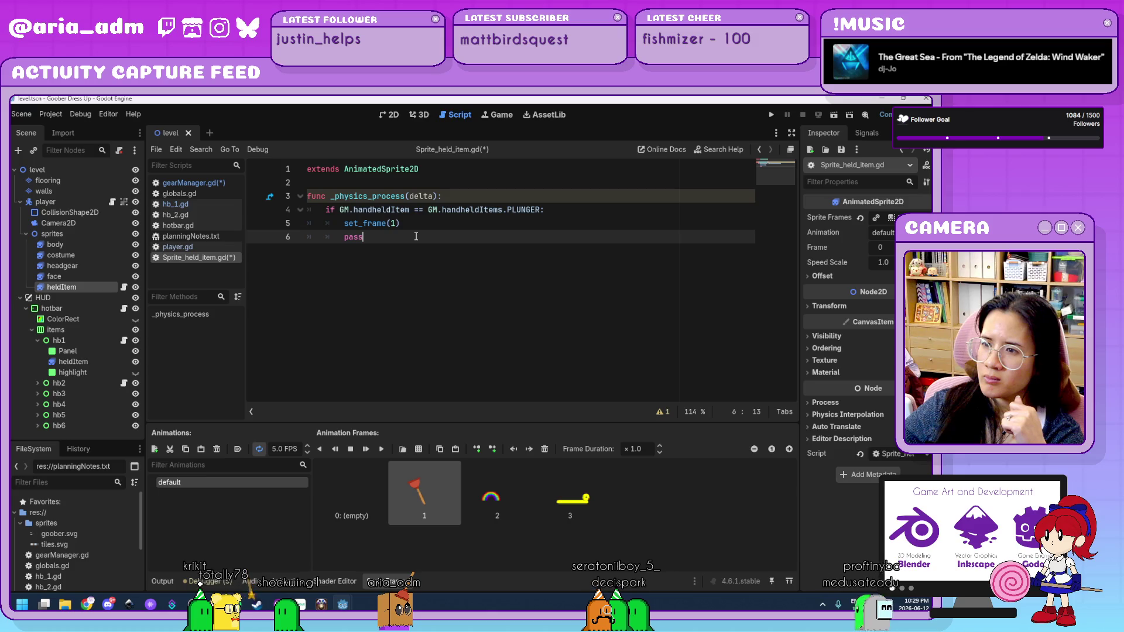
{"action": "left_click", "coordinate": [351, 494]}
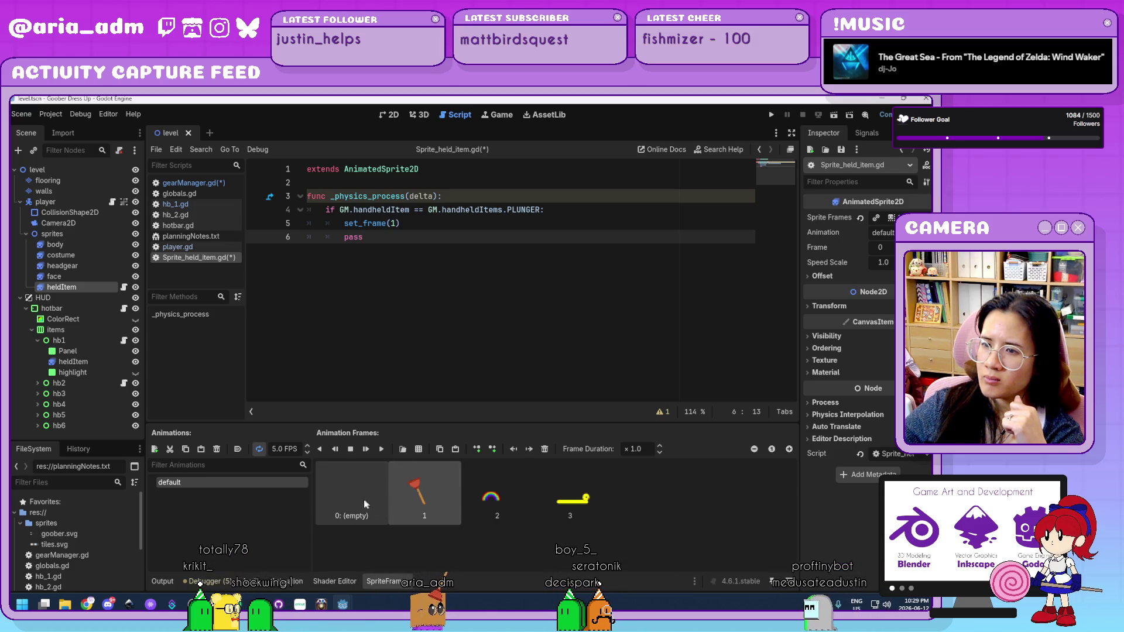
{"action": "left_click", "coordinate": [423, 496]}
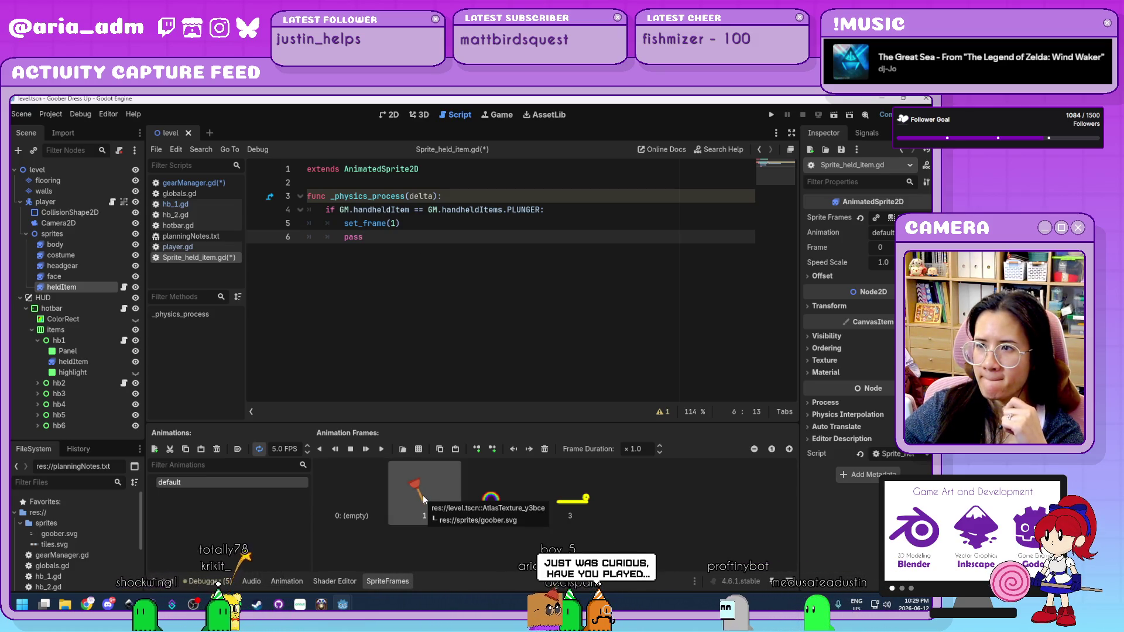
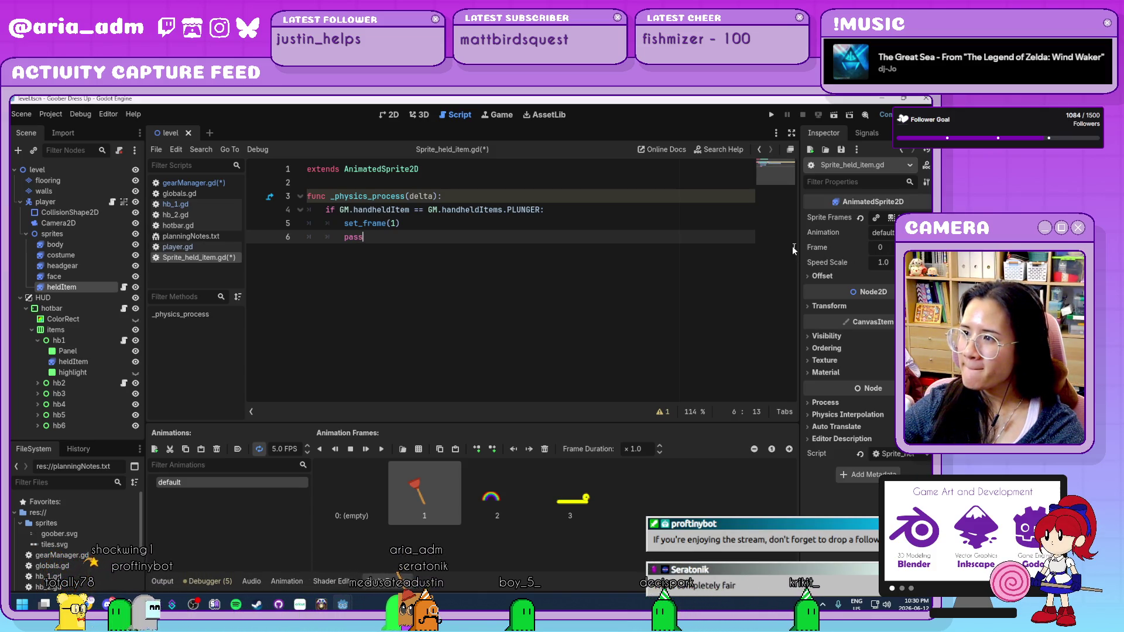
Turn off the held-item animation loop, change line 5's set_frame(1) to frame = 1, and save
{"action": "mouse_move", "coordinate": [815, 248]}
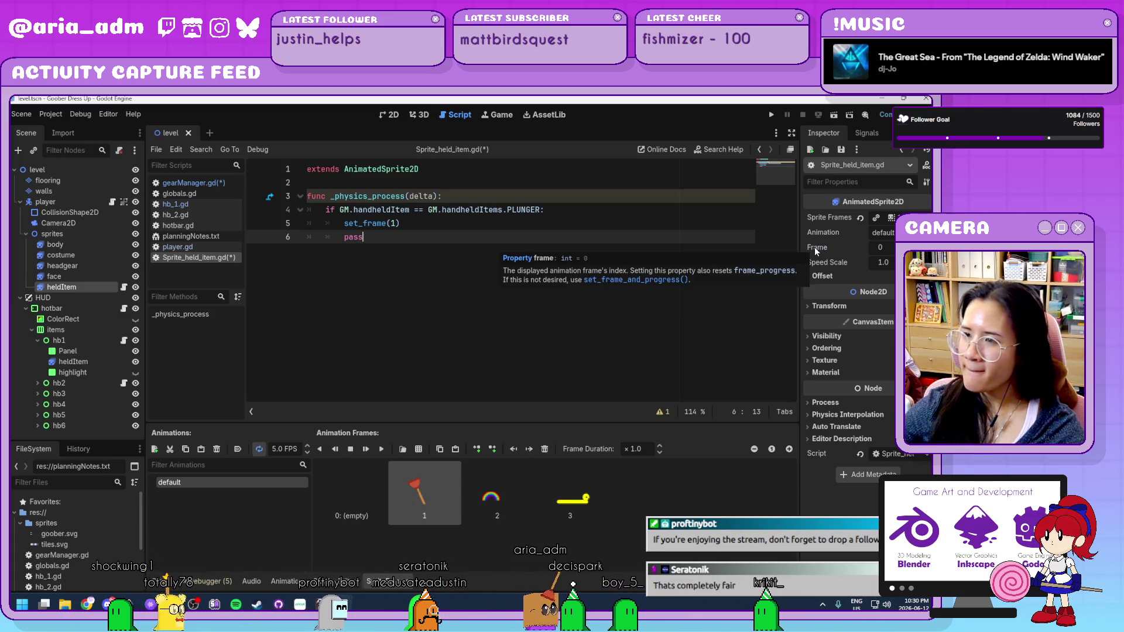
{"action": "left_click", "coordinate": [259, 450]}
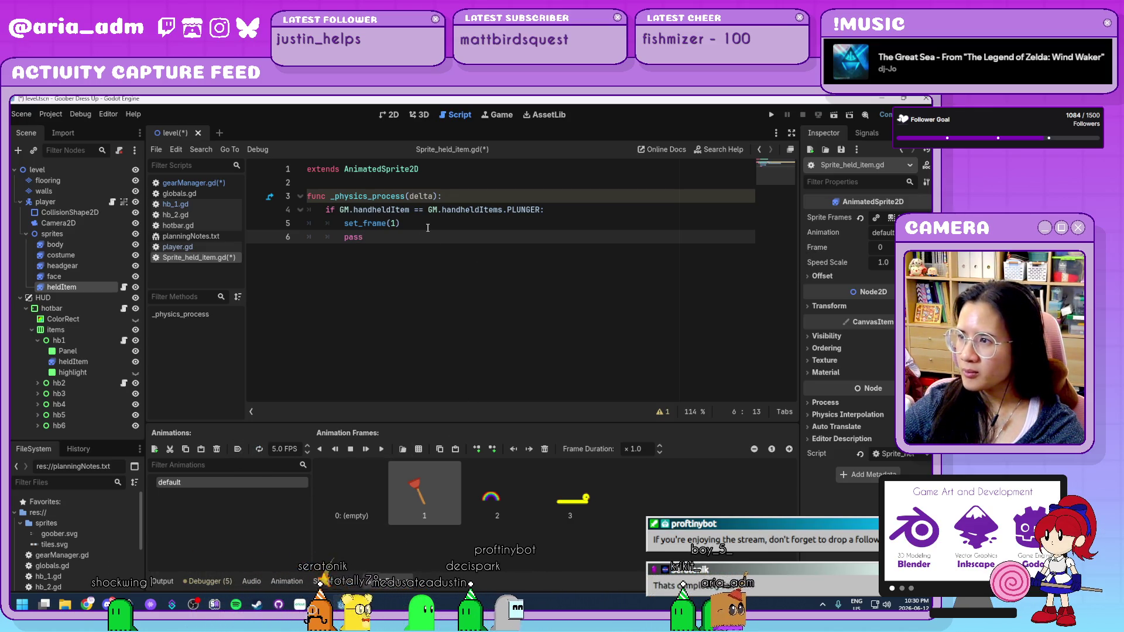
{"action": "mouse_move", "coordinate": [822, 247]}
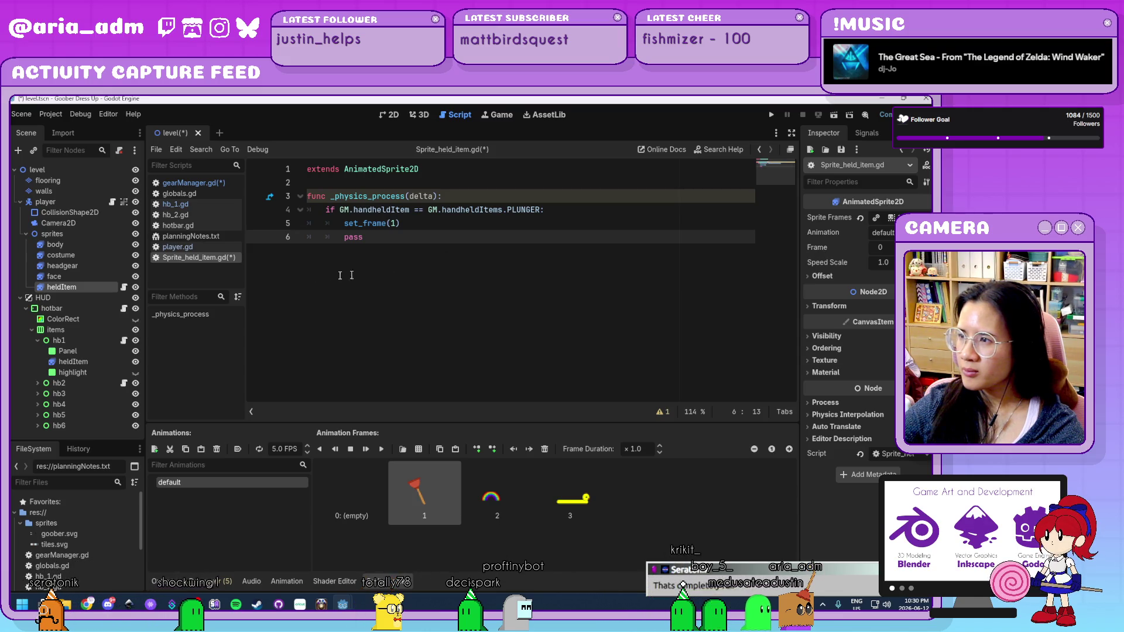
{"action": "left_click_drag", "start_coordinate": [400, 223], "coordinate": [354, 225]}
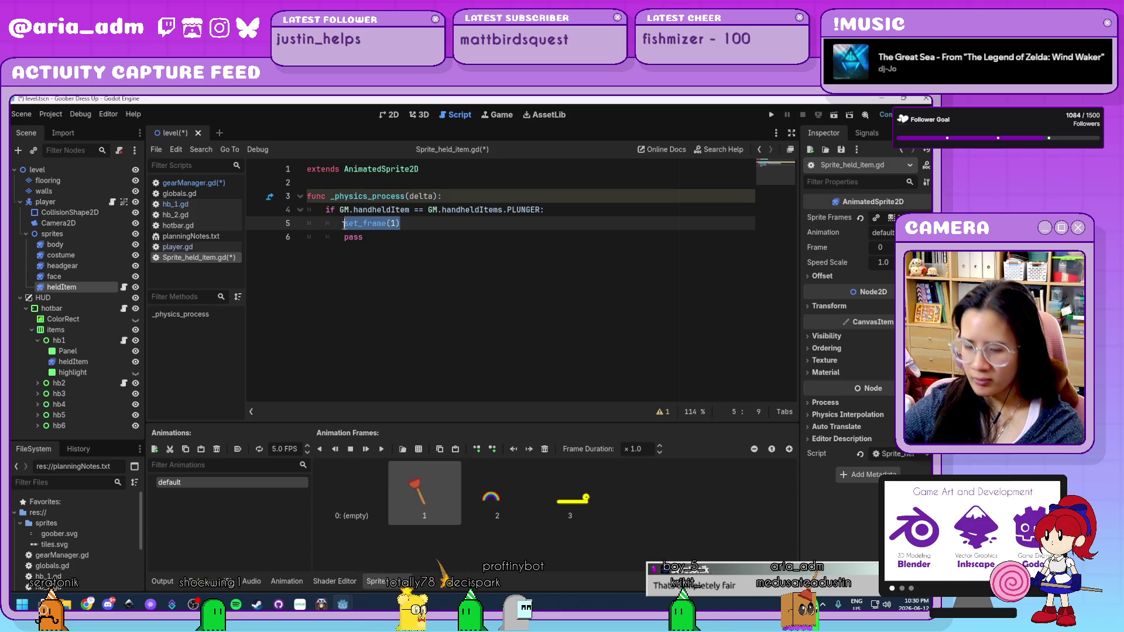
{"action": "type", "text": "frame "}
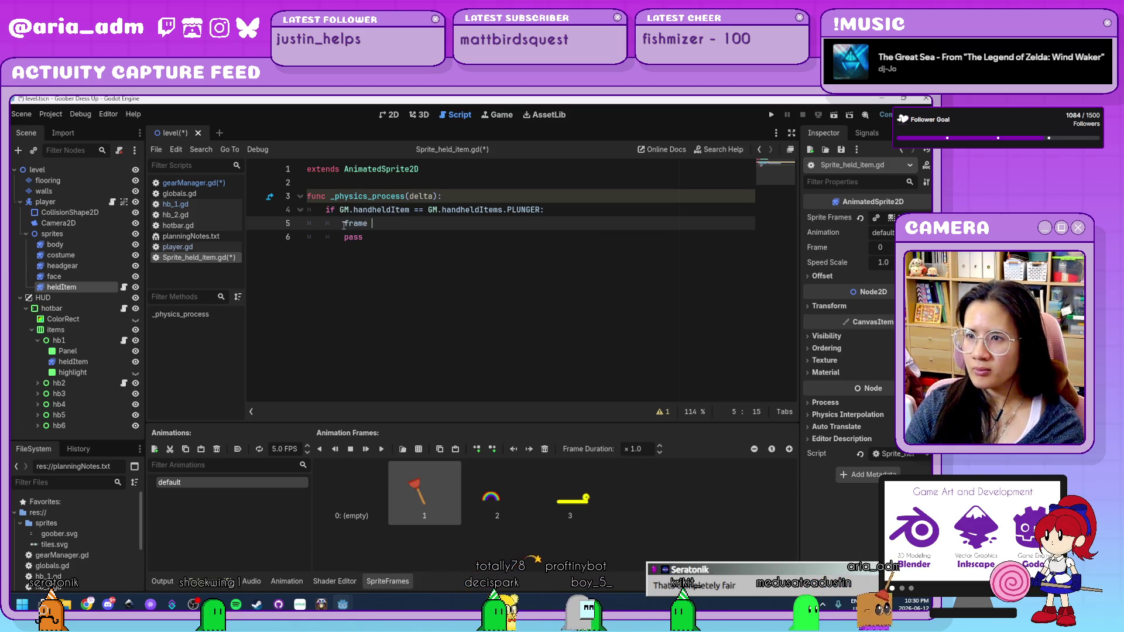
{"action": "type", "text": "= 1"}
{"action": "left_click", "coordinate": [423, 255]}
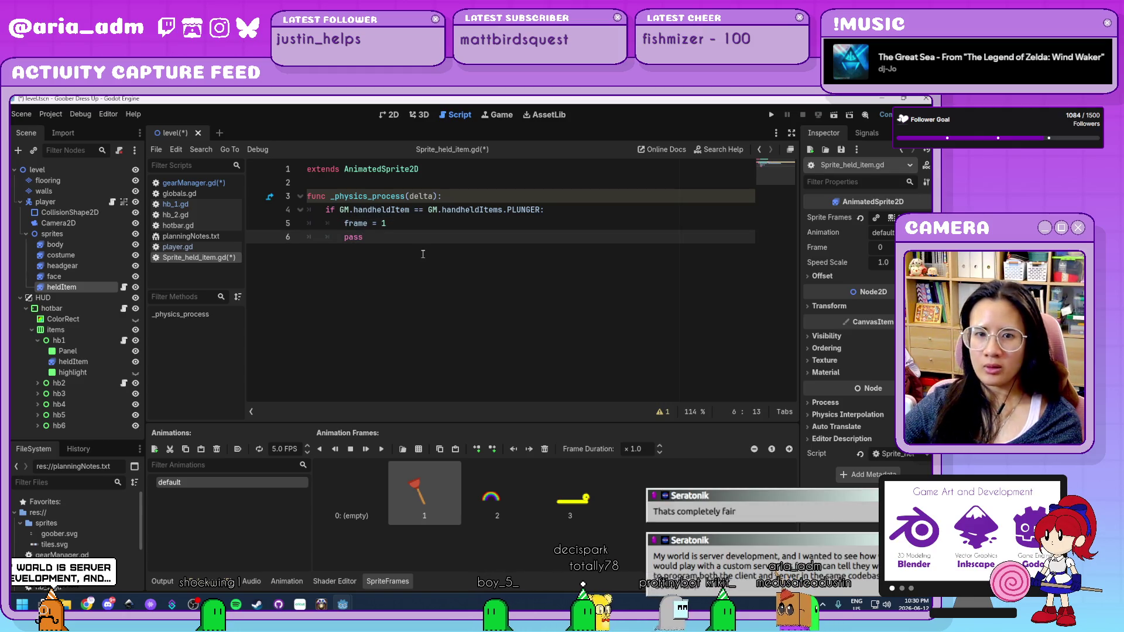
{"action": "key", "text": "ctrl+s"}
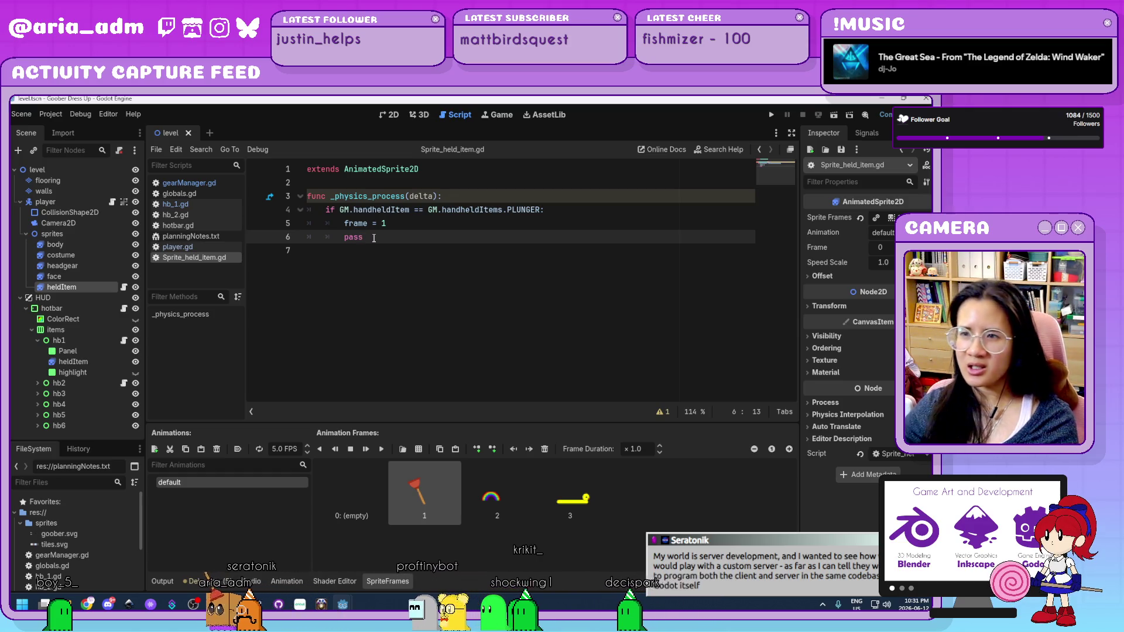
Start a new 'if GM.handheldItem == GM.' condition line above the plunger check
{"action": "left_click", "coordinate": [401, 228]}
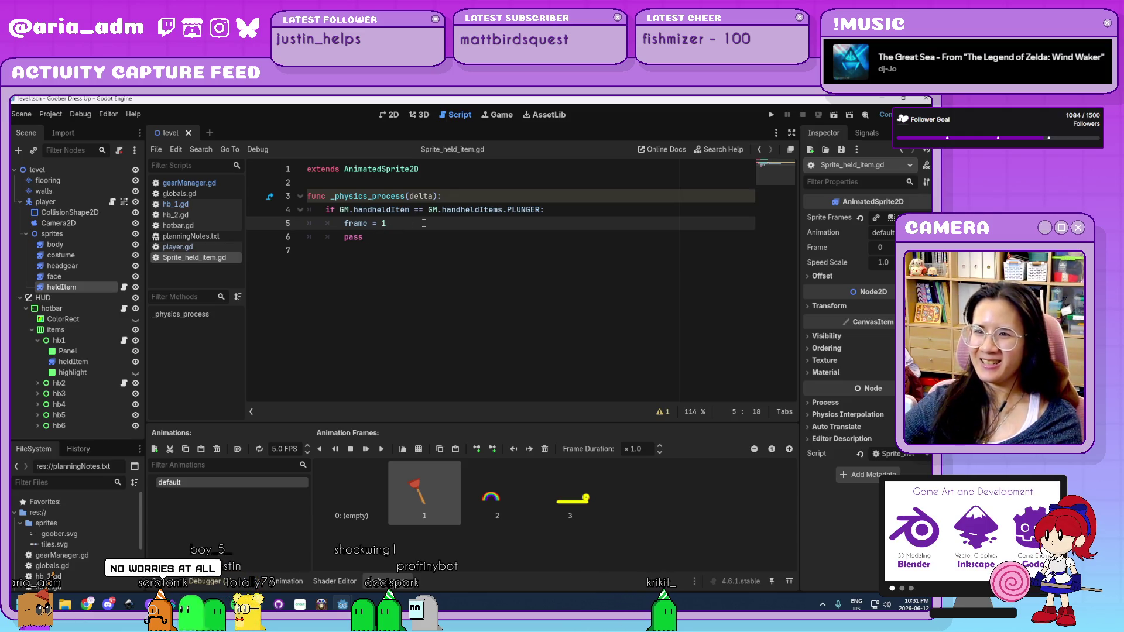
{"action": "key", "text": "Return"}
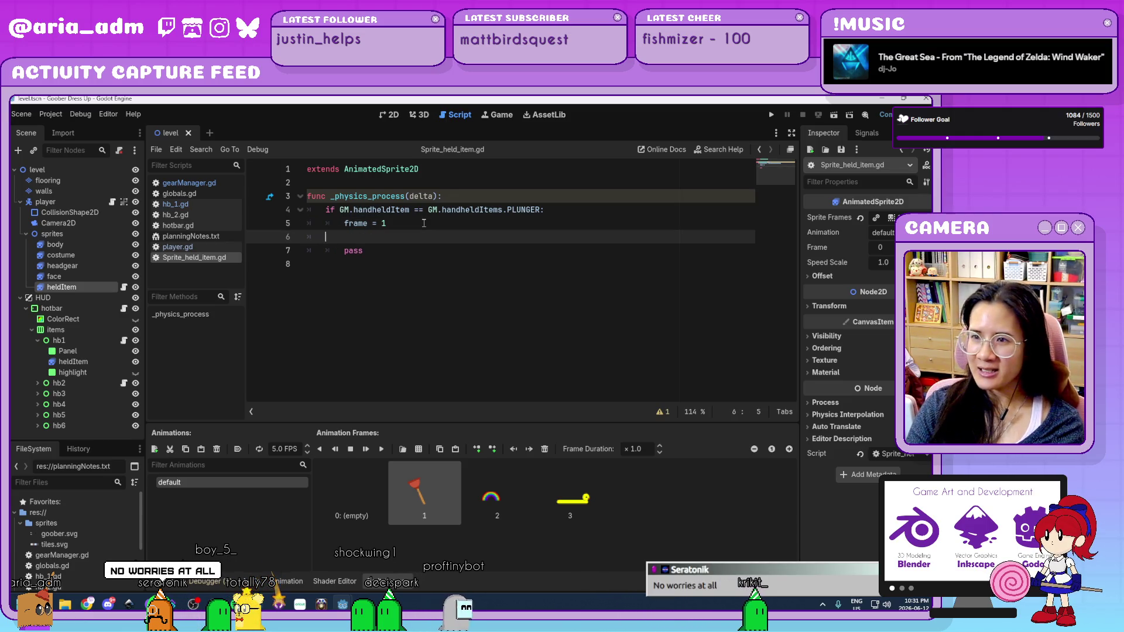
{"action": "key", "text": "ctrl+z"}
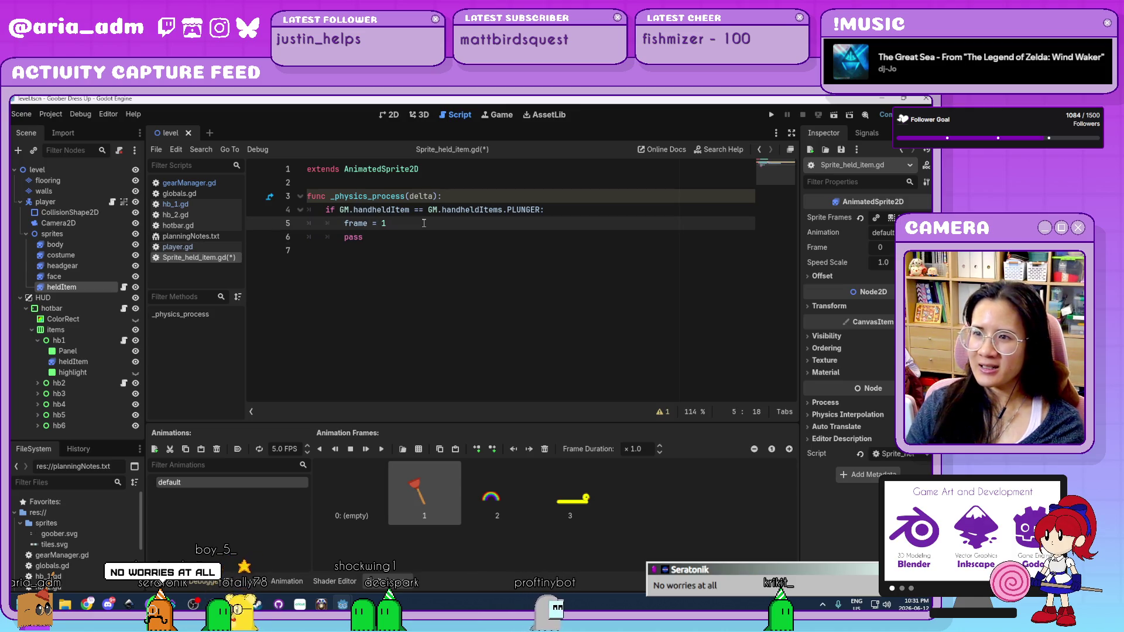
{"action": "left_click", "coordinate": [324, 210]}
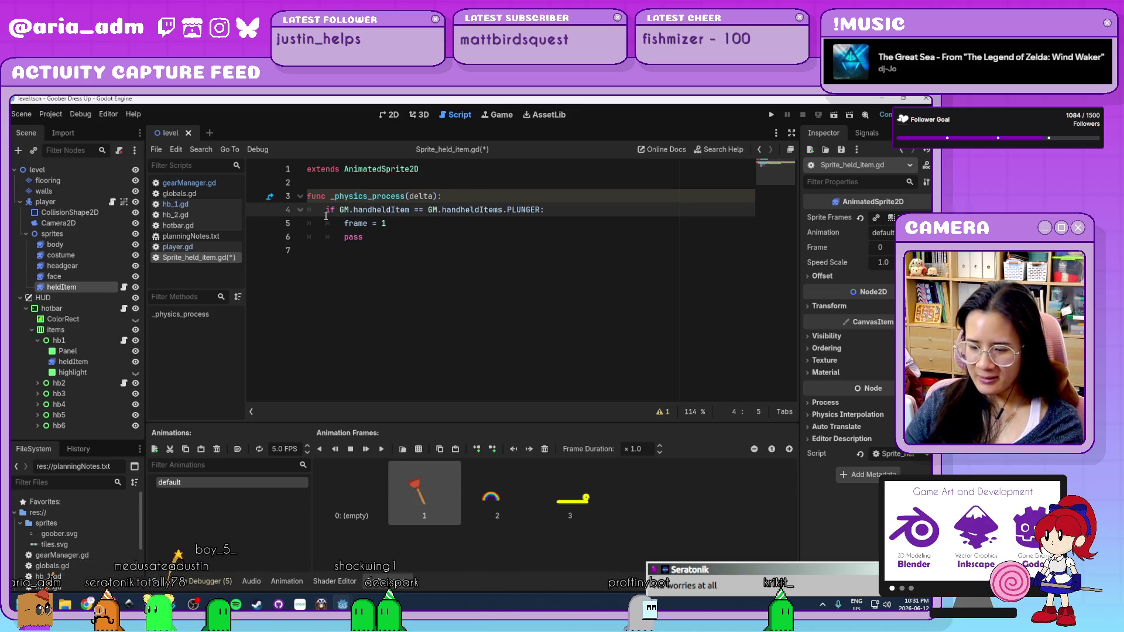
{"action": "key", "text": "Home"}
{"action": "key", "text": "Return"}
{"action": "key", "text": "Up"}
{"action": "type", "text": "if G"}
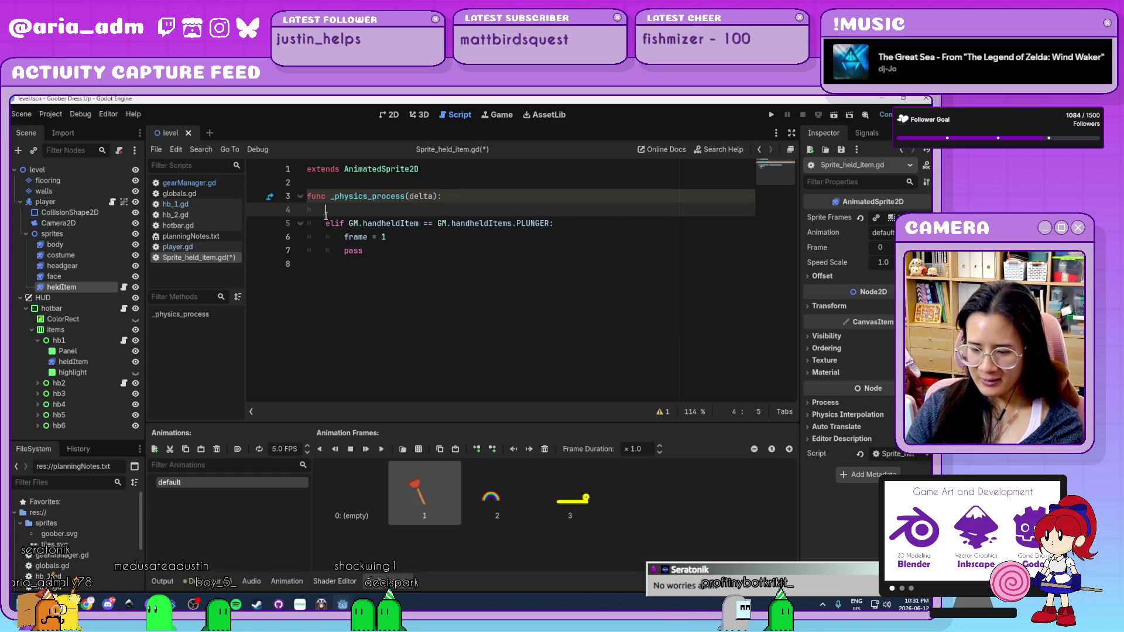
{"action": "type", "text": "M.handheldItem"}
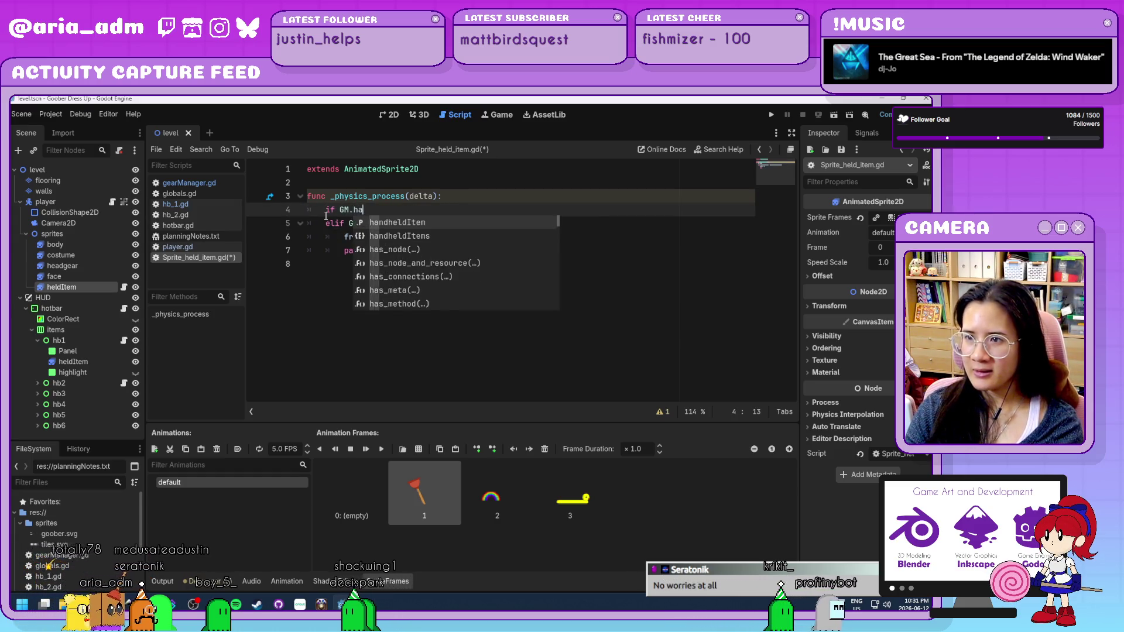
{"action": "type", "text": " == GM.handheldItems.N"}
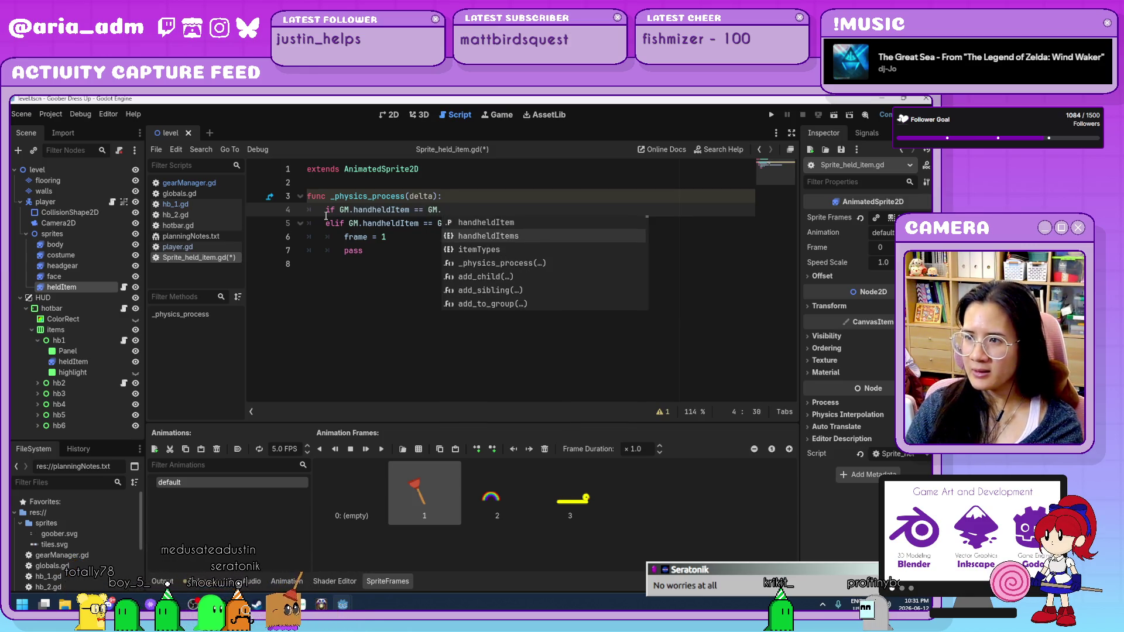
Finish the branch as 'if GM.handheldItem == GM.handheldItems.NOTHING:' with frame = 0, and save the script
{"action": "key", "text": "Return"}
{"action": "type", "text": ".NOTHING"}
{"action": "key", "text": "Return"}
{"action": "type", "text": ":"}
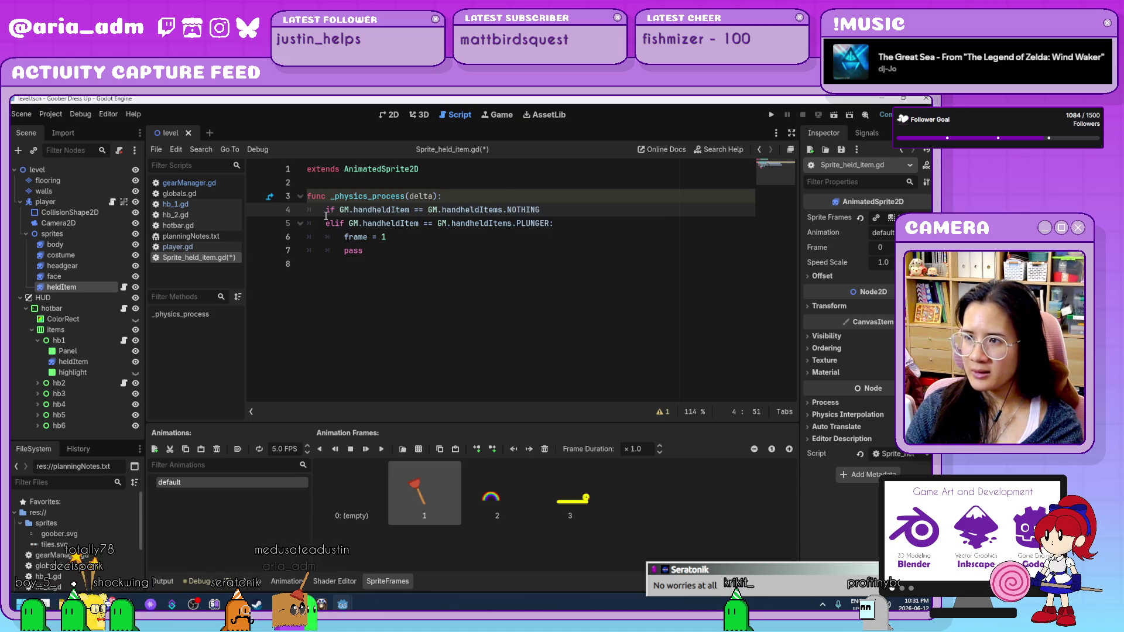
{"action": "key", "text": "Return"}
{"action": "type", "text": "frame"}
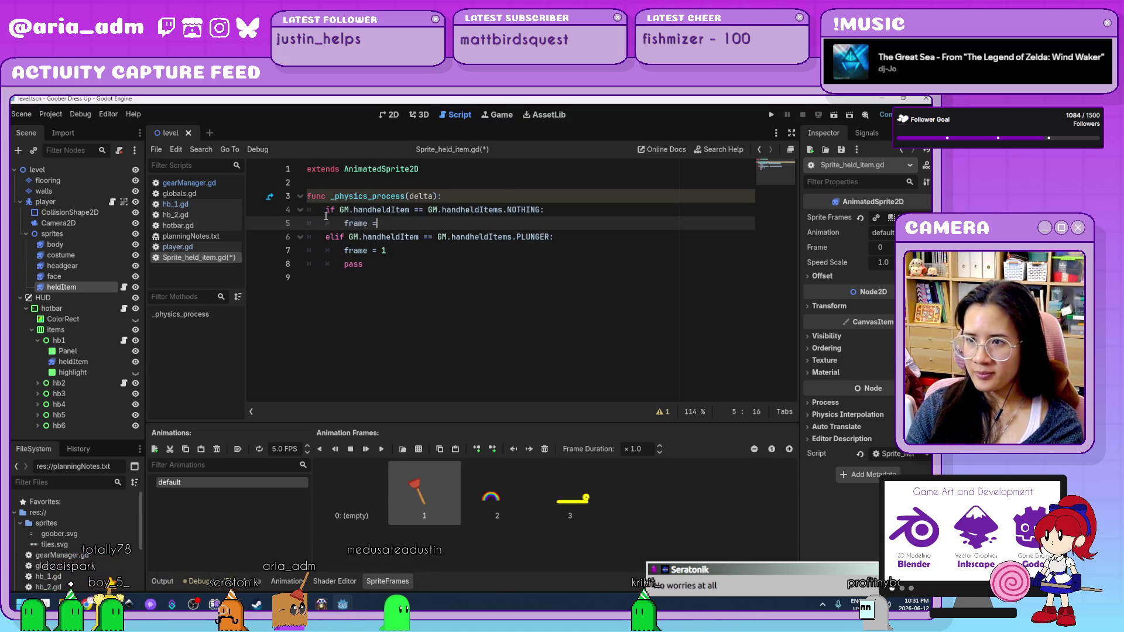
{"action": "type", "text": " = 0"}
{"action": "key", "text": "ctrl+s"}
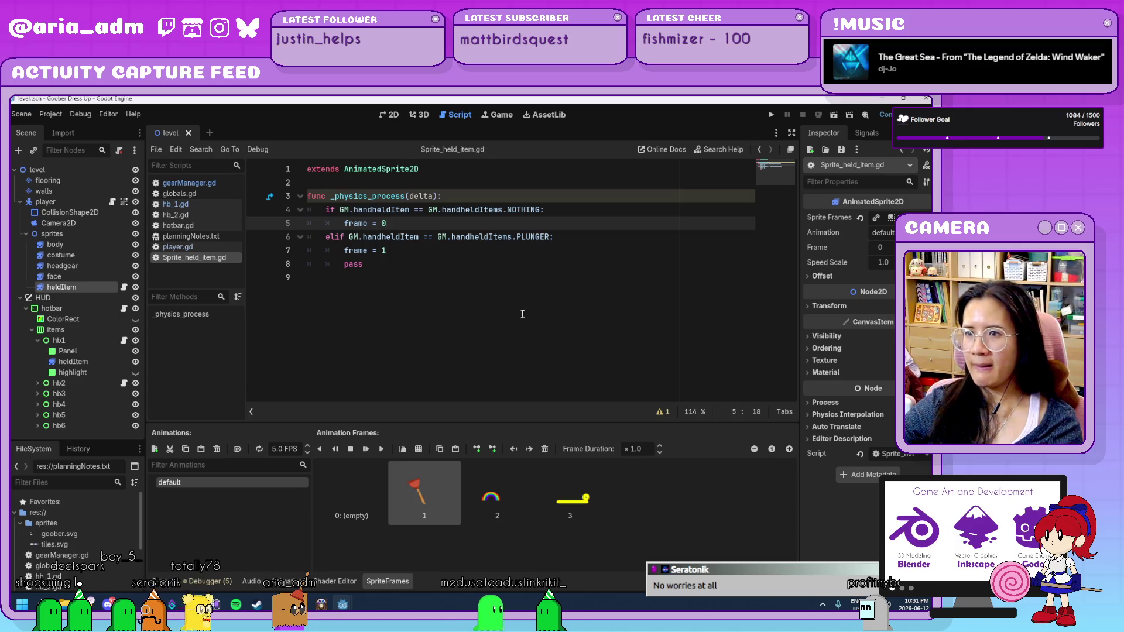
{"action": "key", "text": "Down"}
{"action": "key", "text": "Down"}
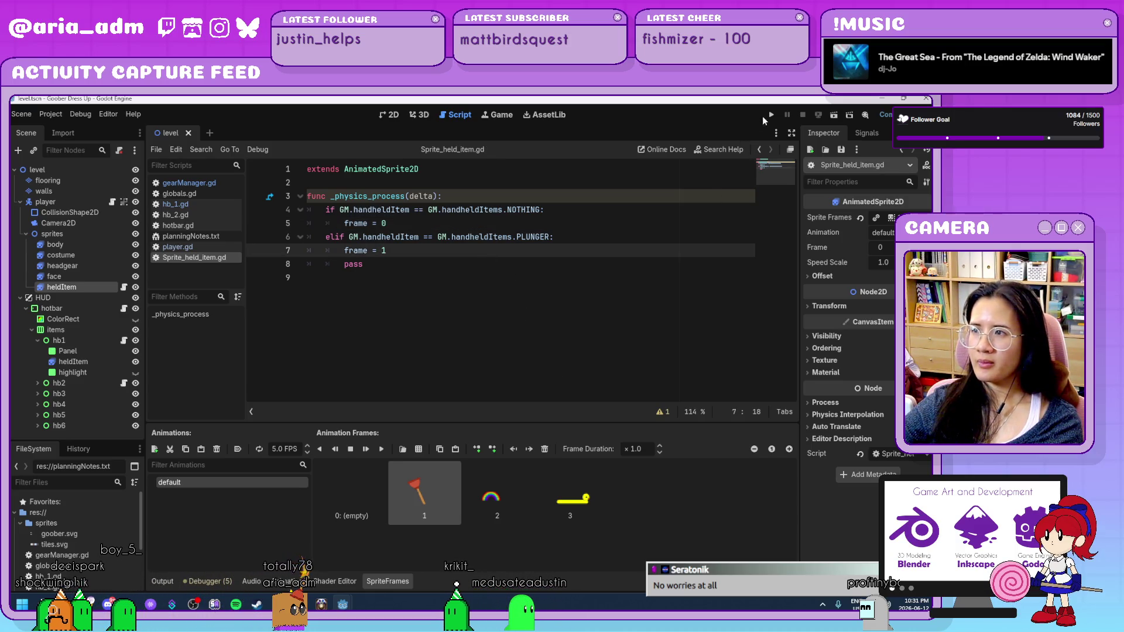
{"action": "left_click", "coordinate": [769, 115]}
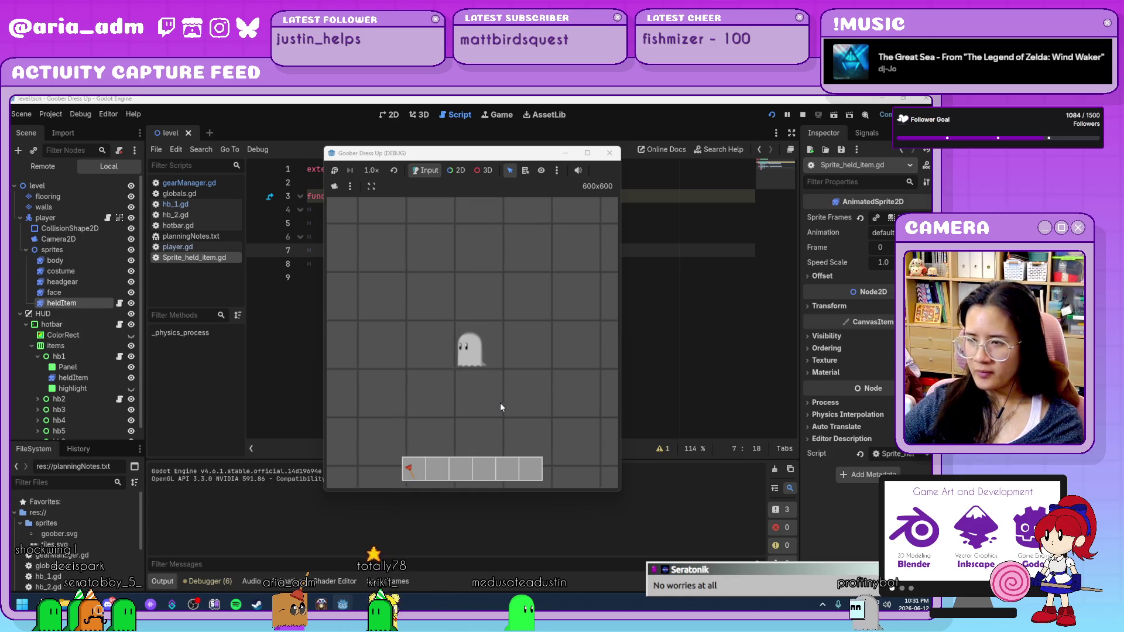
In the running game, toggle the plunger on and off several times with key 1, then stop the game
{"action": "key", "text": "a"}
{"action": "key", "text": "1"}
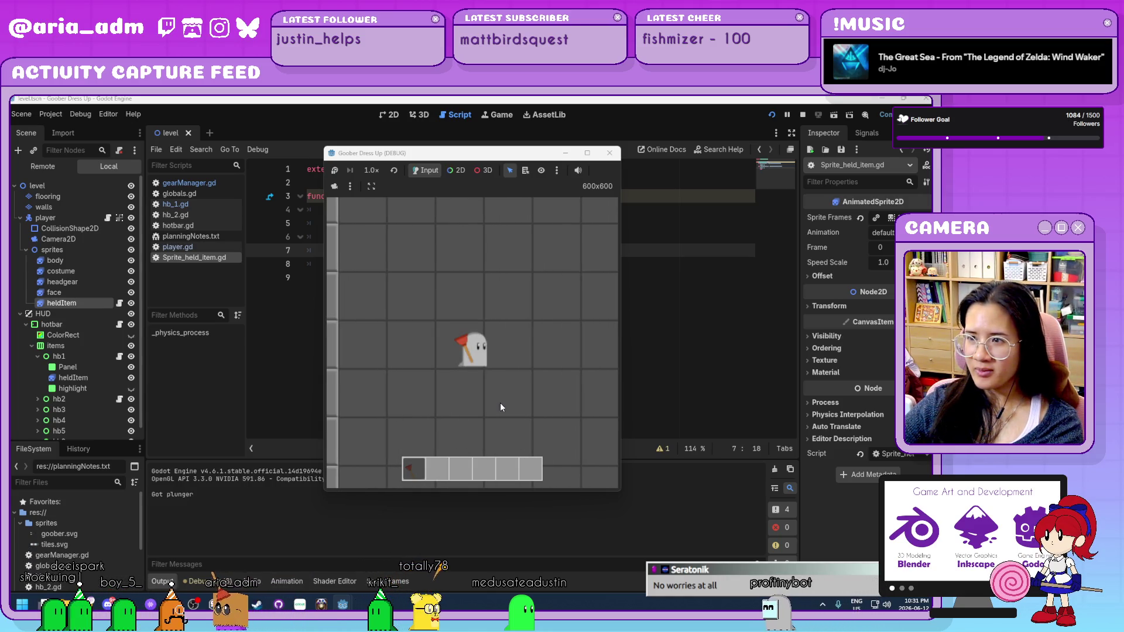
{"action": "key", "text": "1"}
{"action": "key", "text": "d"}
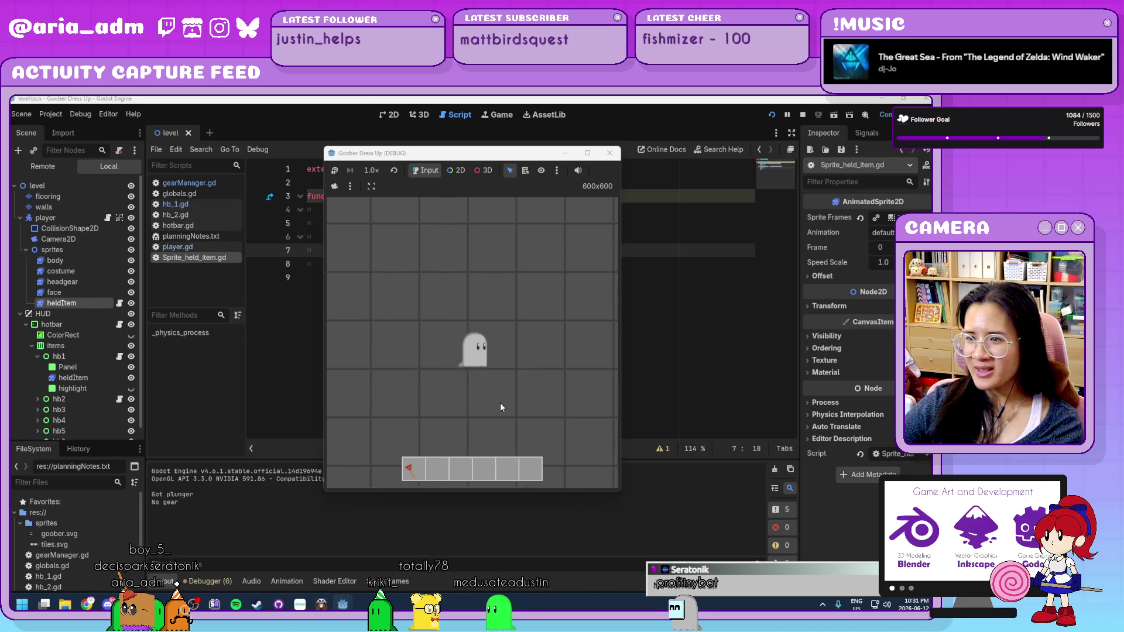
{"action": "key", "text": "1"}
{"action": "key", "text": "1"}
{"action": "key", "text": "1"}
{"action": "key", "text": "d"}
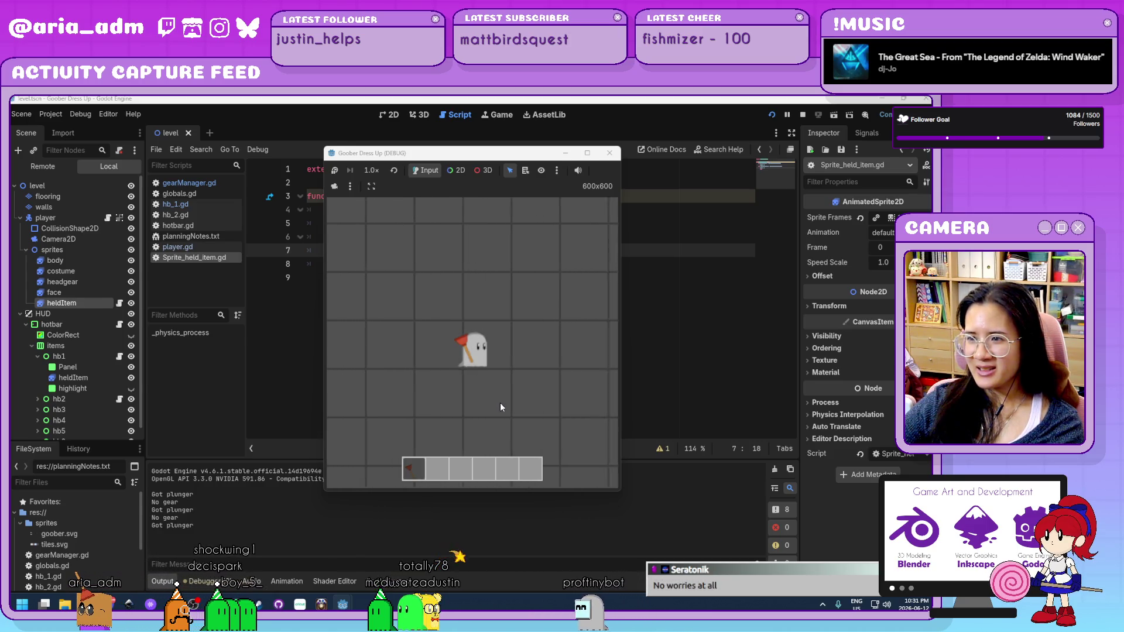
{"action": "key", "text": "1"}
{"action": "key", "text": "1"}
{"action": "key", "text": "1"}
{"action": "key", "text": "d"}
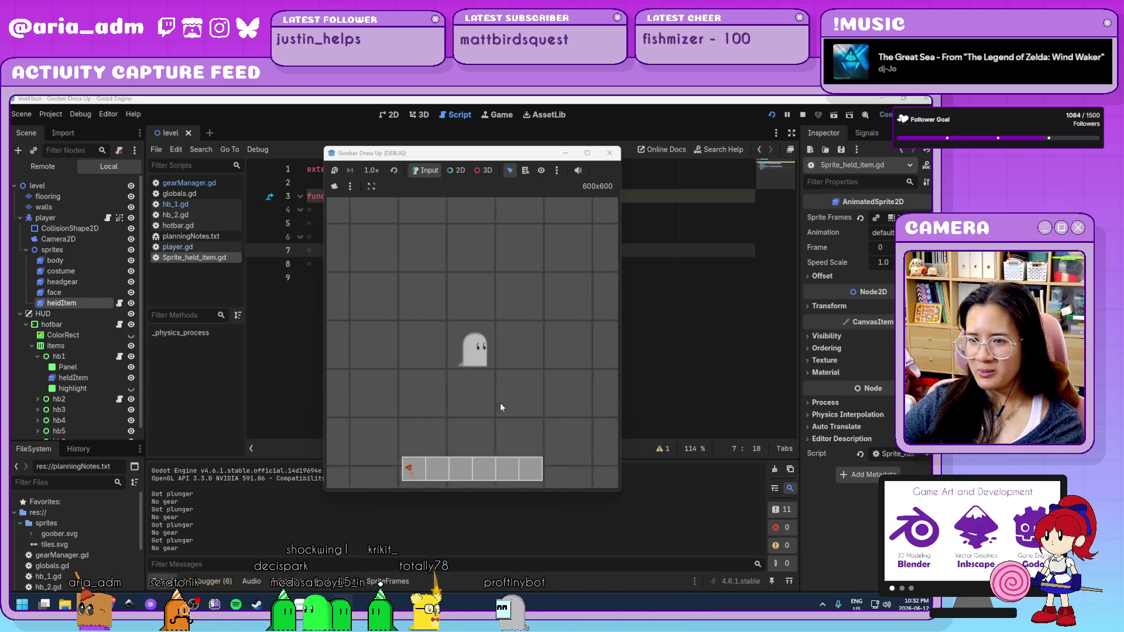
{"action": "key", "text": "1"}
{"action": "key", "text": "1"}
{"action": "key", "text": "1"}
{"action": "key", "text": "d"}
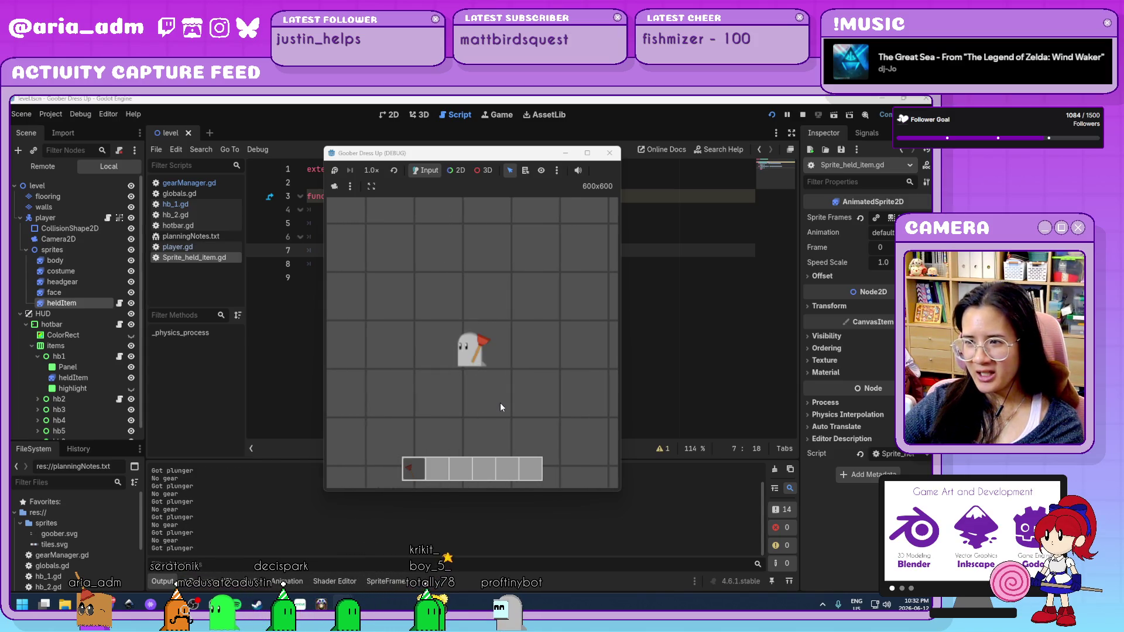
{"action": "key", "text": "1"}
{"action": "key", "text": "1"}
{"action": "key", "text": "1"}
{"action": "key", "text": "d"}
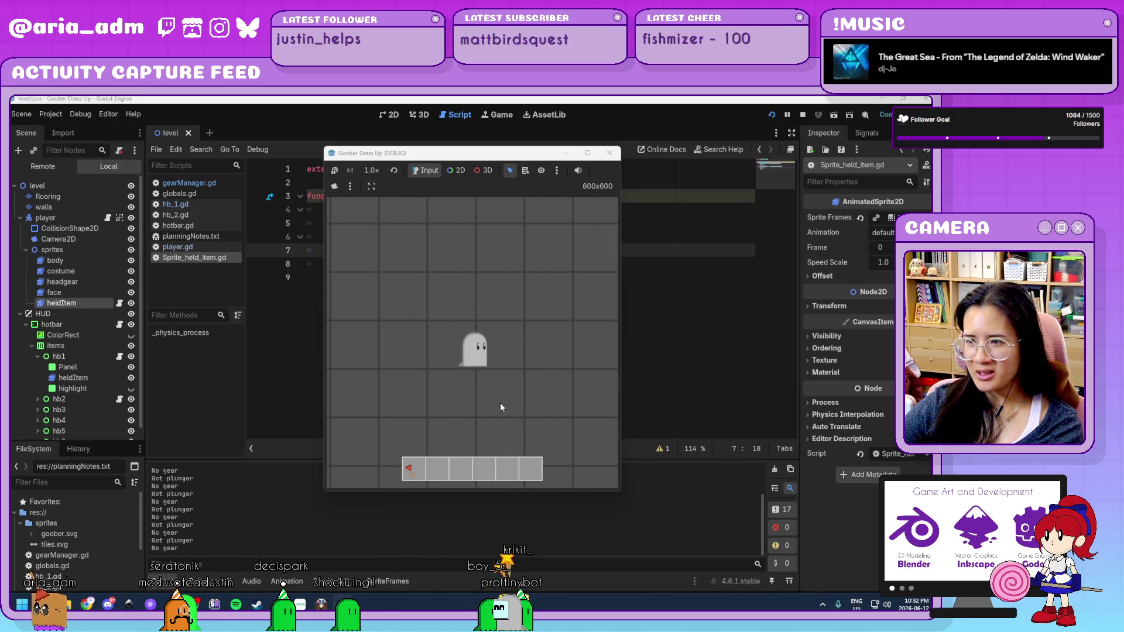
{"action": "key", "text": "1"}
{"action": "key", "text": "1"}
{"action": "key", "text": "1"}
{"action": "key", "text": "d"}
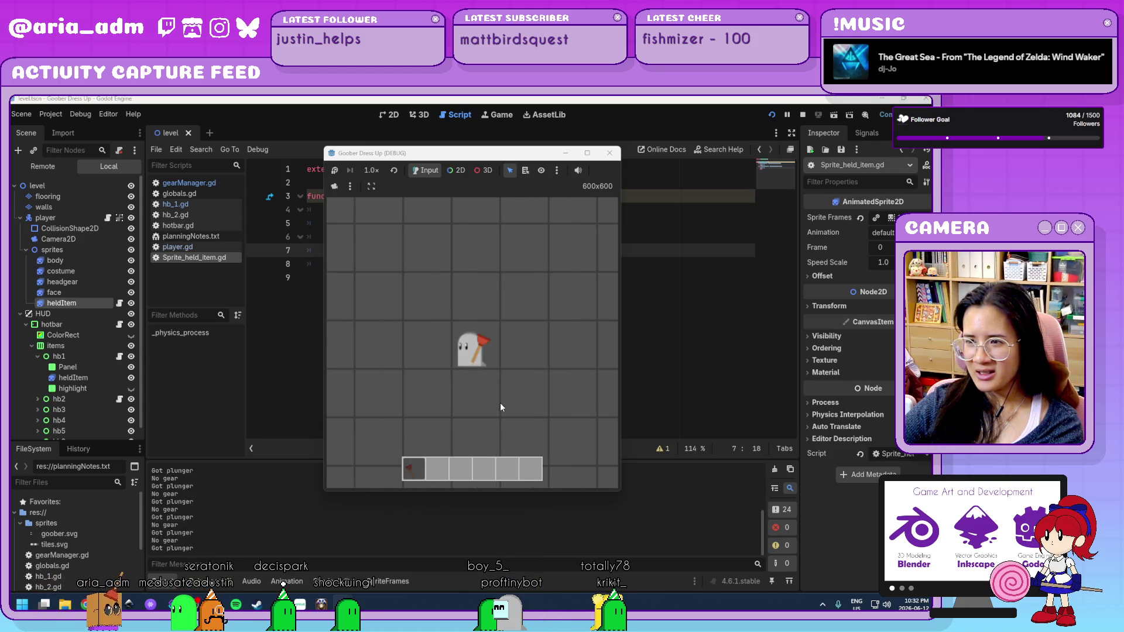
{"action": "key", "text": "1"}
{"action": "key", "text": "1"}
{"action": "key", "text": "1"}
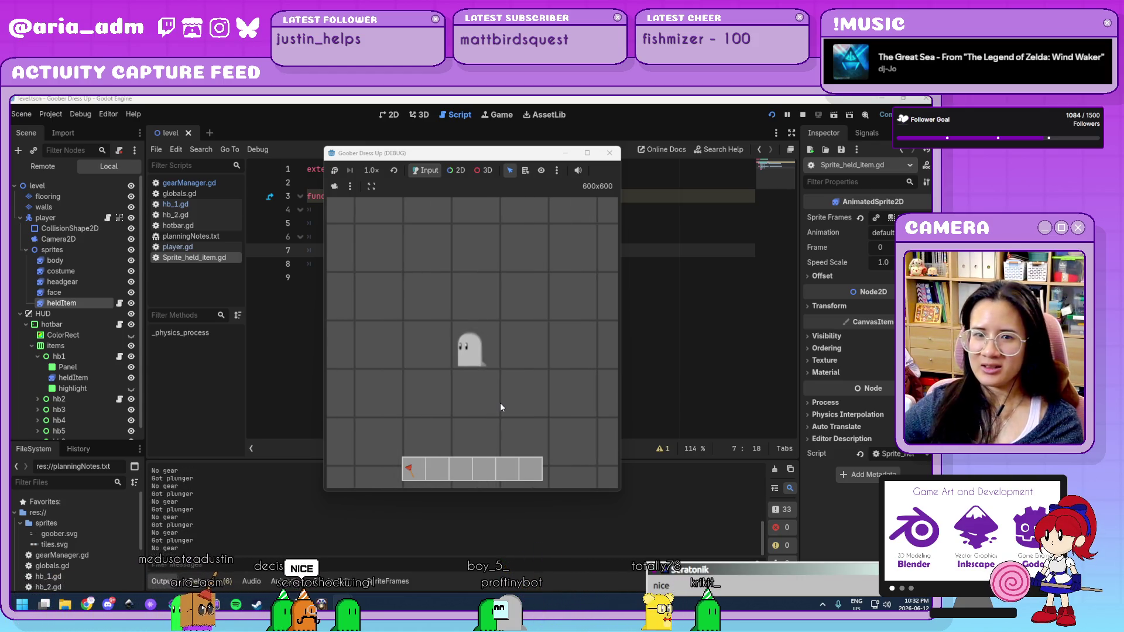
{"action": "key", "text": "F8"}
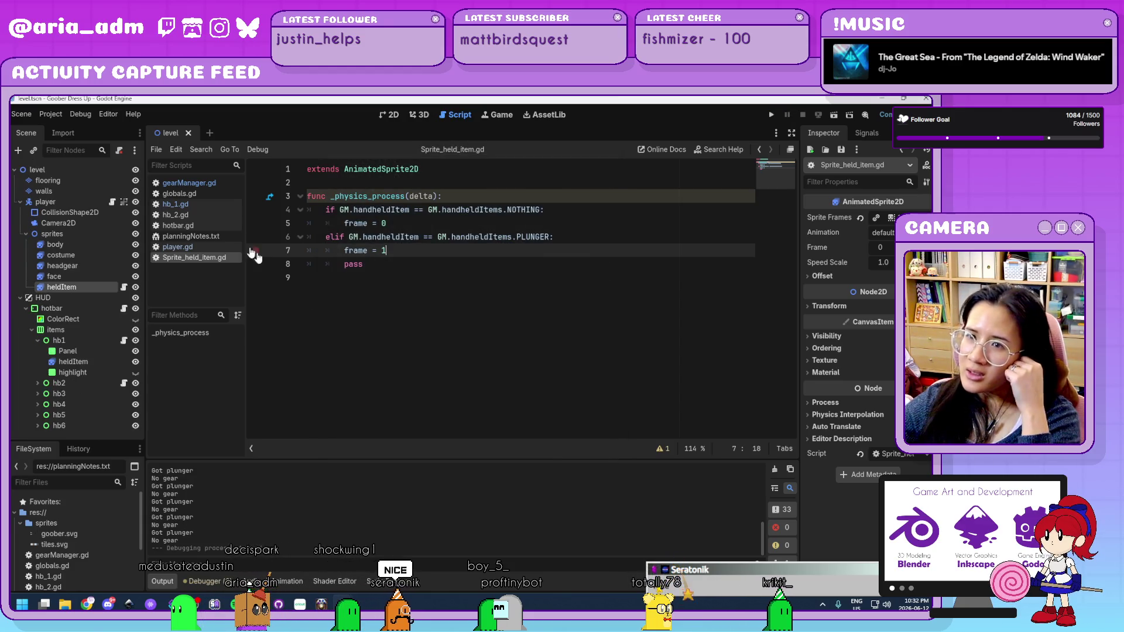
{"action": "left_click", "coordinate": [219, 184]}
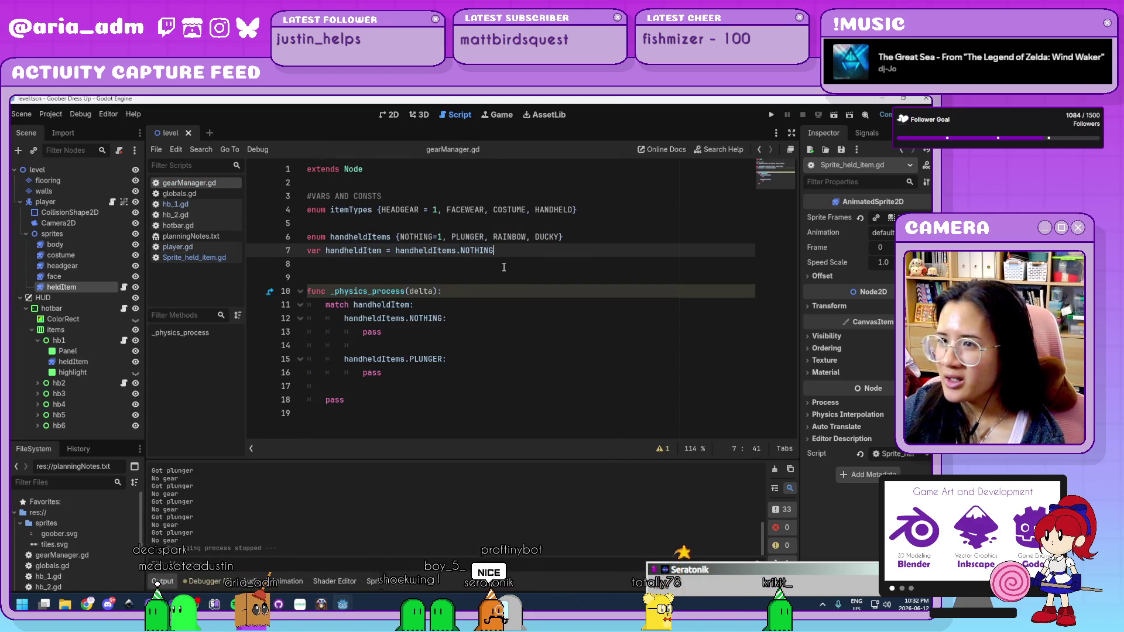
Duplicate the PLUNGER match case in gearManager.gd and rename the copy to RAINBOW
{"action": "left_click_drag", "start_coordinate": [382, 373], "coordinate": [343, 359]}
{"action": "key", "text": "ctrl+c"}
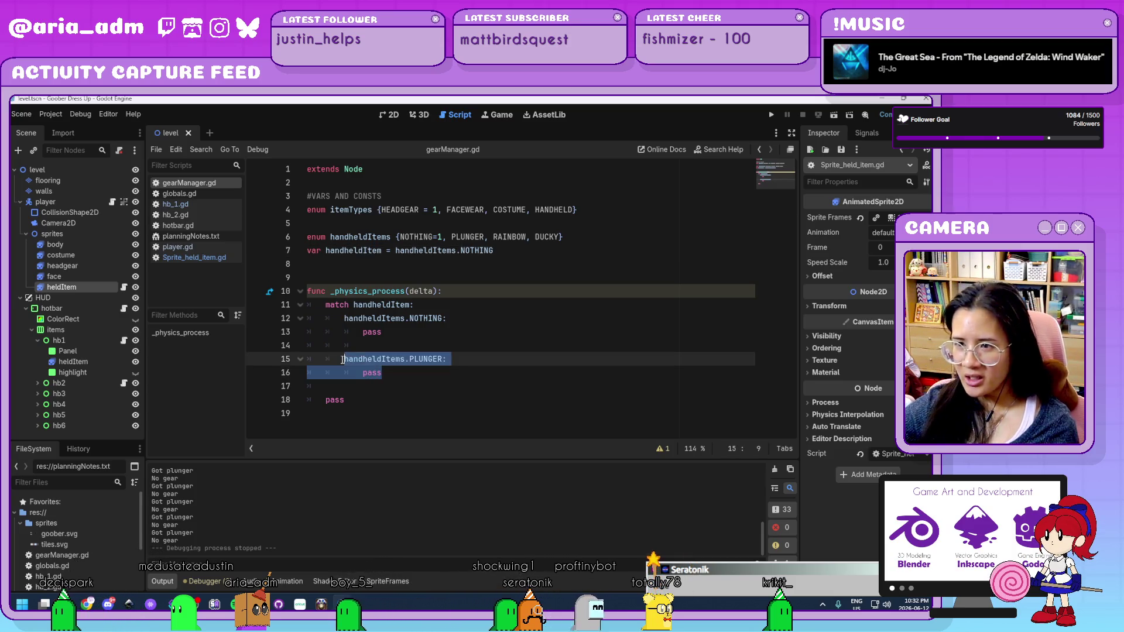
{"action": "left_click", "coordinate": [417, 386]}
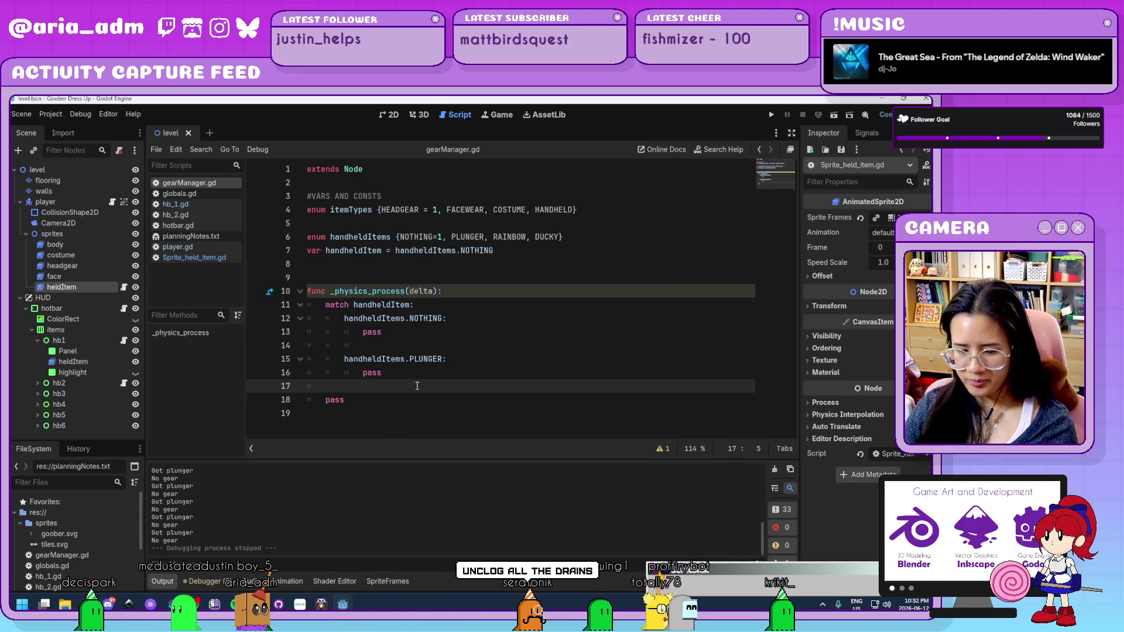
{"action": "key", "text": "Tab"}
{"action": "key", "text": "Return"}
{"action": "key", "text": "Return"}
{"action": "key", "text": "Up"}
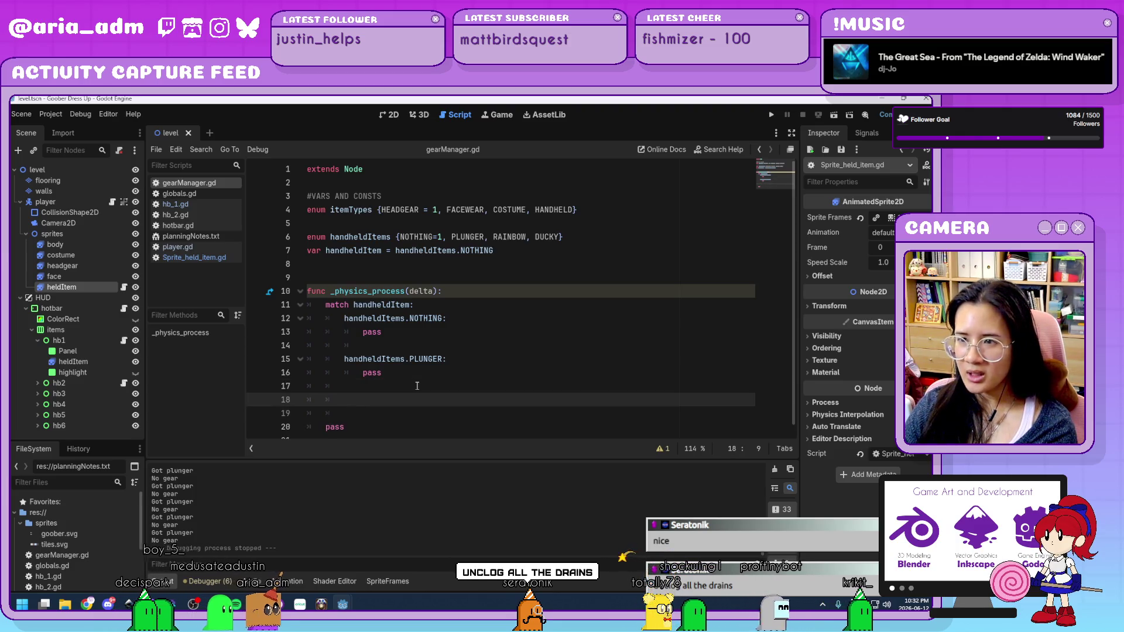
{"action": "key", "text": "ctrl+v"}
{"action": "scroll", "coordinate": [421, 383], "scroll_direction": "down", "scroll_amount": 1}
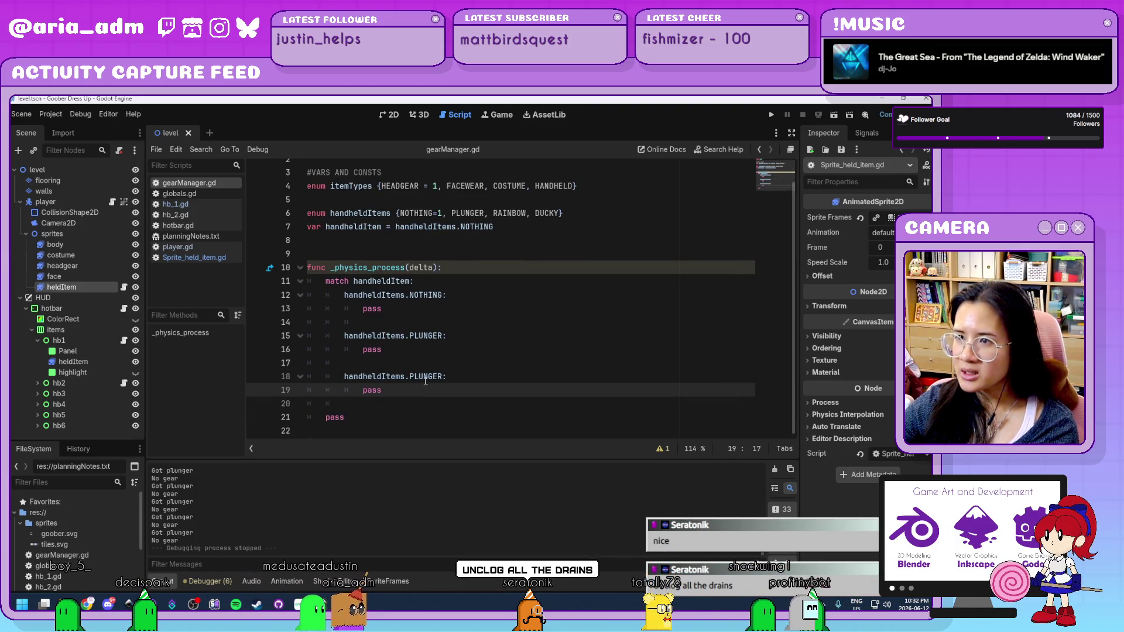
{"action": "left_click", "coordinate": [413, 376]}
{"action": "key", "text": "ctrl+shift+Right"}
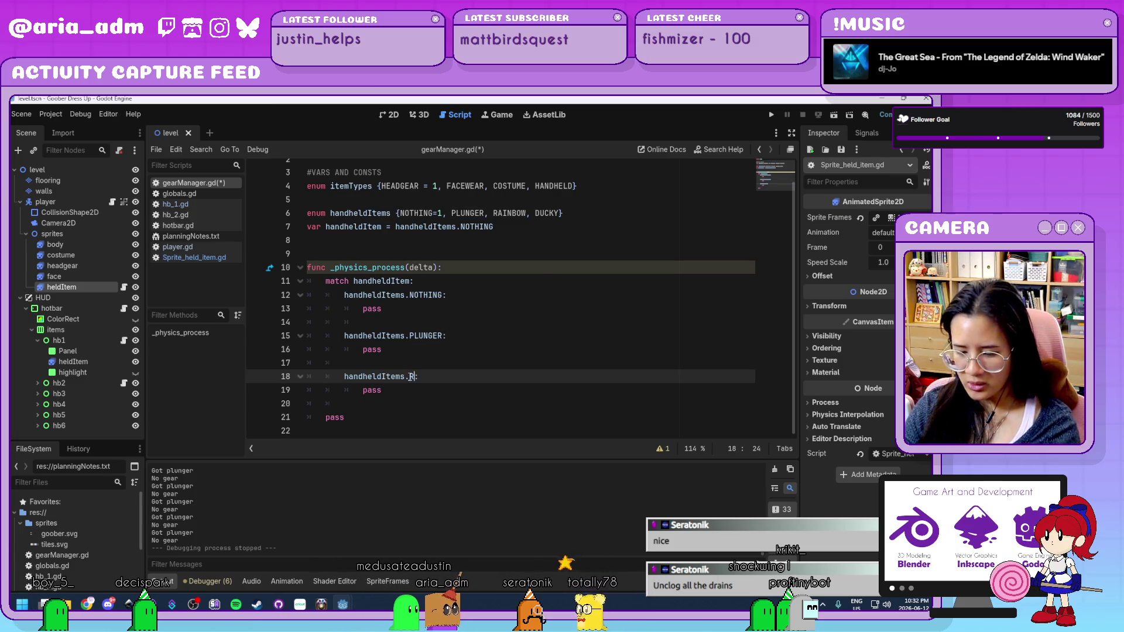
{"action": "type", "text": "RAINBOW"}
{"action": "left_click", "coordinate": [446, 404]}
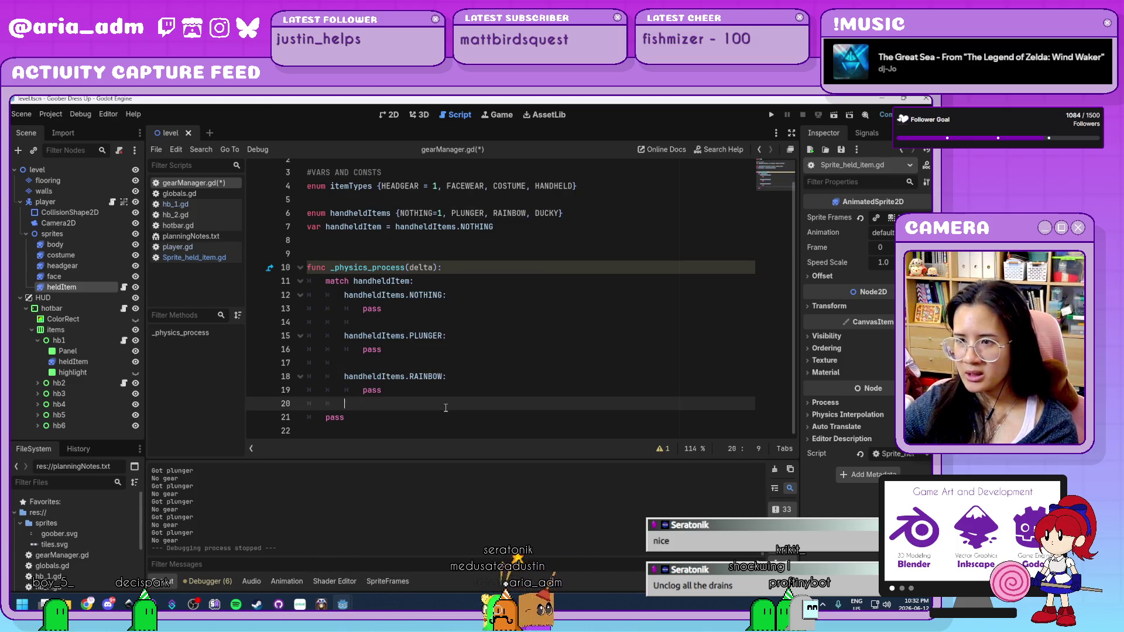
Add a DUCKY case from another PLUNGER copy and save gearManager.gd
{"action": "key", "text": "Return"}
{"action": "type", "text": "pass"}
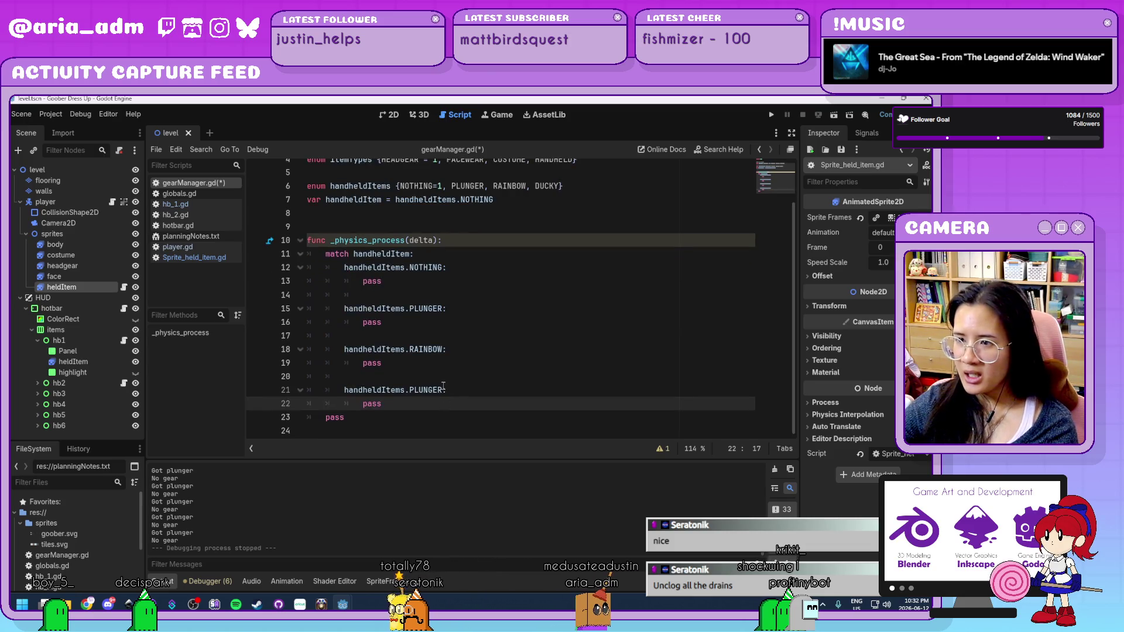
{"action": "left_click_drag", "start_coordinate": [443, 390], "coordinate": [422, 390]}
{"action": "type", "text": "DUCKY"}
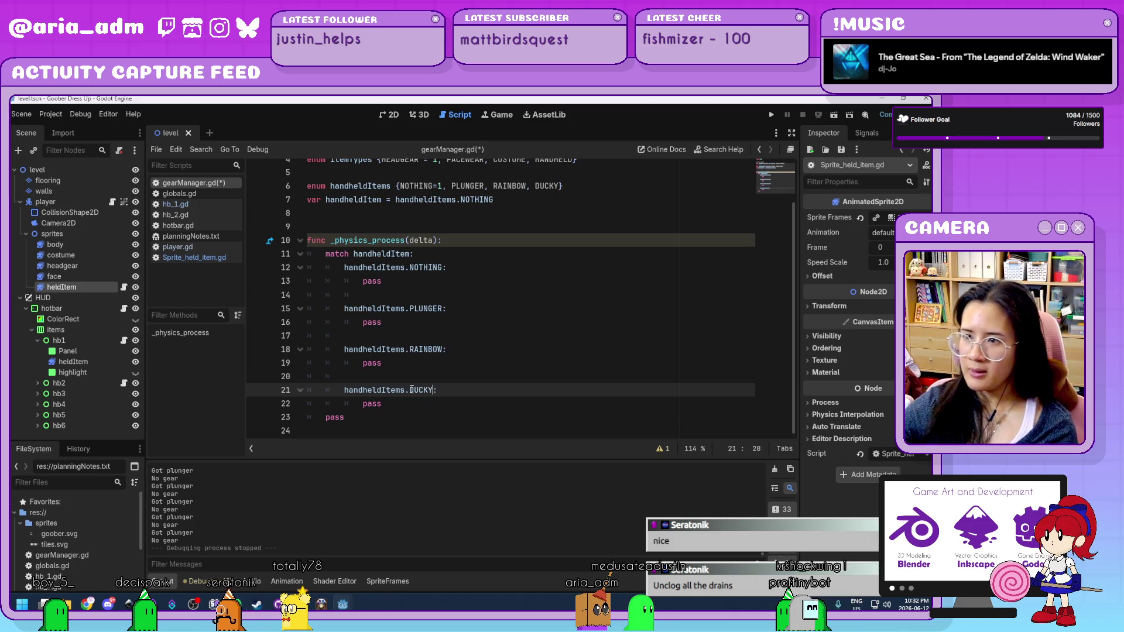
{"action": "left_click", "coordinate": [492, 418]}
{"action": "key", "text": "ctrl+s"}
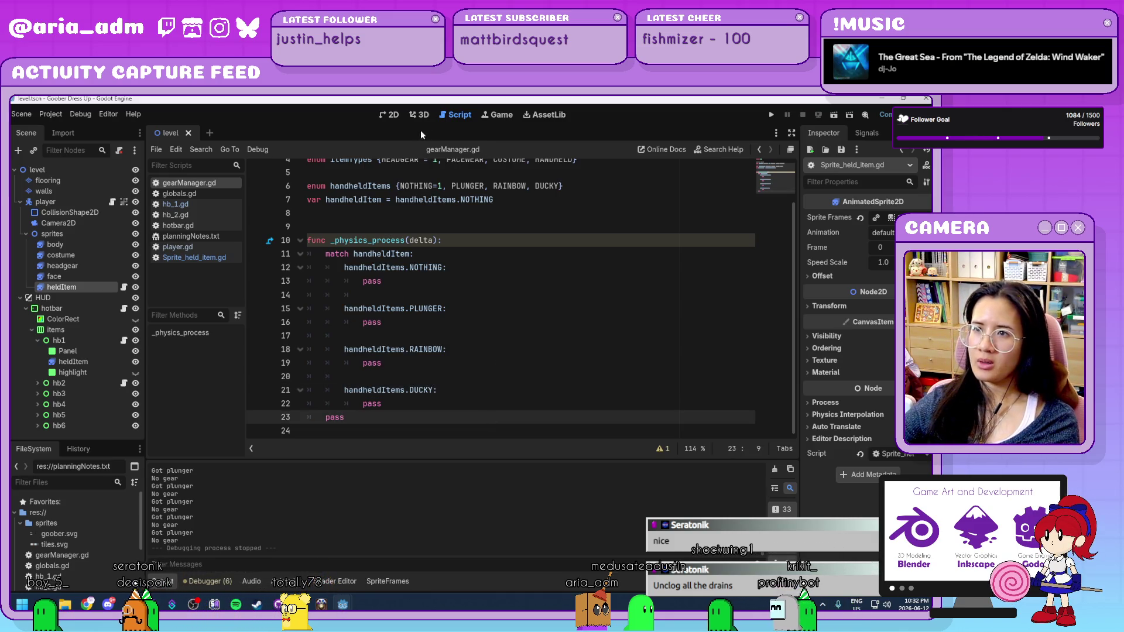
{"action": "left_click", "coordinate": [390, 114]}
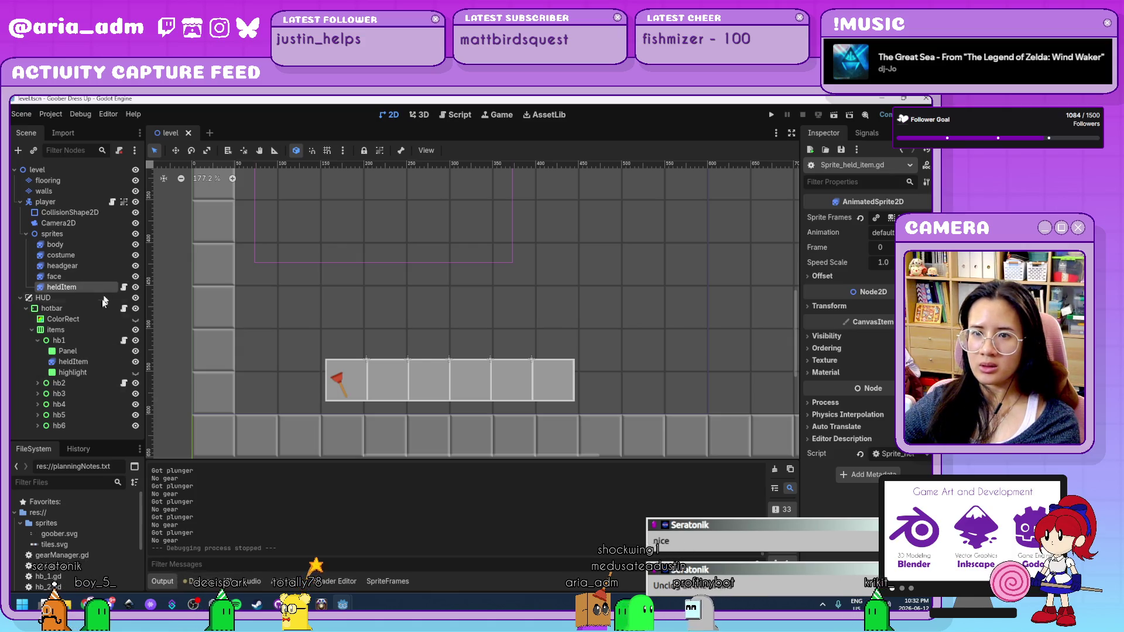
Set hb2's heldItem sprite to the rainbow frame and hb3's heldItem sprite to the ducky frame
{"action": "left_click", "coordinate": [38, 383]}
{"action": "left_click", "coordinate": [73, 404]}
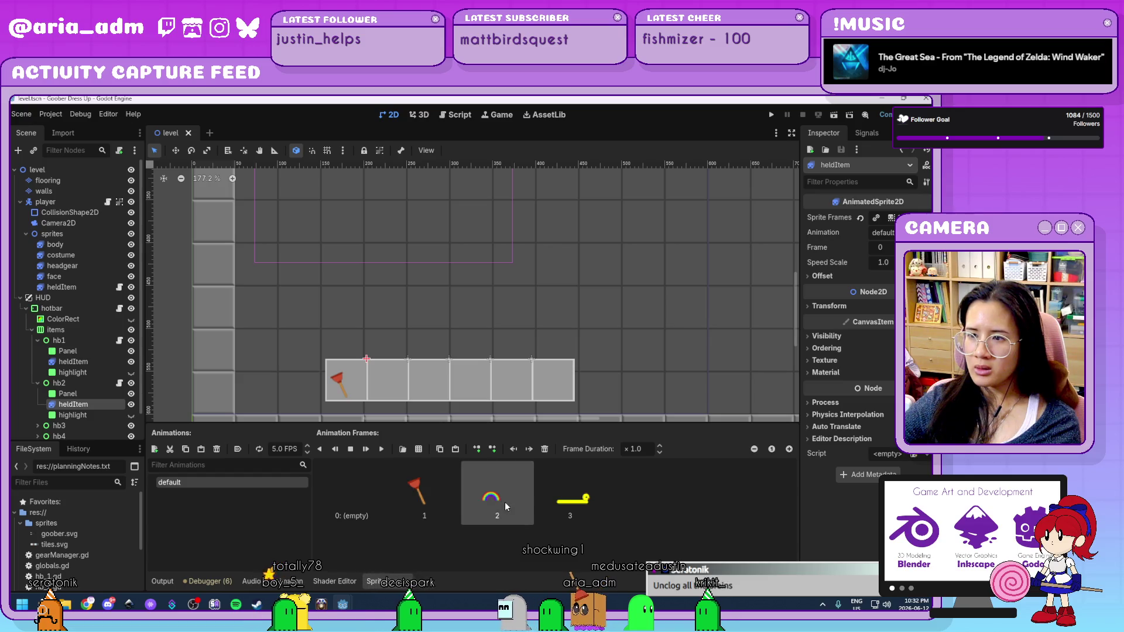
{"action": "left_click", "coordinate": [916, 244]}
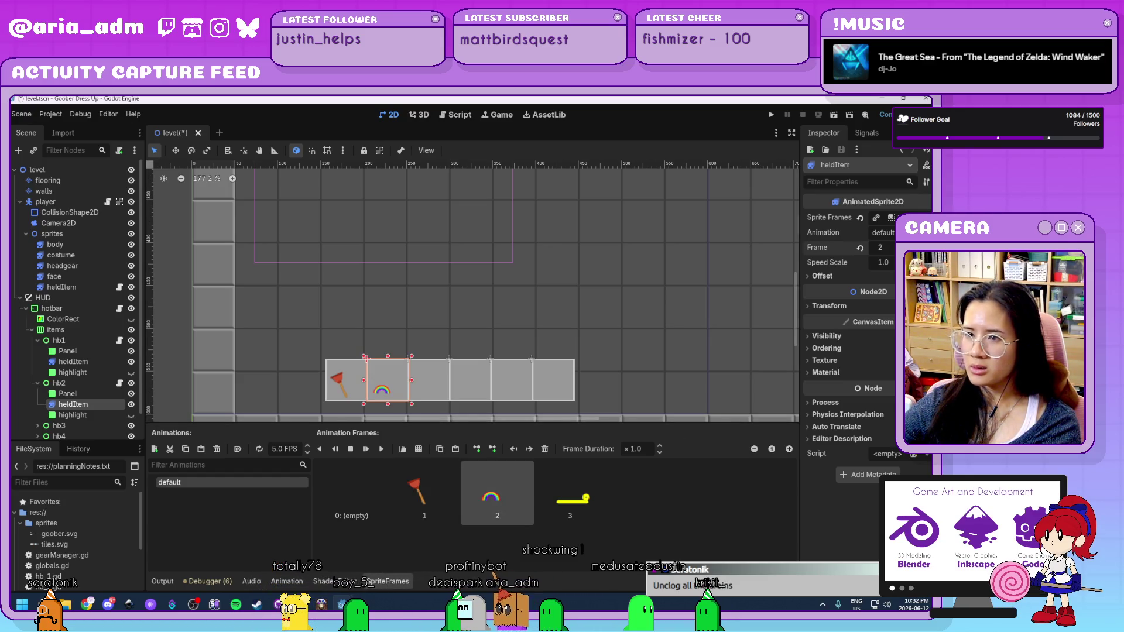
{"action": "scroll", "coordinate": [79, 388], "scroll_direction": "down", "scroll_amount": 2}
{"action": "left_click", "coordinate": [67, 400]}
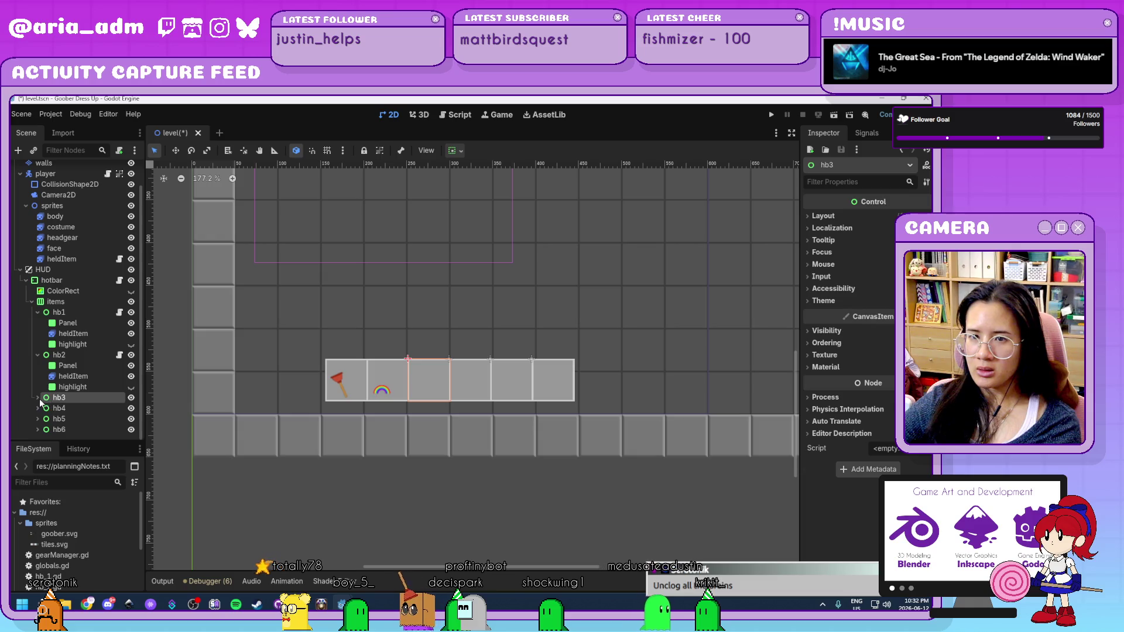
{"action": "left_click", "coordinate": [88, 387]}
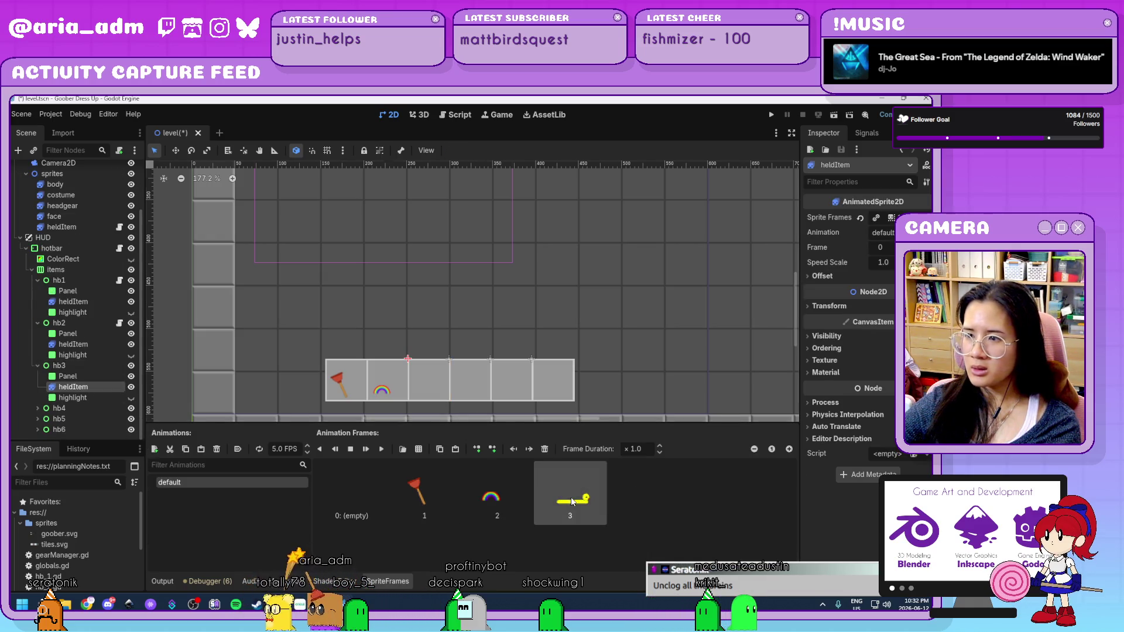
{"action": "left_click", "coordinate": [916, 245]}
{"action": "left_click", "coordinate": [917, 244]}
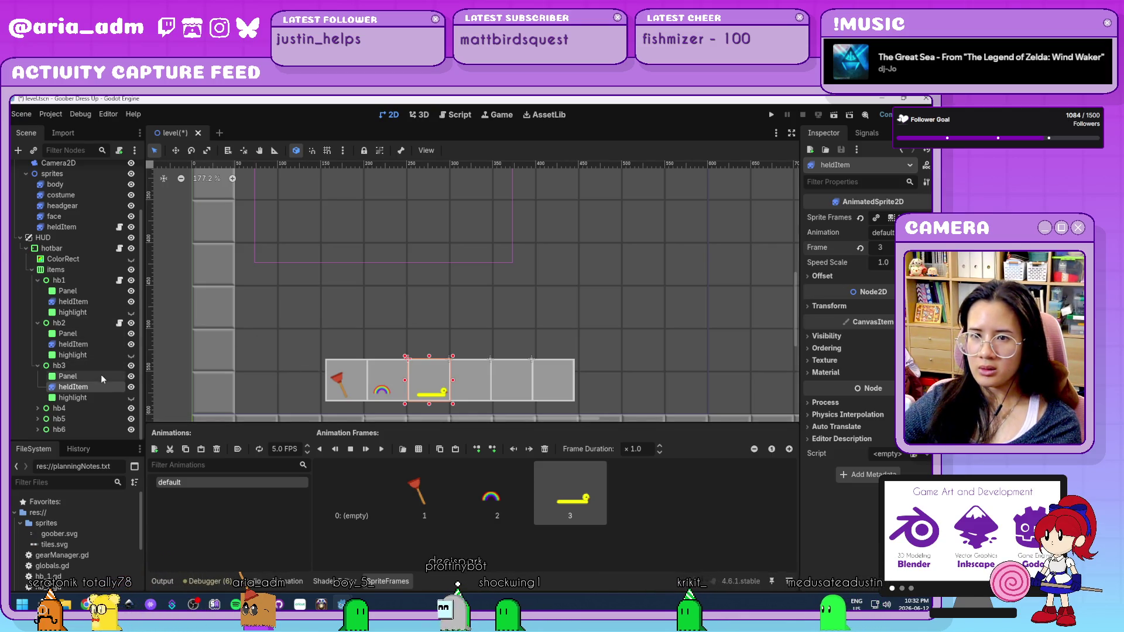
{"action": "left_click", "coordinate": [120, 323]}
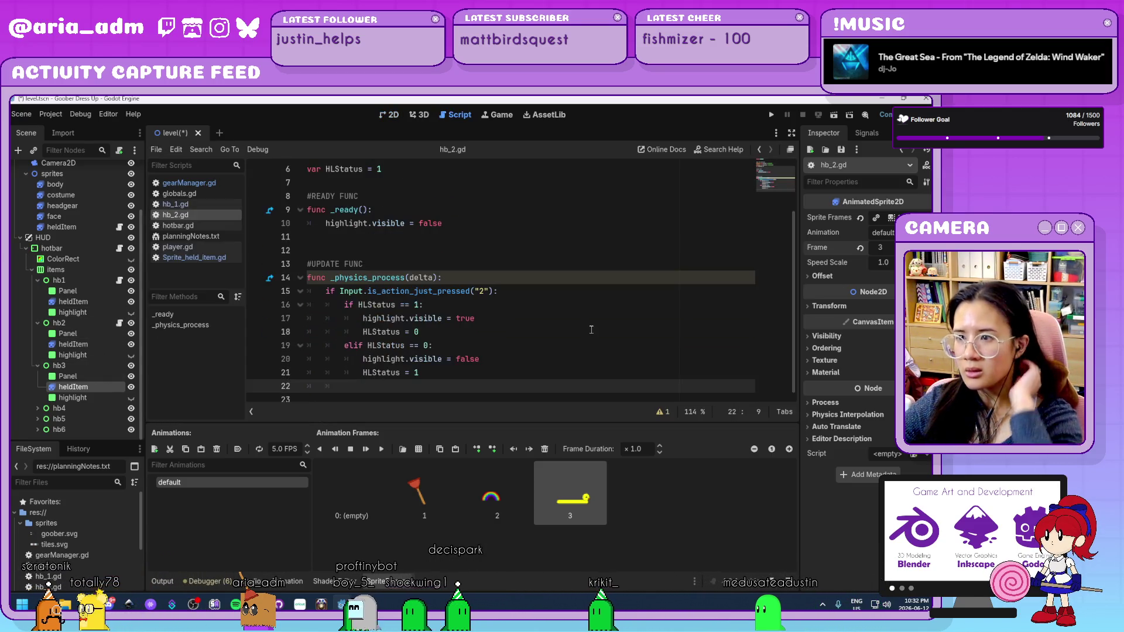
Copy hb_1.gd's held-item assignment into hb_2.gd's highlight branch, changed to RAINBOW
{"action": "left_click", "coordinate": [219, 205]}
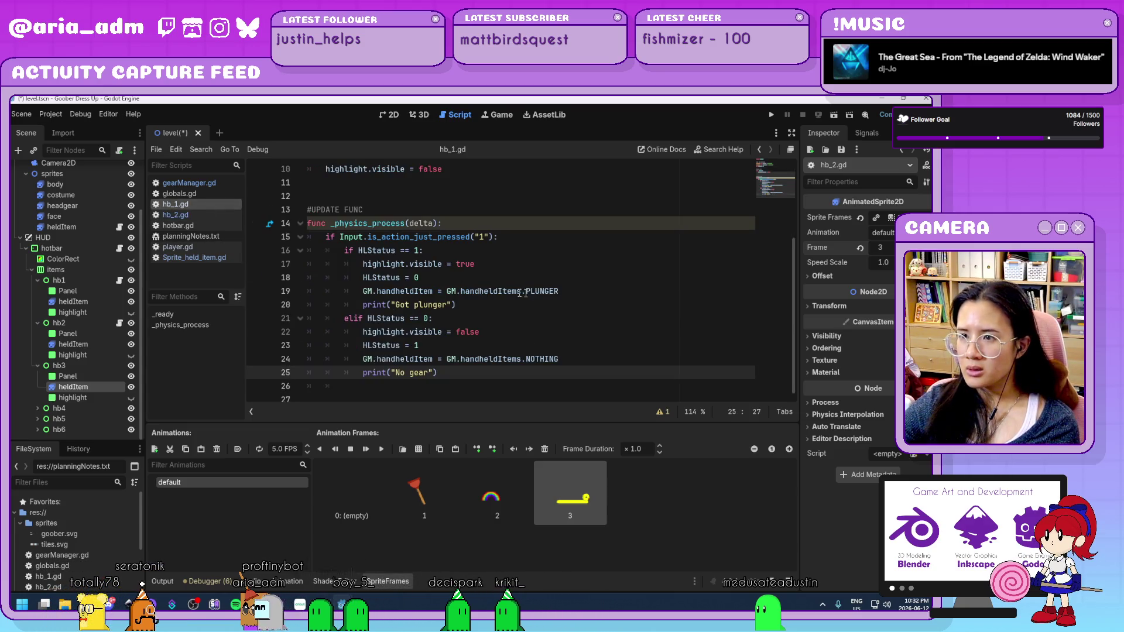
{"action": "left_click_drag", "start_coordinate": [559, 291], "coordinate": [363, 292]}
{"action": "key", "text": "ctrl+c"}
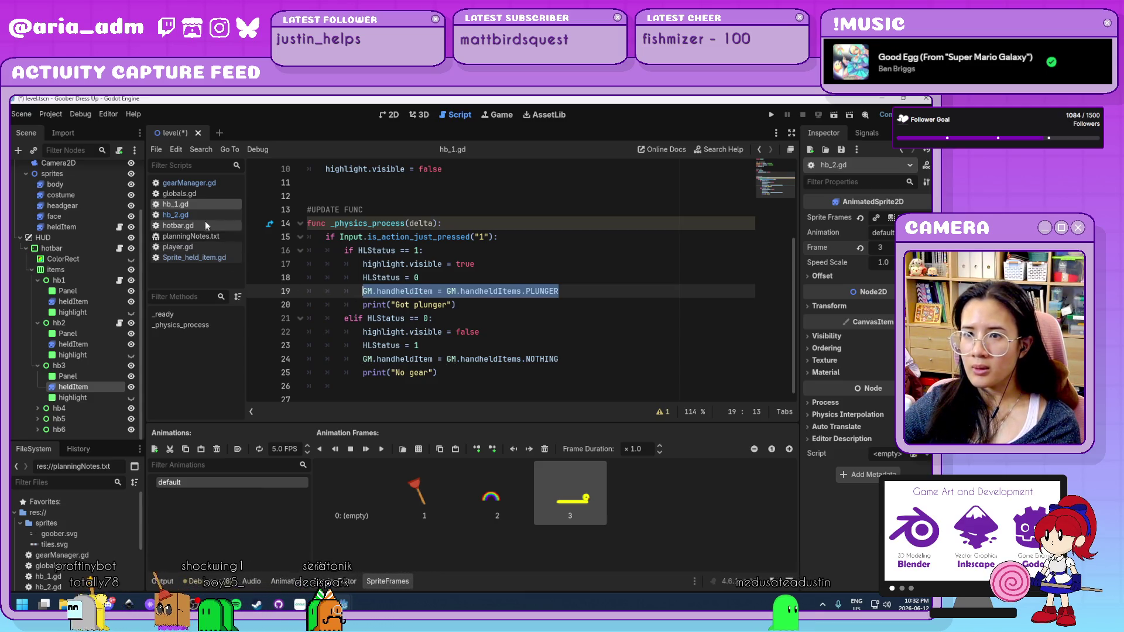
{"action": "left_click", "coordinate": [175, 215]}
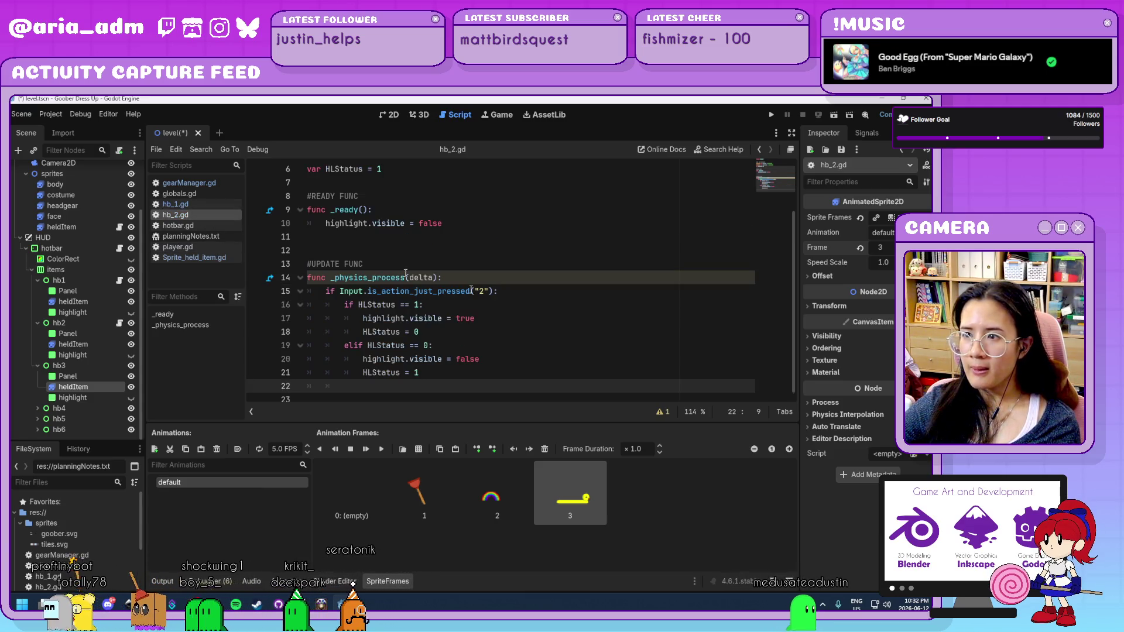
{"action": "left_click", "coordinate": [491, 332]}
{"action": "key", "text": "Return"}
{"action": "key", "text": "ctrl+v"}
{"action": "key", "text": "BackSpace"}
{"action": "key", "text": "BackSpace"}
{"action": "key", "text": "BackSpace"}
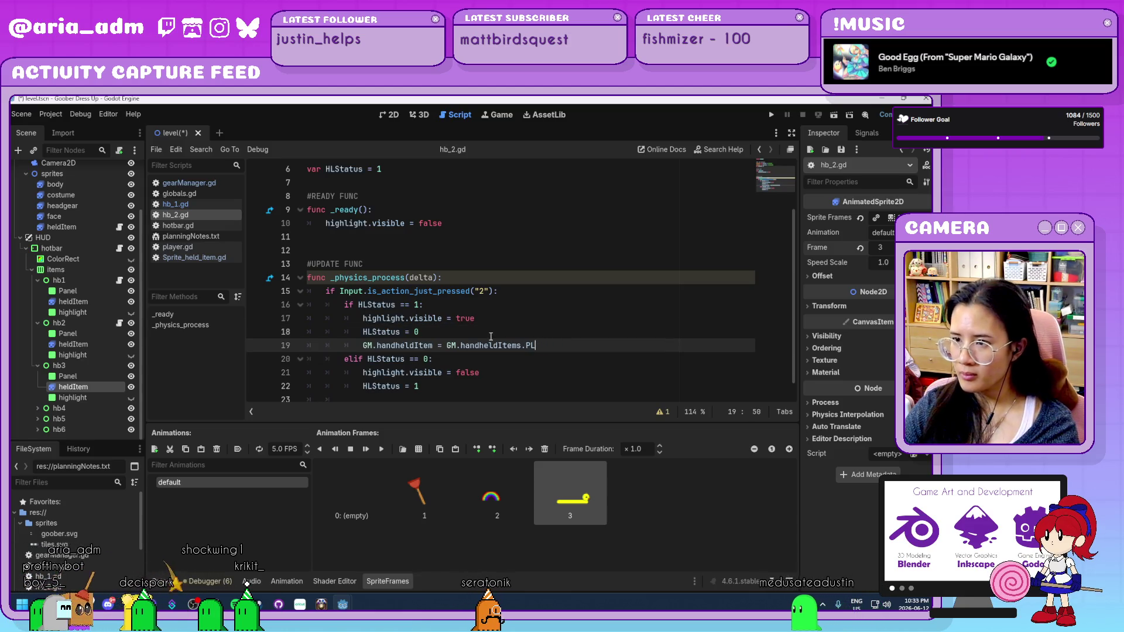
{"action": "type", "text": "NBOW"}
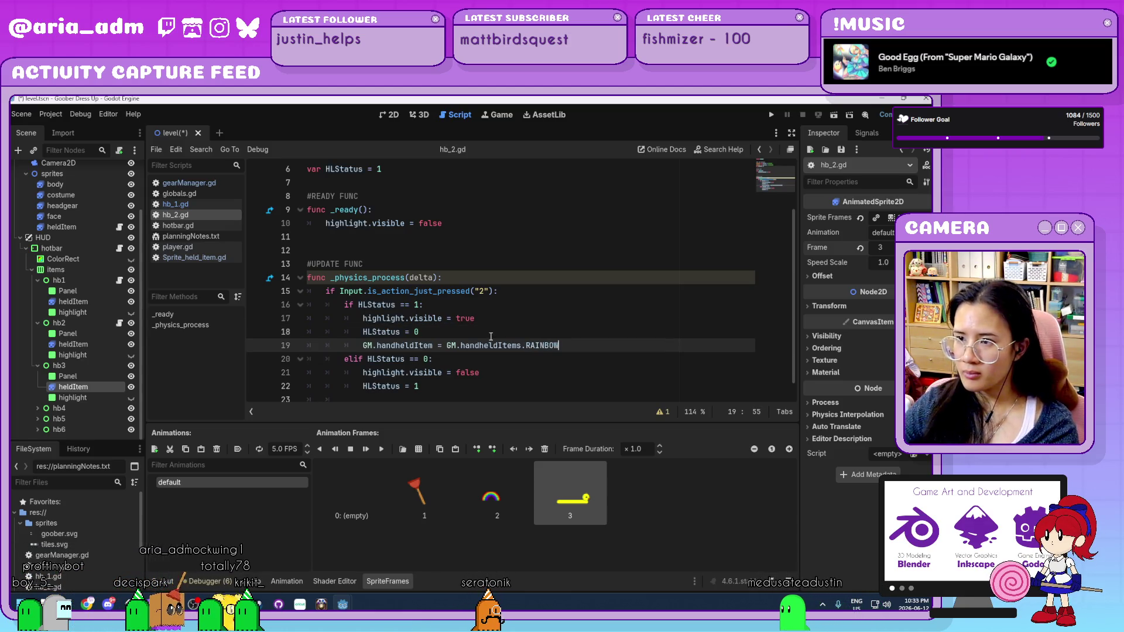
Add a line in hb_2.gd's unhighlight branch setting the held item to NOTHING
{"action": "scroll", "coordinate": [490, 336], "scroll_direction": "down", "scroll_amount": 1}
{"action": "left_click", "coordinate": [448, 371]}
{"action": "key", "text": "Return"}
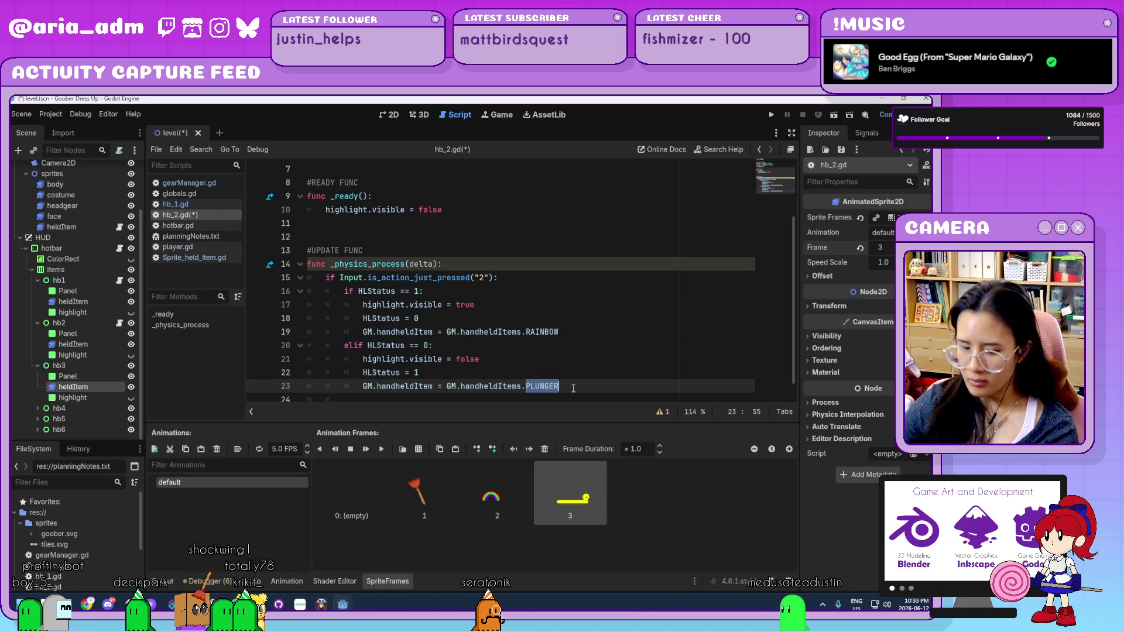
{"action": "left_click", "coordinate": [181, 185]}
{"action": "scroll", "coordinate": [527, 322], "scroll_direction": "down", "scroll_amount": 2}
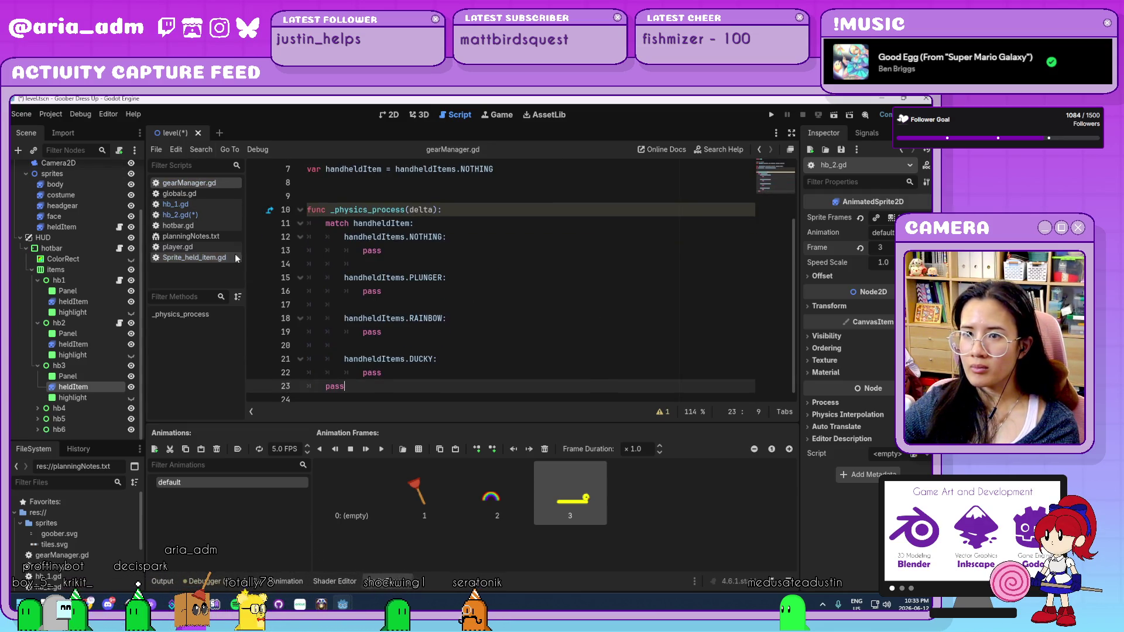
{"action": "left_click", "coordinate": [209, 215]}
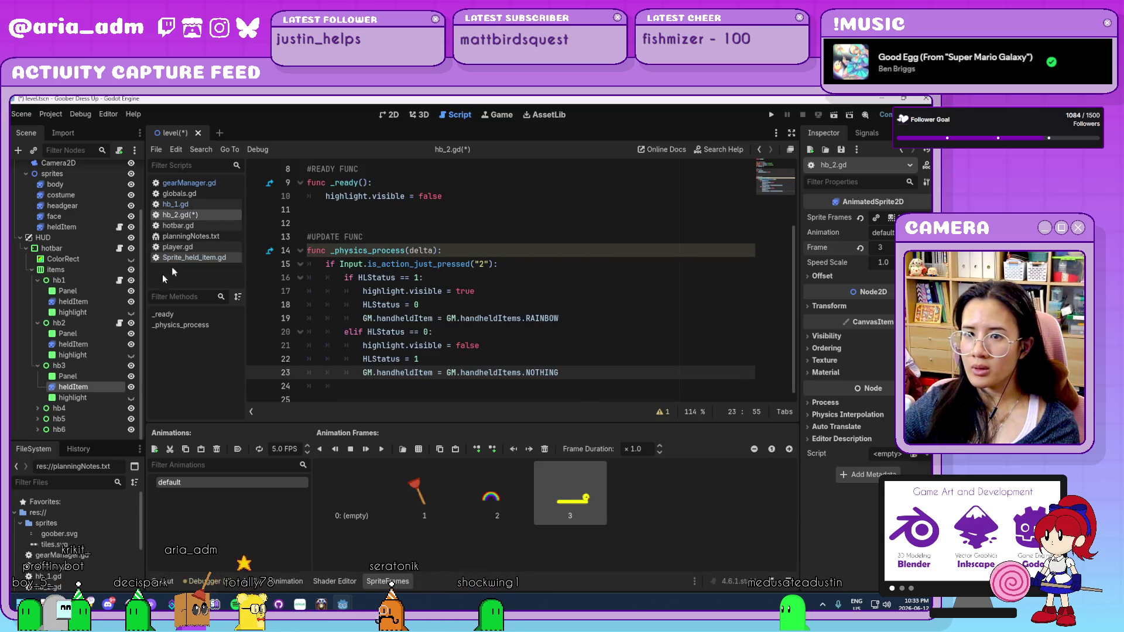
{"action": "left_click", "coordinate": [91, 366]}
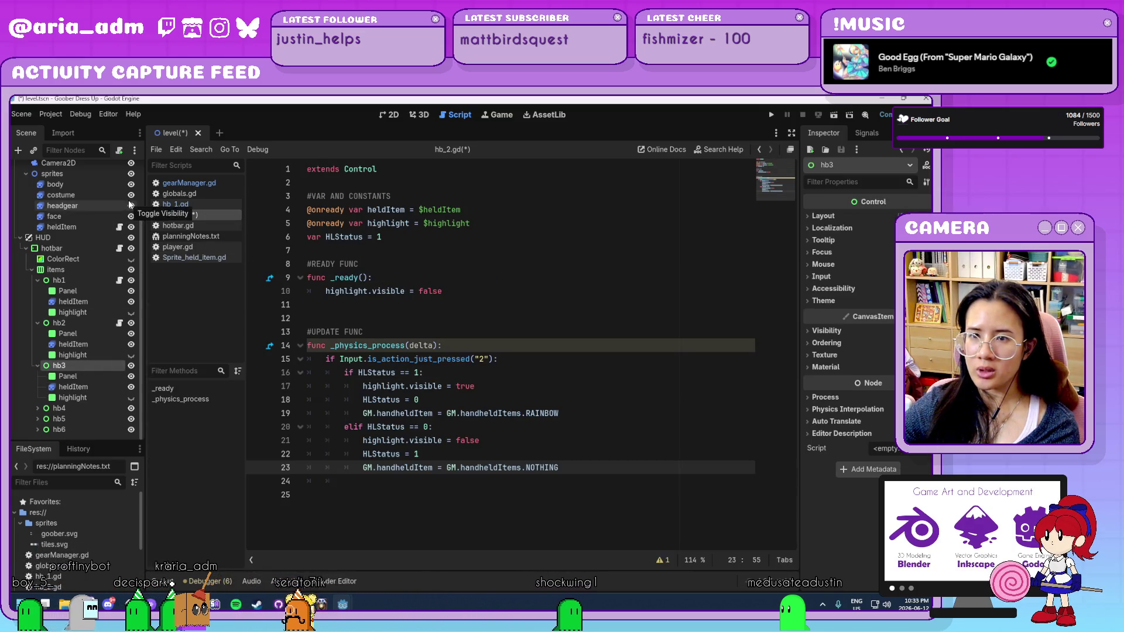
Attach a new hb_3.gd to hb3 with hb_2's code, switched to DUCKY and action "3", and save it
{"action": "left_click", "coordinate": [120, 151]}
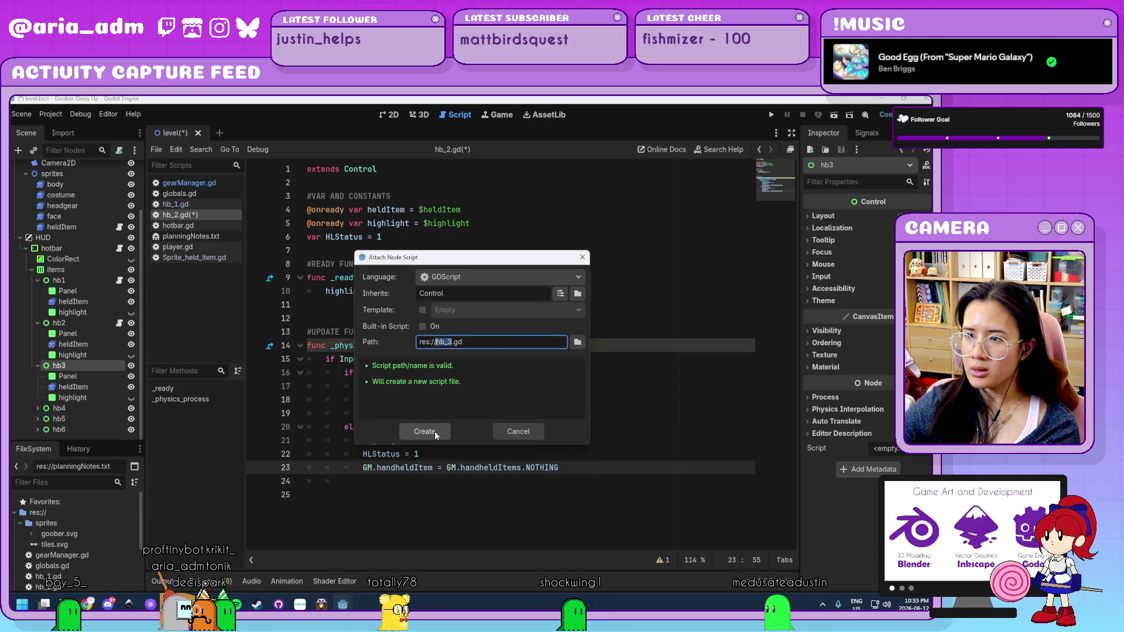
{"action": "left_click", "coordinate": [434, 431]}
{"action": "left_click", "coordinate": [176, 215]}
{"action": "left_click", "coordinate": [541, 405]}
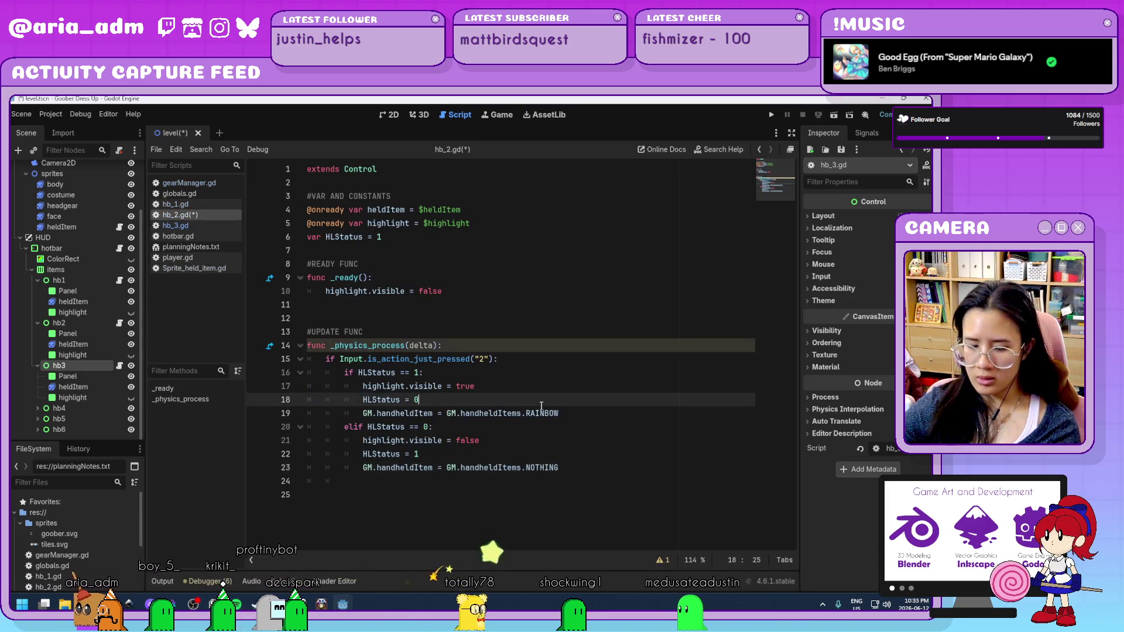
{"action": "left_click", "coordinate": [209, 226]}
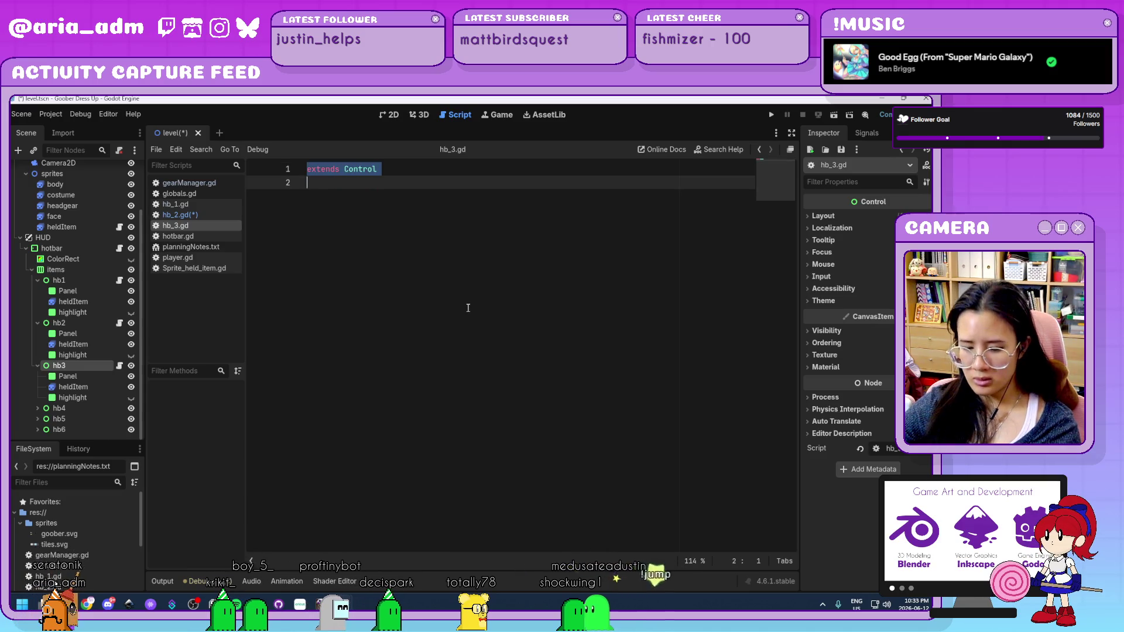
{"action": "type", "text": "extends Control  #VAR AND CONSTANTS @onready var heldItem = $heldItem @onready var highlight = $highlight var HLStatus = 1  #READY FUNC func _ready(): \thighlight.visible = false   #UPDATE FUNC func _physics_process(delta): \tif Input.is_action_just_pressed(\"2\"): \t\tif HLStatus == 1: \t\t\thighlight.visible = true \t\t\tHLStatus = 0 \t\t\tGM.handheldItem = GM.handheldItems.RAINBOW \t\telif HLStatus == 0: \t\t\thighlight.visible = false \t\t\tHLStatus = 1 \t\t\tGM.handheldItem = GM.handheldItems.NOTHING"}
{"action": "left_click_drag", "start_coordinate": [556, 413], "coordinate": [526, 414]}
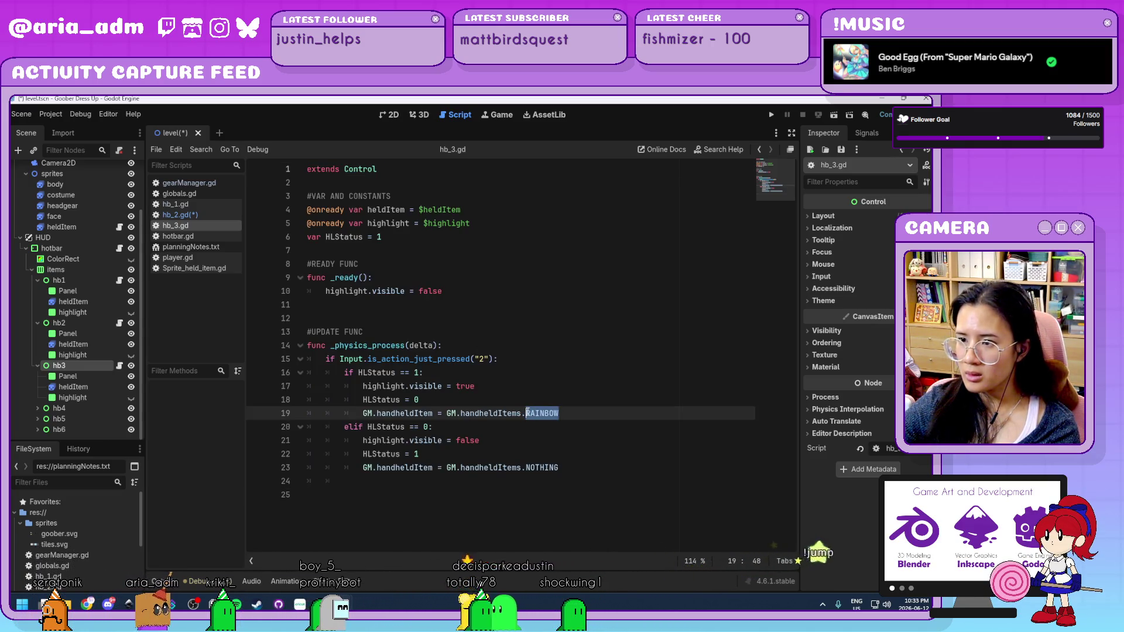
{"action": "type", "text": "KY"}
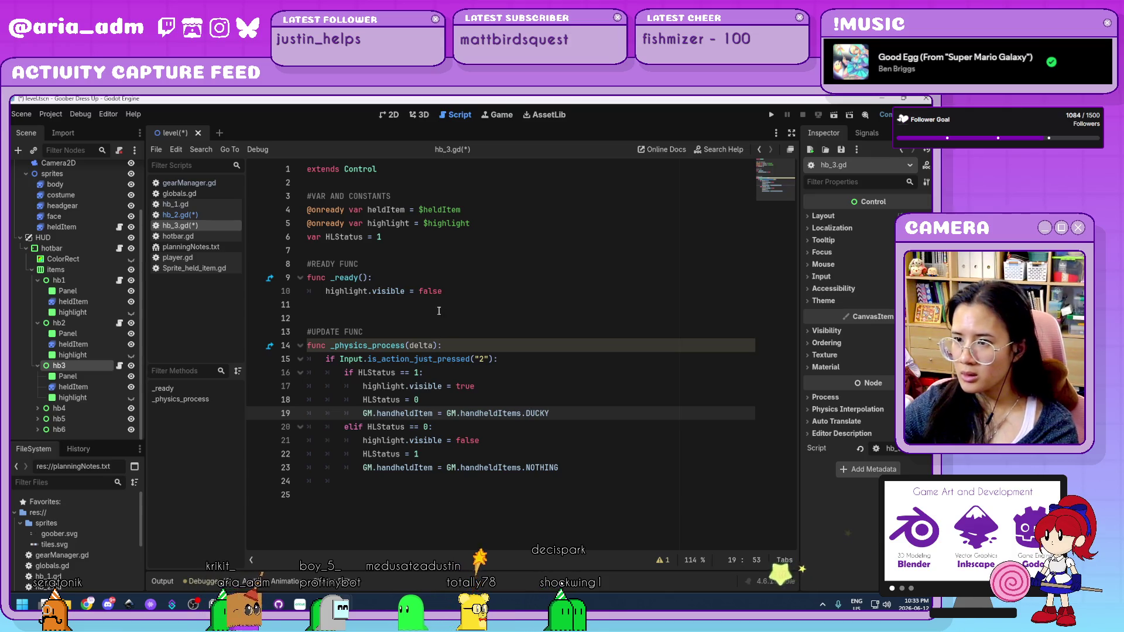
{"action": "left_click", "coordinate": [484, 359]}
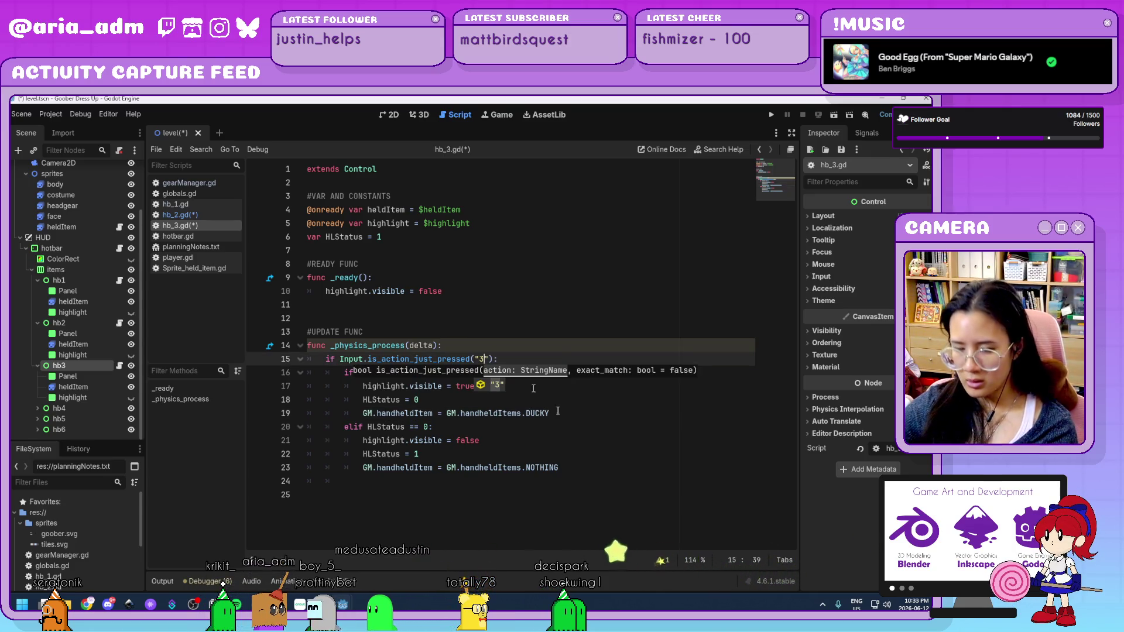
{"action": "key", "text": "ctrl+s"}
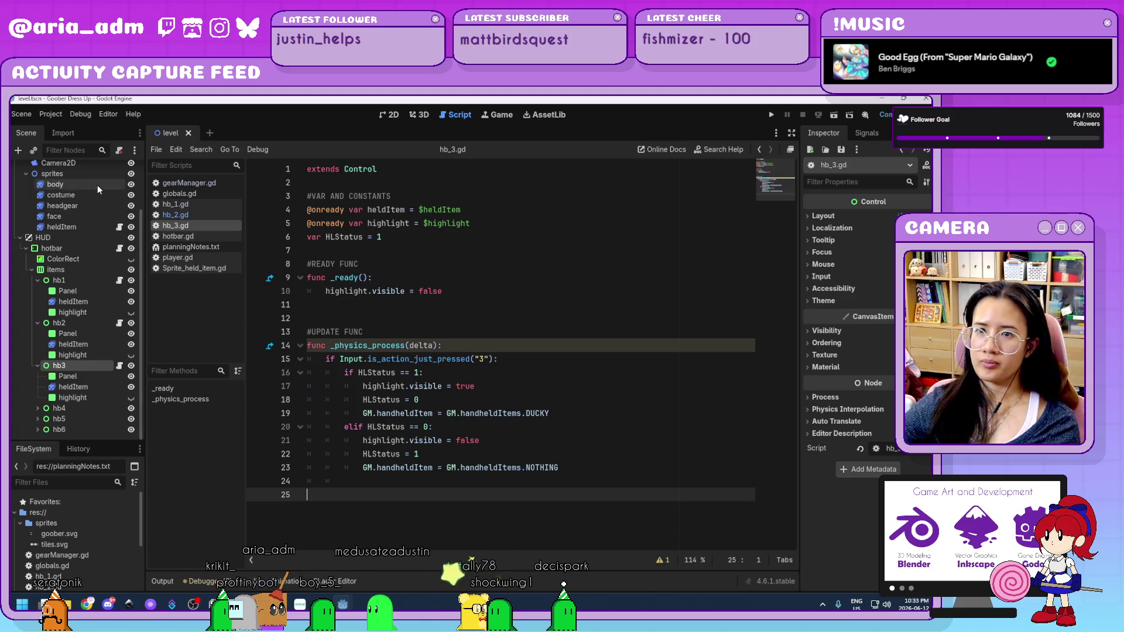
Open Sprite_held_item.gd and paste two copies of the PLUNGER elif branch below it
{"action": "left_click", "coordinate": [90, 197]}
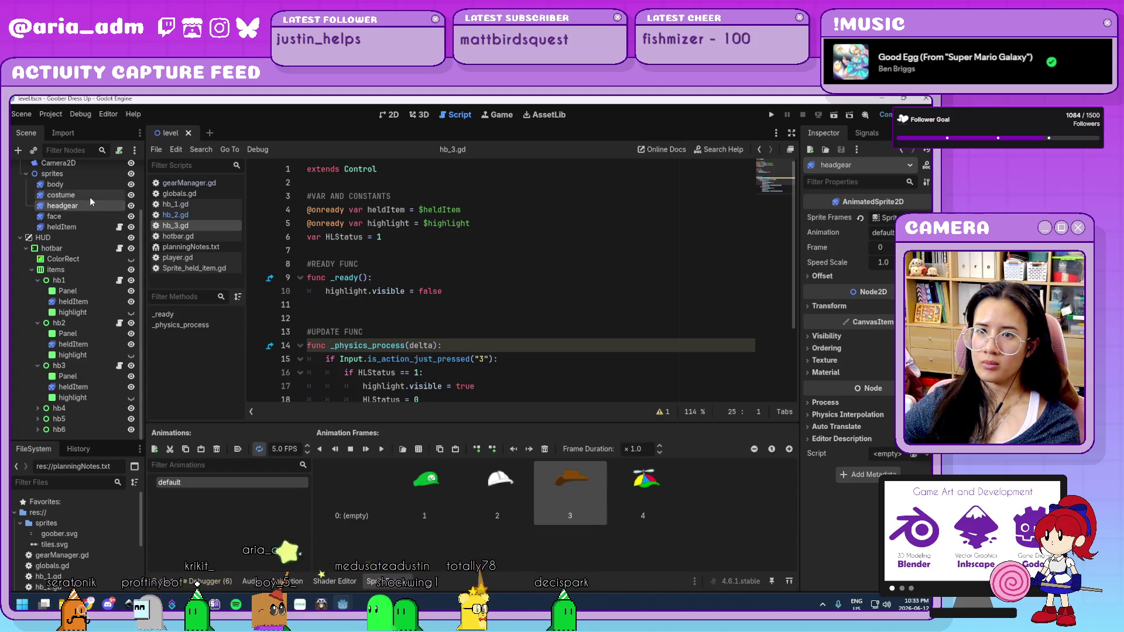
{"action": "left_click", "coordinate": [119, 228]}
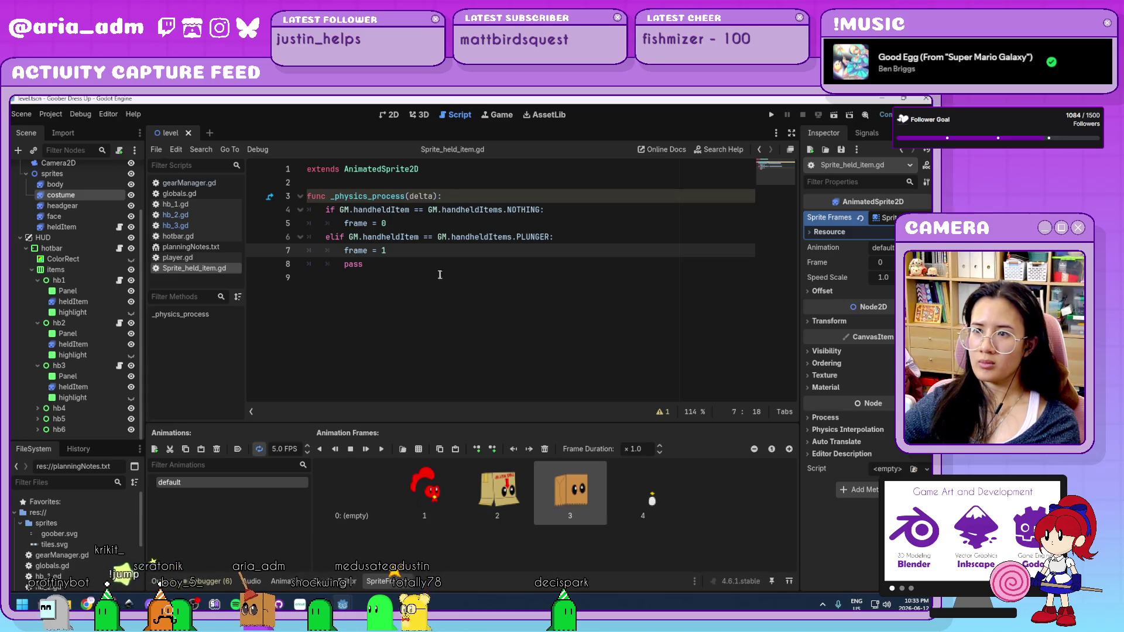
{"action": "left_click_drag", "start_coordinate": [387, 251], "coordinate": [324, 240]}
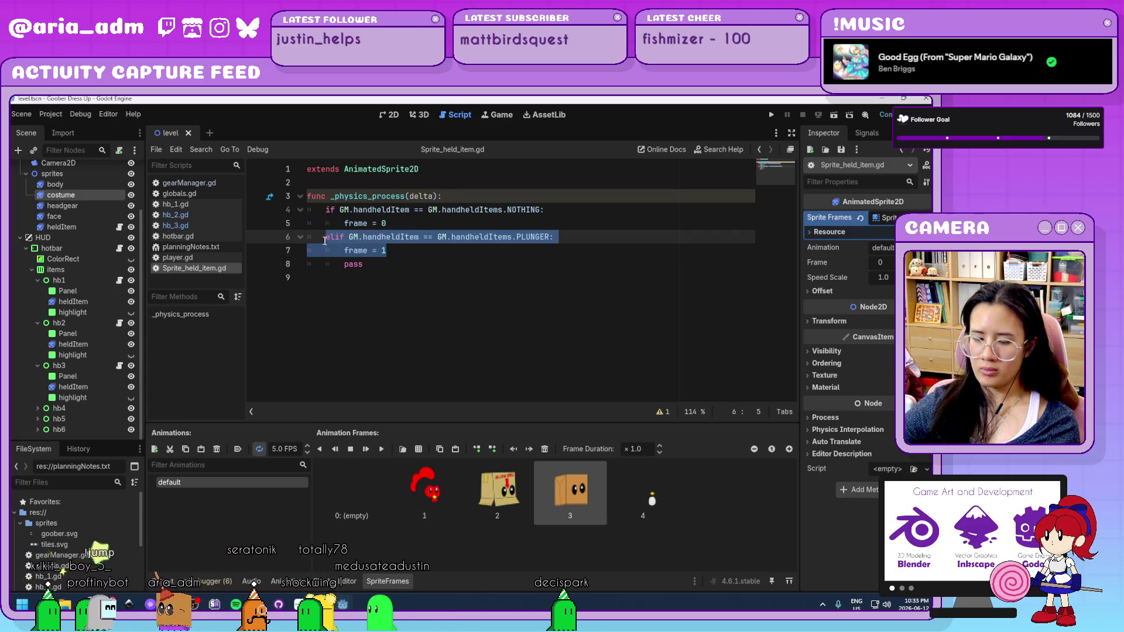
{"action": "key", "text": "ctrl+c"}
{"action": "double_click", "coordinate": [353, 264]}
{"action": "key", "text": "ctrl+v"}
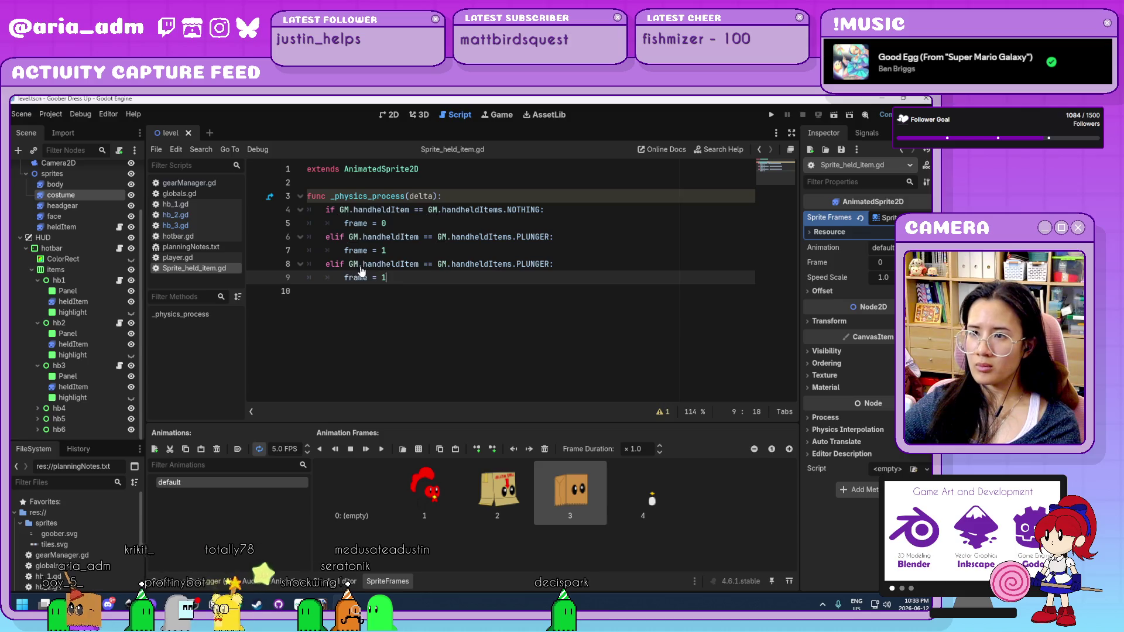
{"action": "key", "text": "Return"}
{"action": "key", "text": "BackSpace"}
{"action": "key", "text": "ctrl+v"}
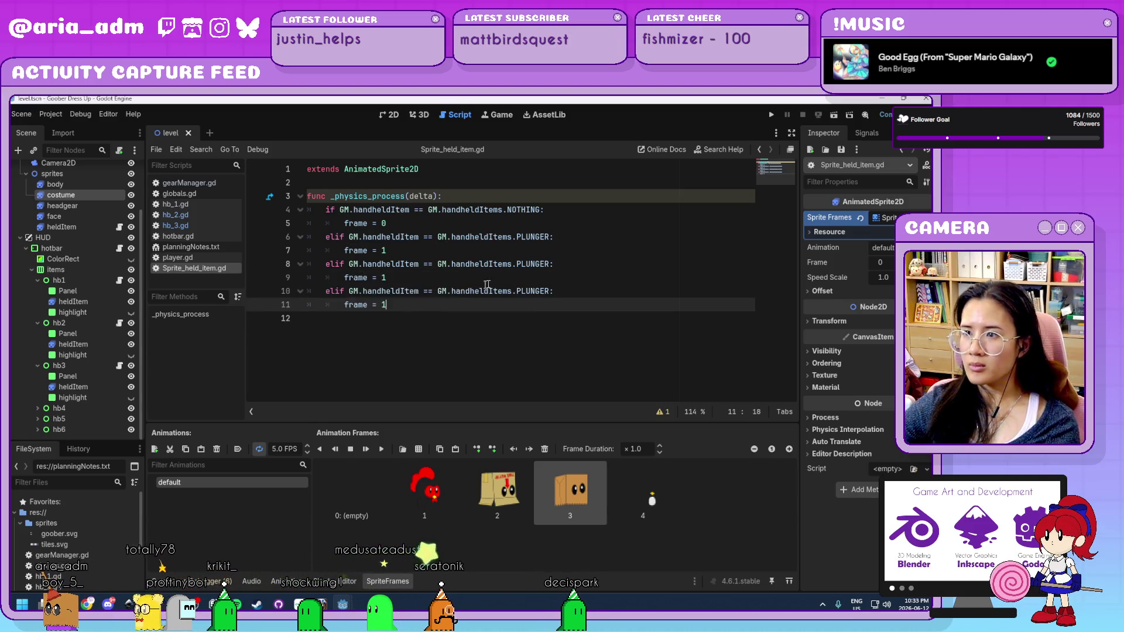
Change the copies to RAINBOW with frame = 2 and DUCKY with frame = 3, then save
{"action": "double_click", "coordinate": [517, 264]}
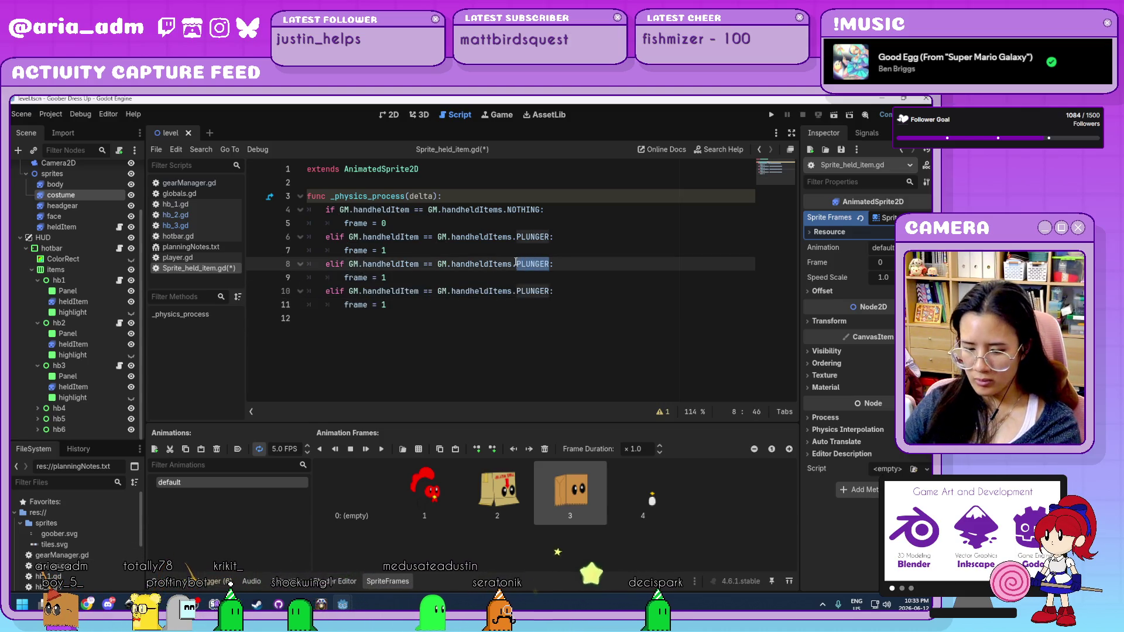
{"action": "type", "text": "RAIN"}
{"action": "type", "text": "BOW"}
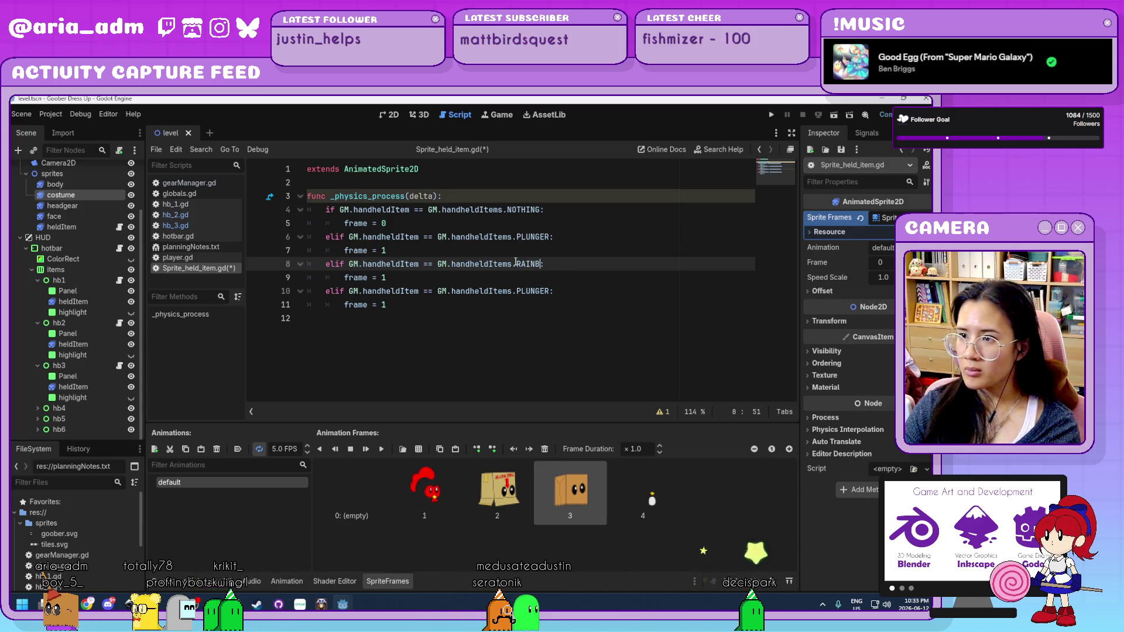
{"action": "type", "text": "OW"}
{"action": "key", "text": "Down"}
{"action": "key", "text": "BackSpace"}
{"action": "type", "text": "2"}
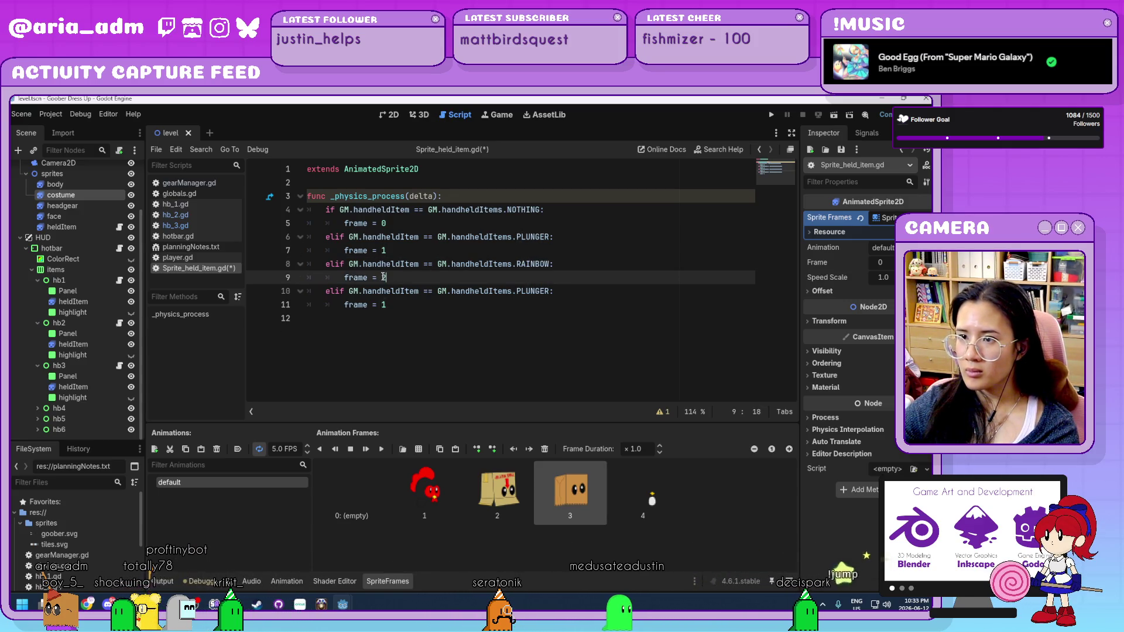
{"action": "left_click_drag", "start_coordinate": [550, 291], "coordinate": [516, 291]}
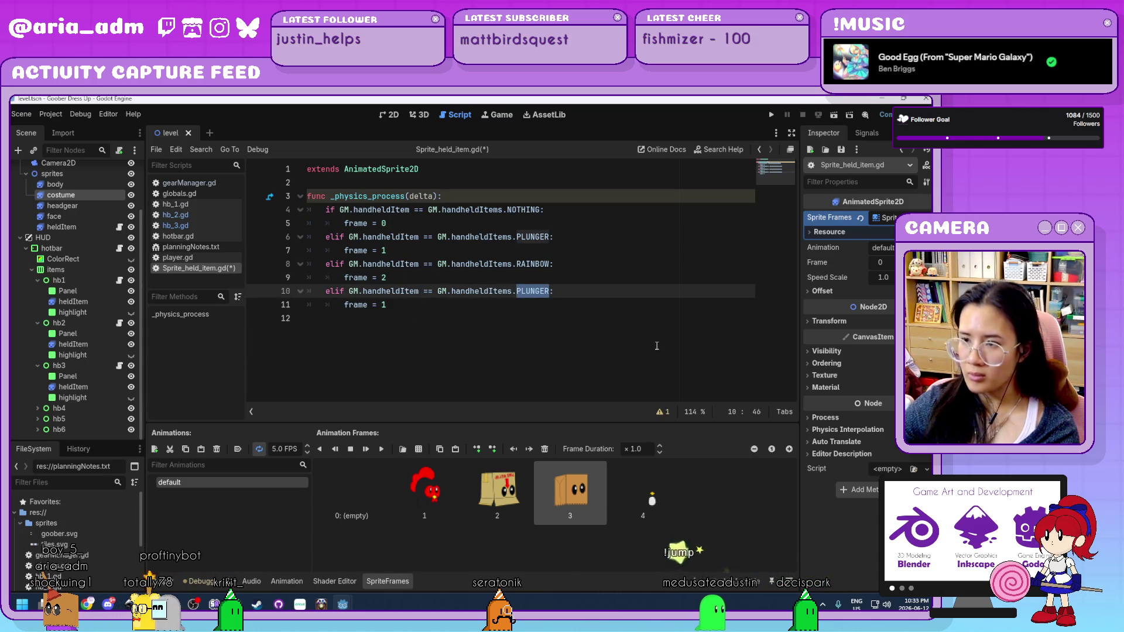
{"action": "type", "text": "DUCKY"}
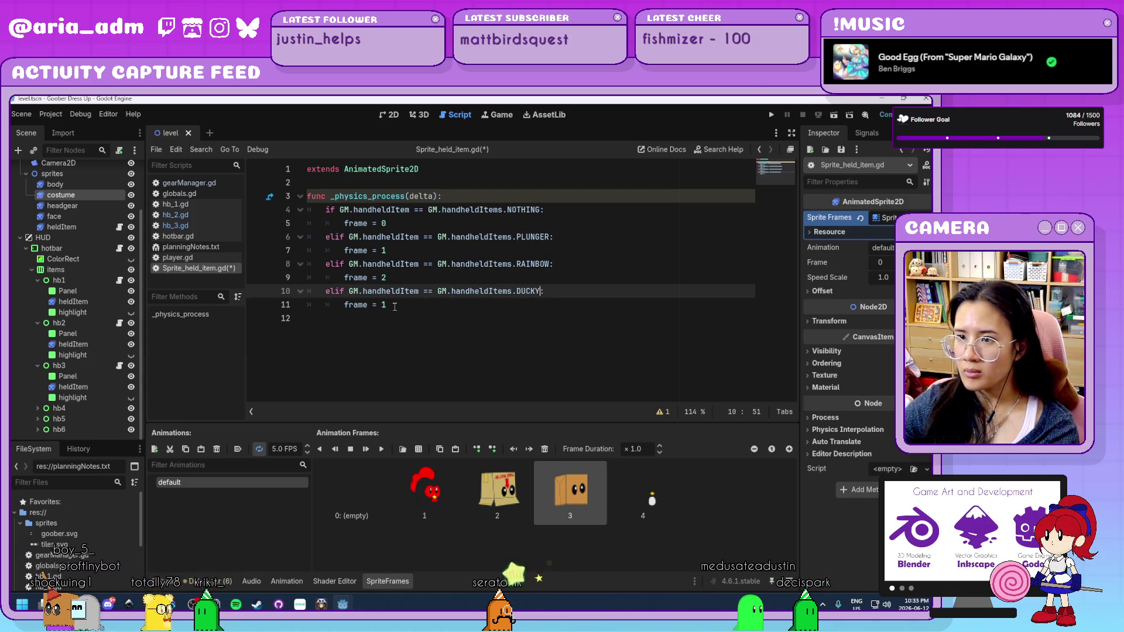
{"action": "double_click", "coordinate": [384, 305]}
{"action": "type", "text": "3"}
{"action": "left_click", "coordinate": [431, 322]}
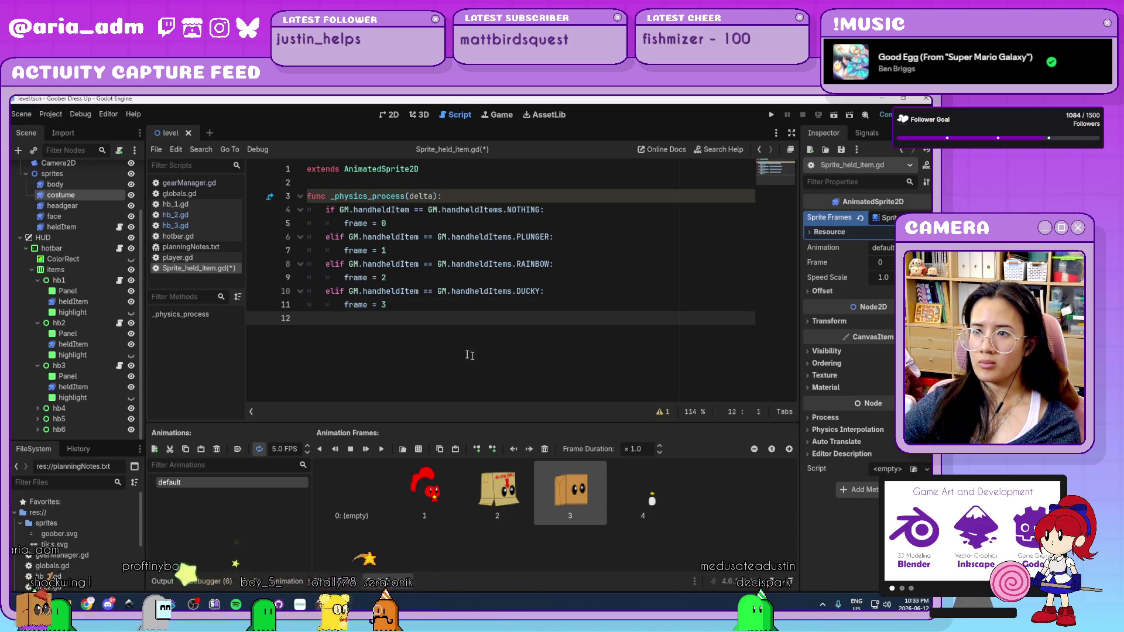
{"action": "left_click", "coordinate": [70, 228]}
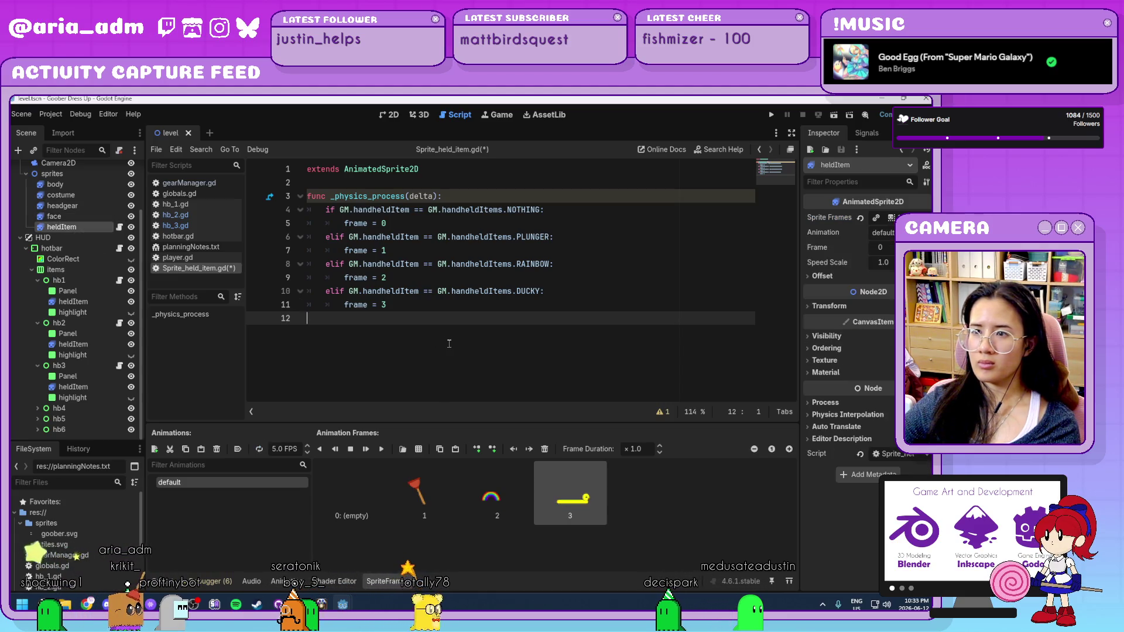
{"action": "key", "text": "ctrl+s"}
Run the game, press hotbar keys 1, 2 and 3 to swap plunger, rainbow and ducky, then stop
{"action": "left_click", "coordinate": [772, 115]}
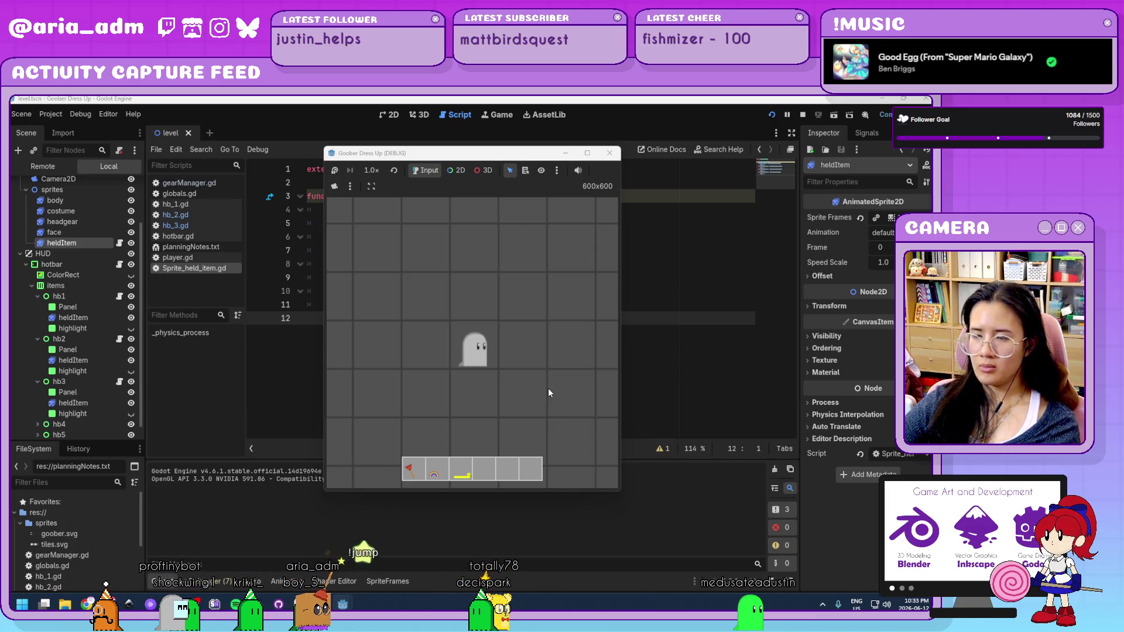
{"action": "key", "text": "1"}
{"action": "key", "text": "2"}
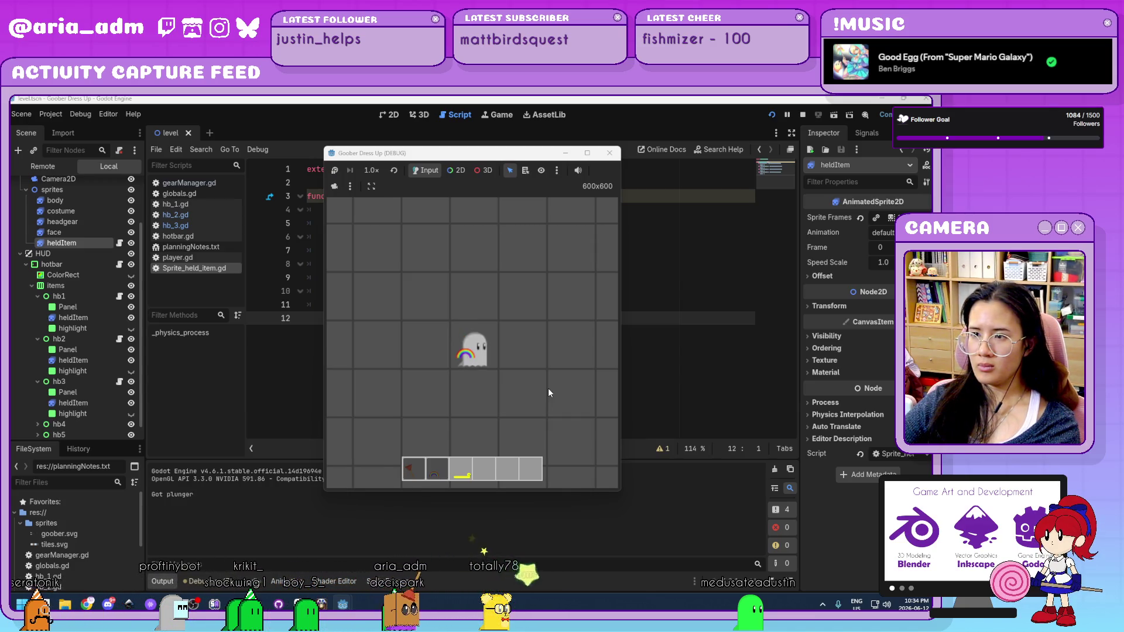
{"action": "key", "text": "a"}
{"action": "key", "text": "3"}
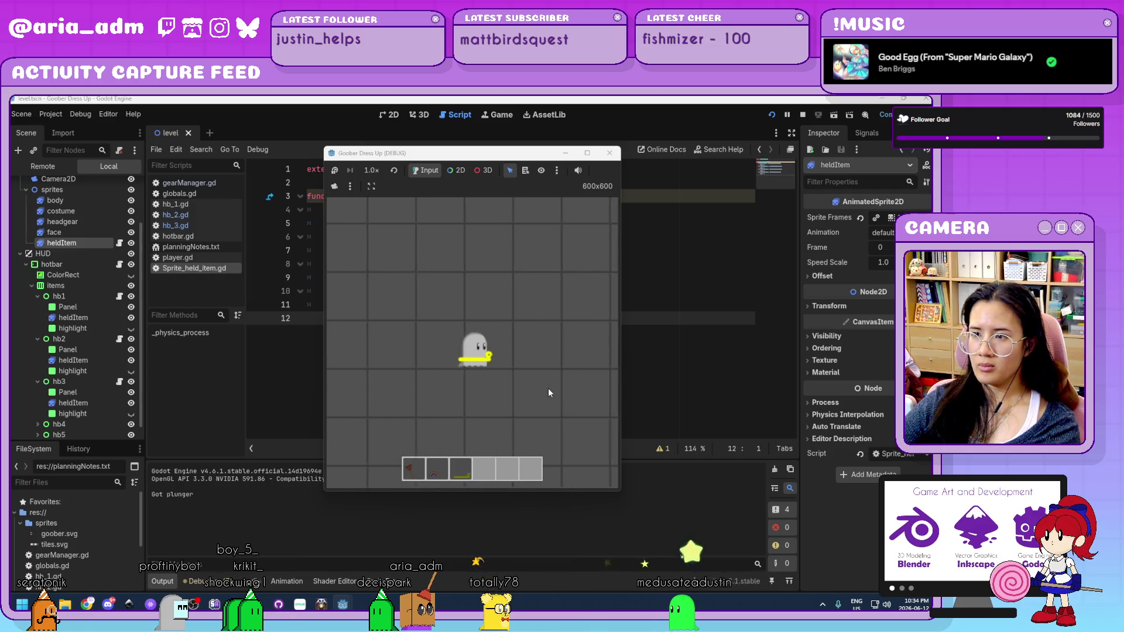
{"action": "key", "text": "a"}
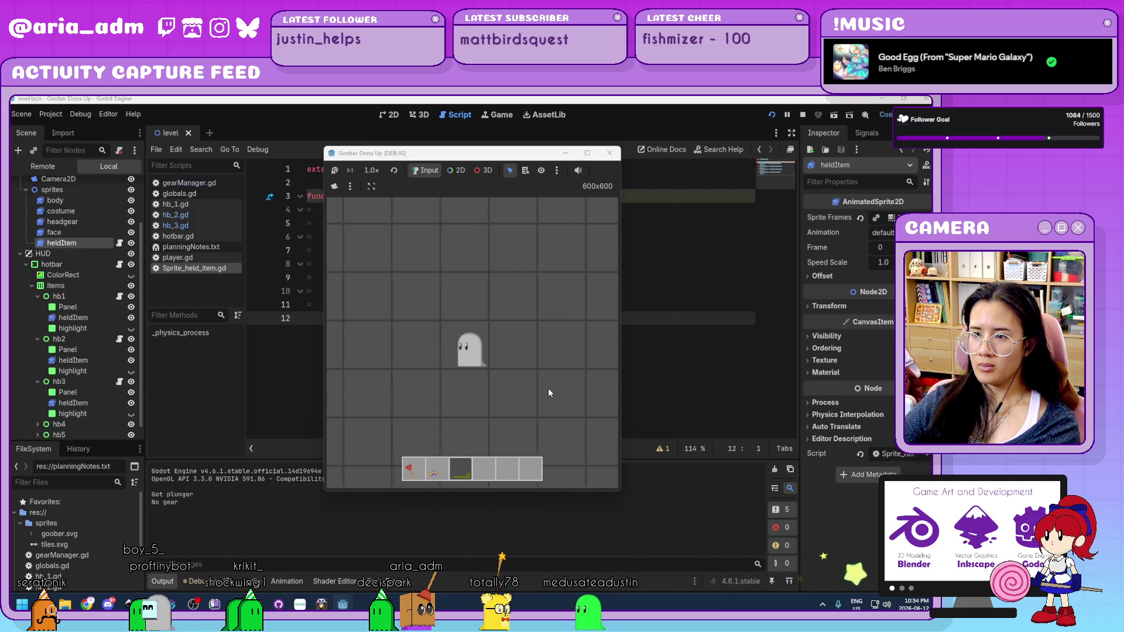
{"action": "key", "text": "a"}
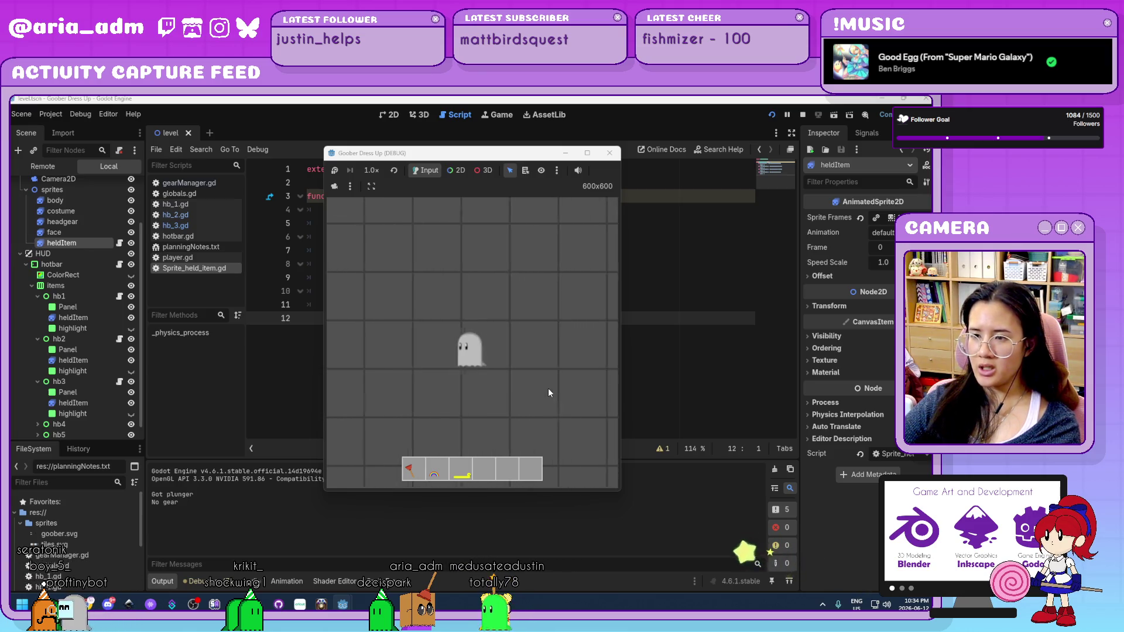
{"action": "key", "text": "d"}
{"action": "key", "text": "2"}
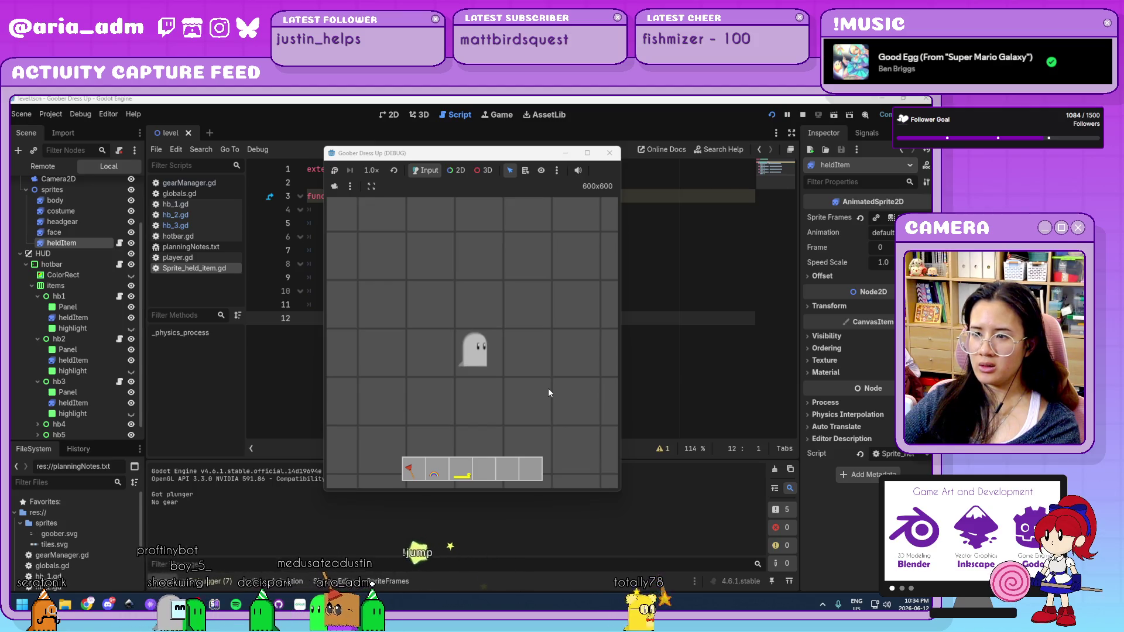
{"action": "key", "text": "1"}
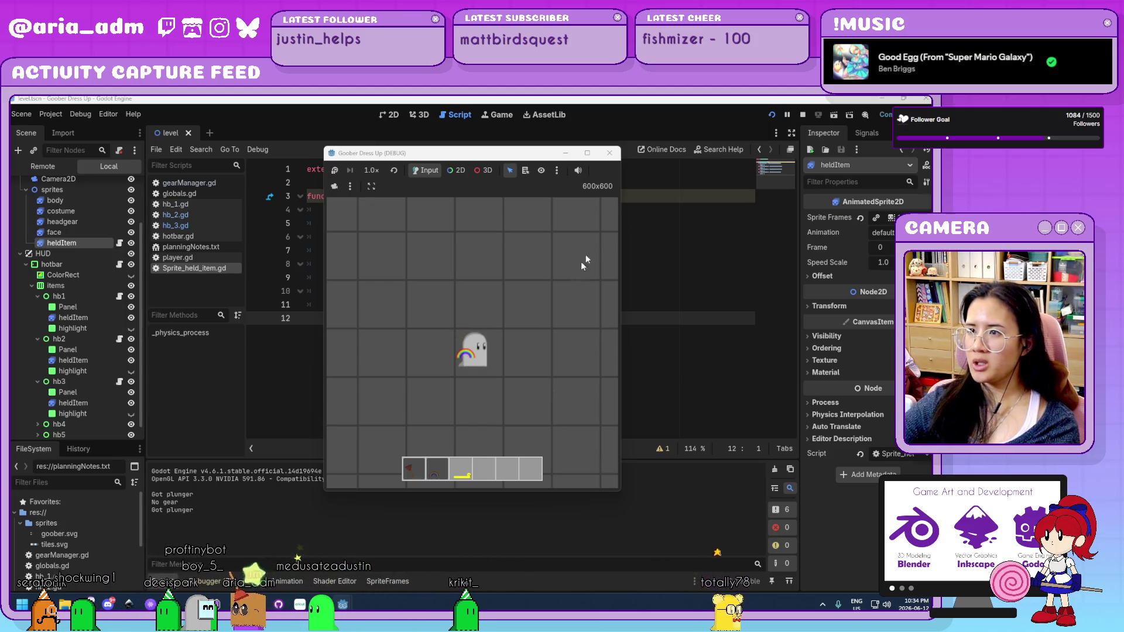
{"action": "left_click", "coordinate": [609, 153]}
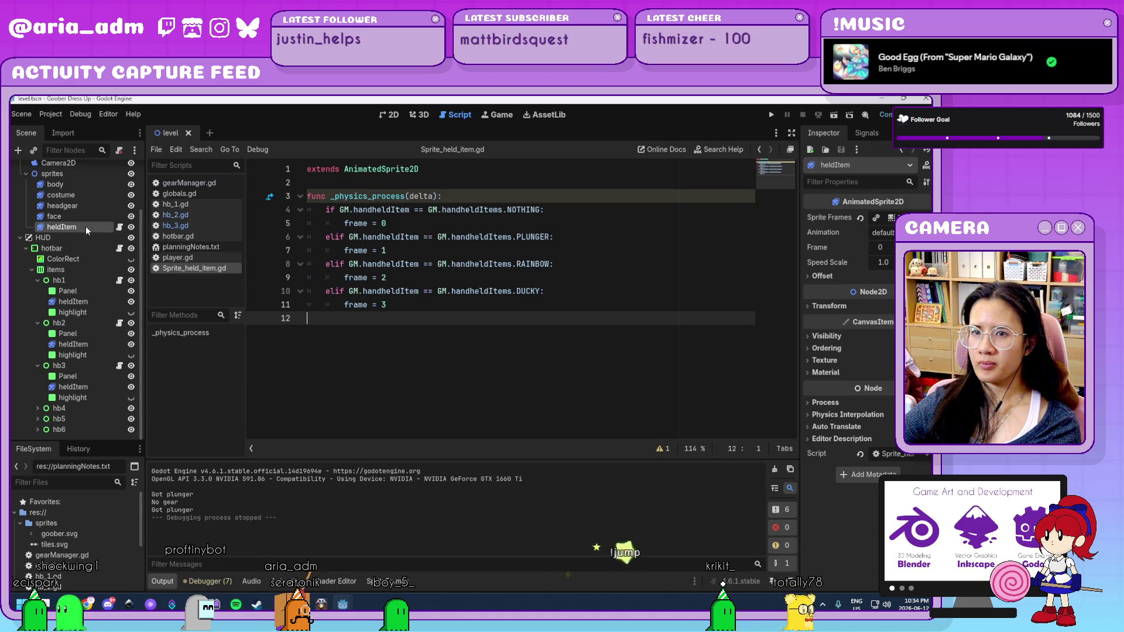
Open hb_1.gd and insert a blank line under its "1" action press check on line 15
{"action": "left_click", "coordinate": [119, 281]}
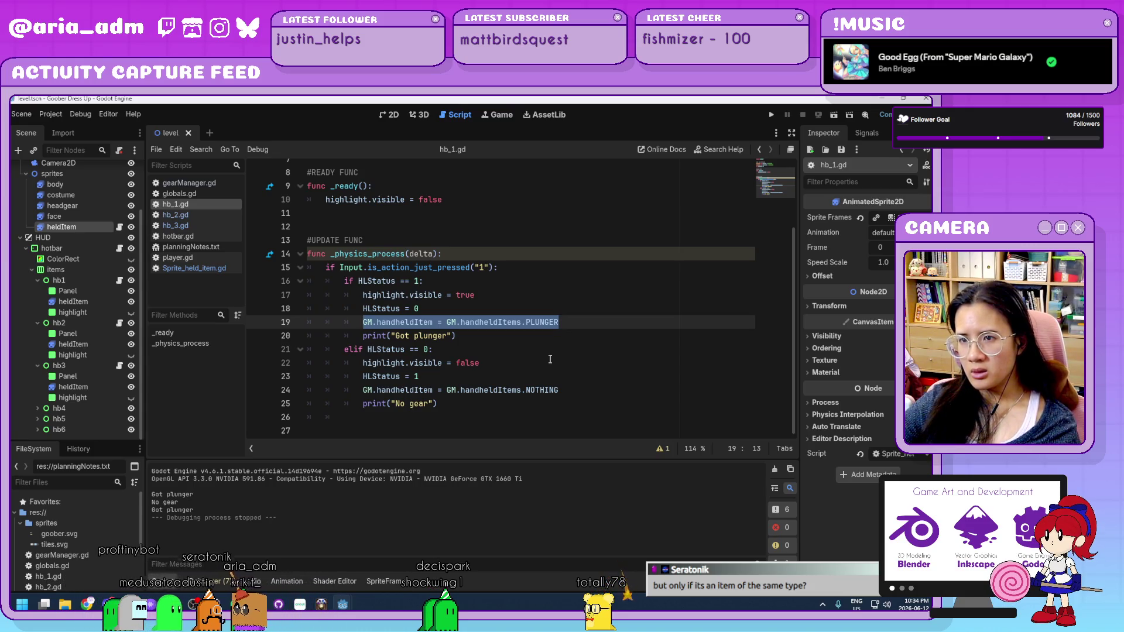
{"action": "double_click", "coordinate": [535, 322]}
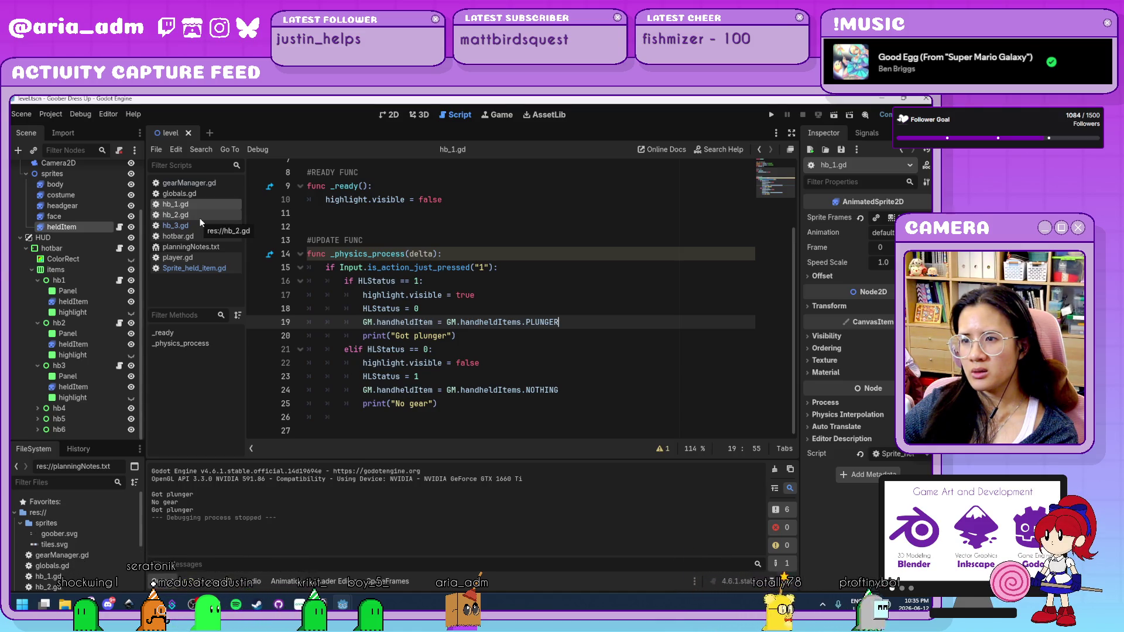
{"action": "left_click", "coordinate": [504, 404]}
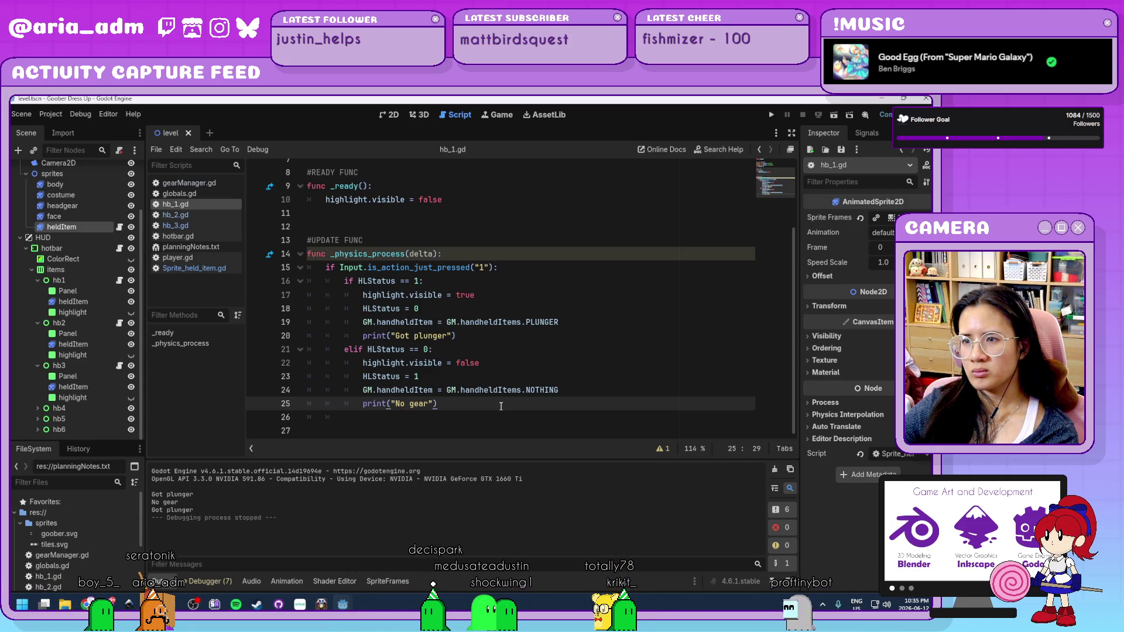
{"action": "left_click", "coordinate": [530, 267]}
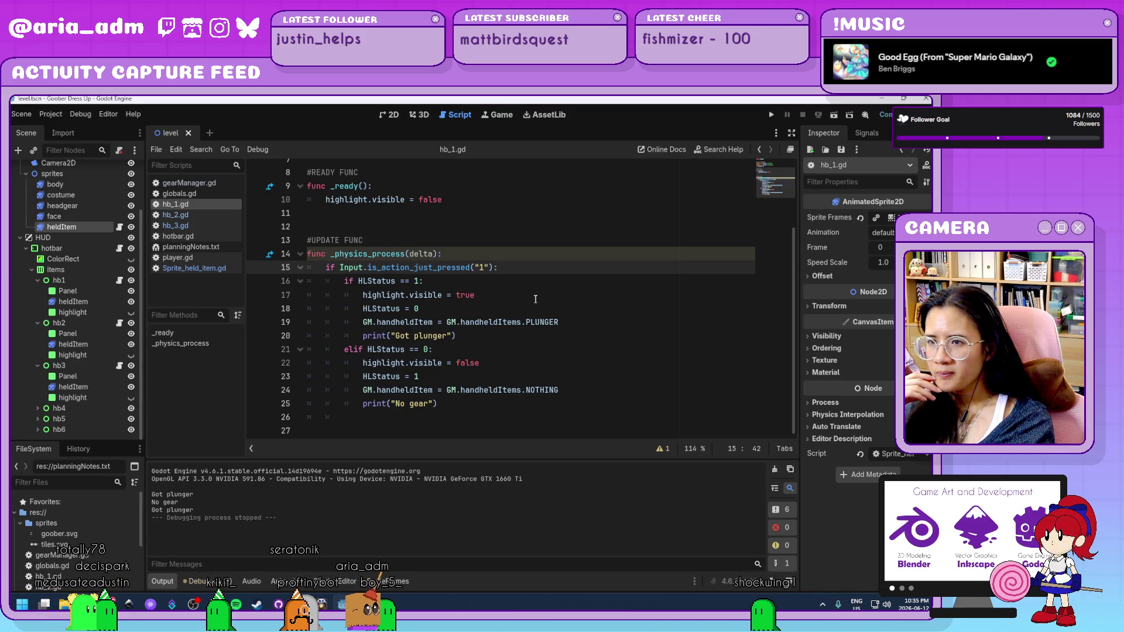
{"action": "key", "text": "Return"}
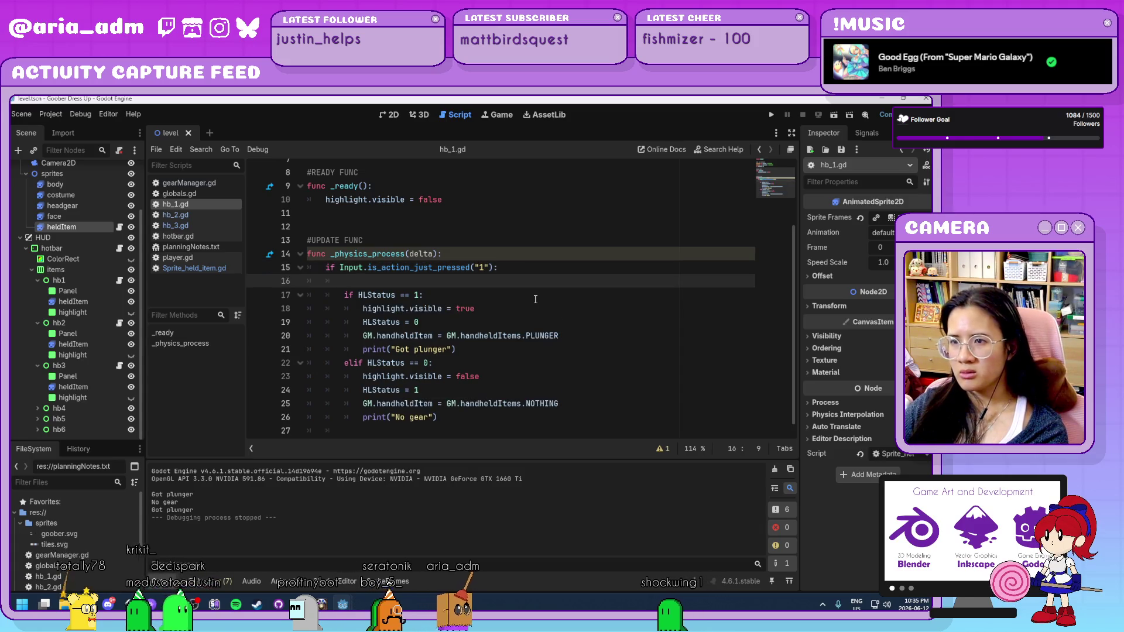
Copy the PLUNGER assignment onto line 16 and turn it into a != comparison with a colon
{"action": "left_click_drag", "start_coordinate": [559, 335], "coordinate": [363, 336]}
{"action": "key", "text": "ctrl+c"}
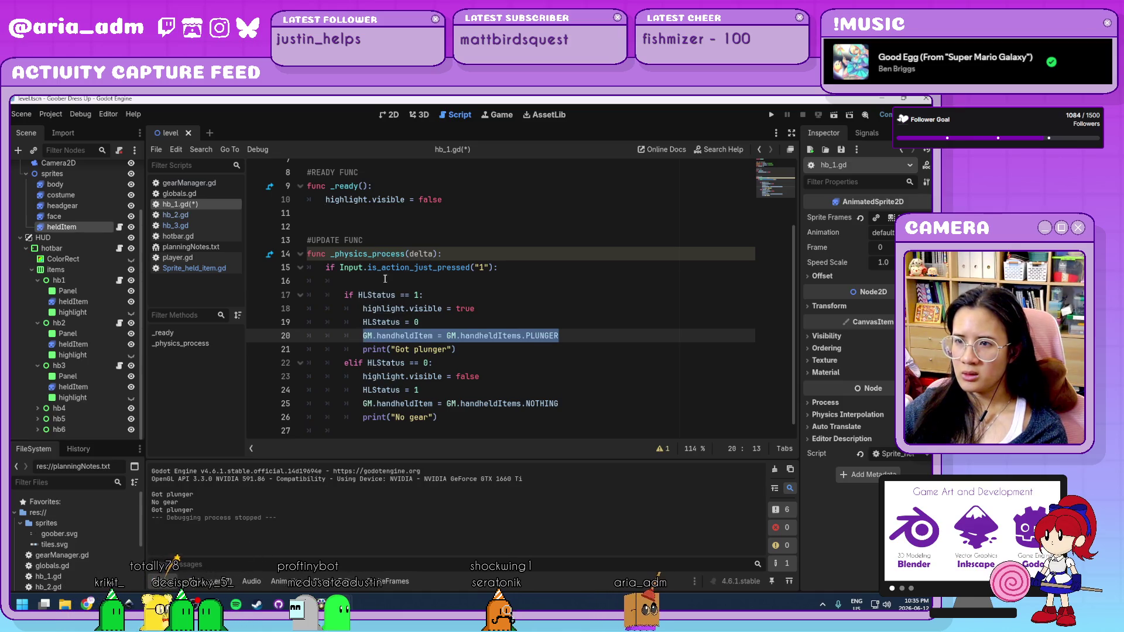
{"action": "left_click", "coordinate": [384, 279]}
{"action": "key", "text": "ctrl+v"}
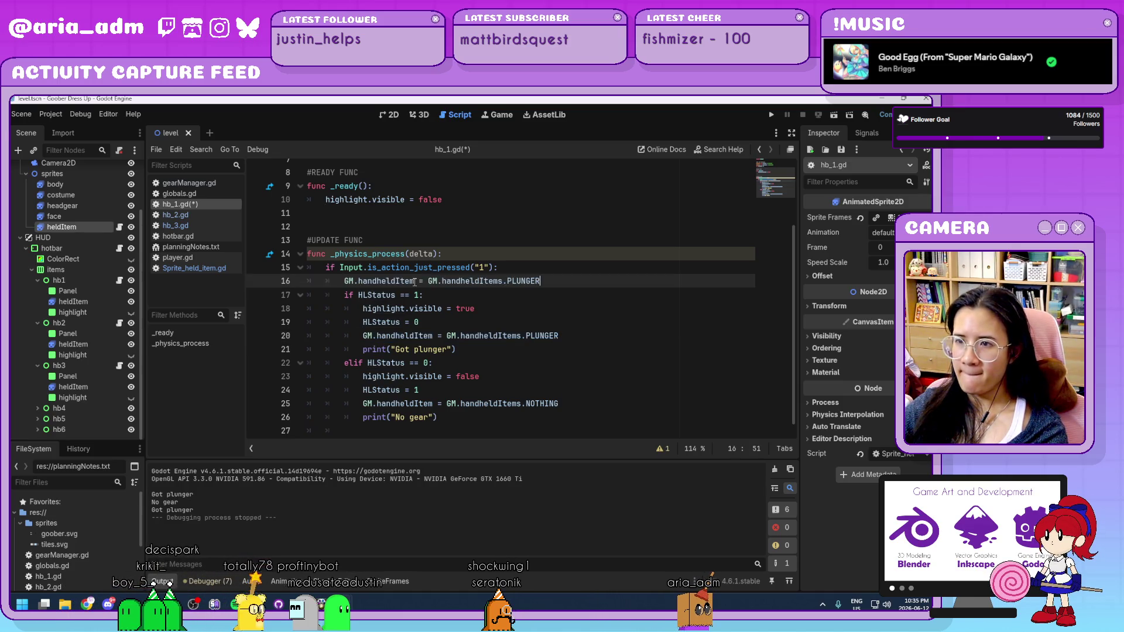
{"action": "left_click", "coordinate": [420, 281]}
{"action": "type", "text": "!"}
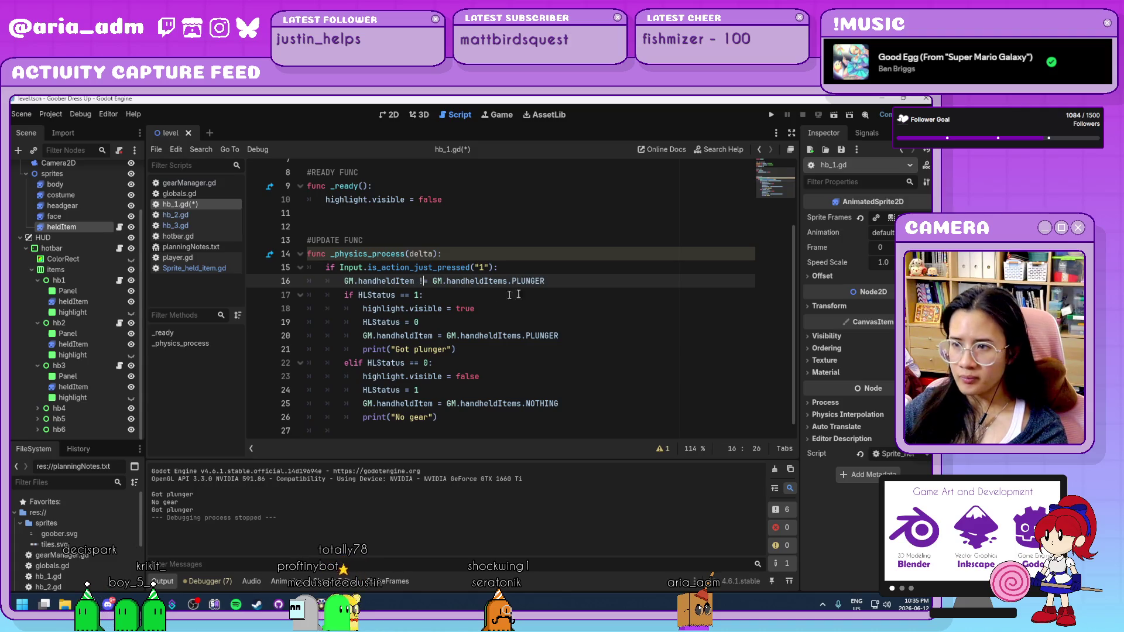
{"action": "type", "text": ":"}
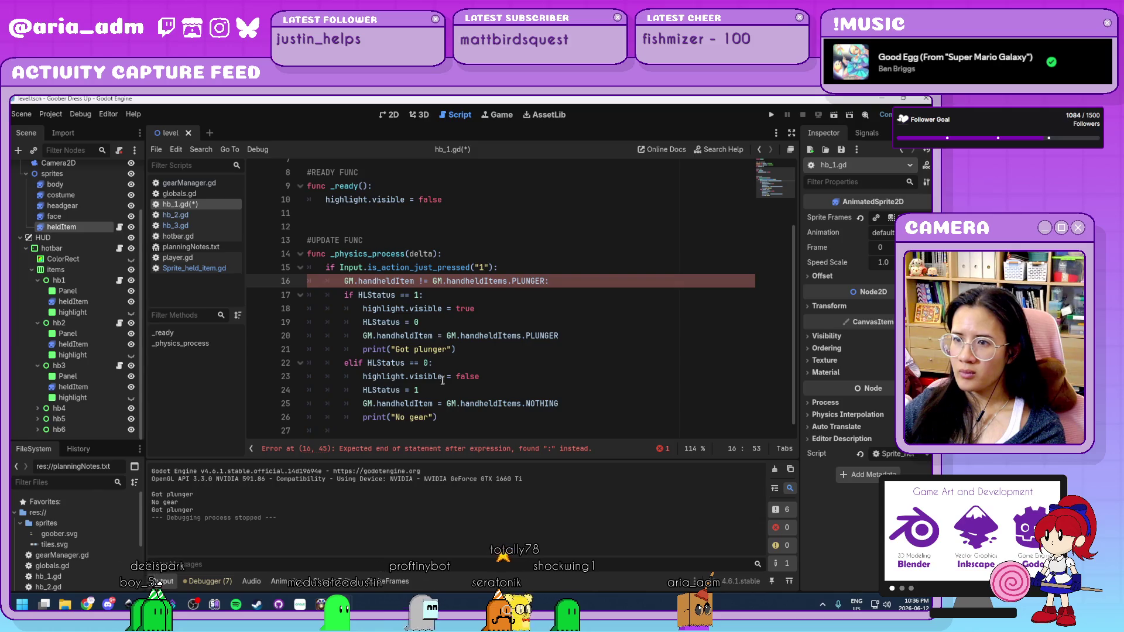
Indent the highlight-toggle block, lines 17–26, one level under line 16
{"action": "mouse_move", "coordinate": [448, 417]}
{"action": "left_mouse_down"}
{"action": "mouse_move", "coordinate": [351, 381]}
{"action": "mouse_move", "coordinate": [345, 295]}
{"action": "left_mouse_up"}
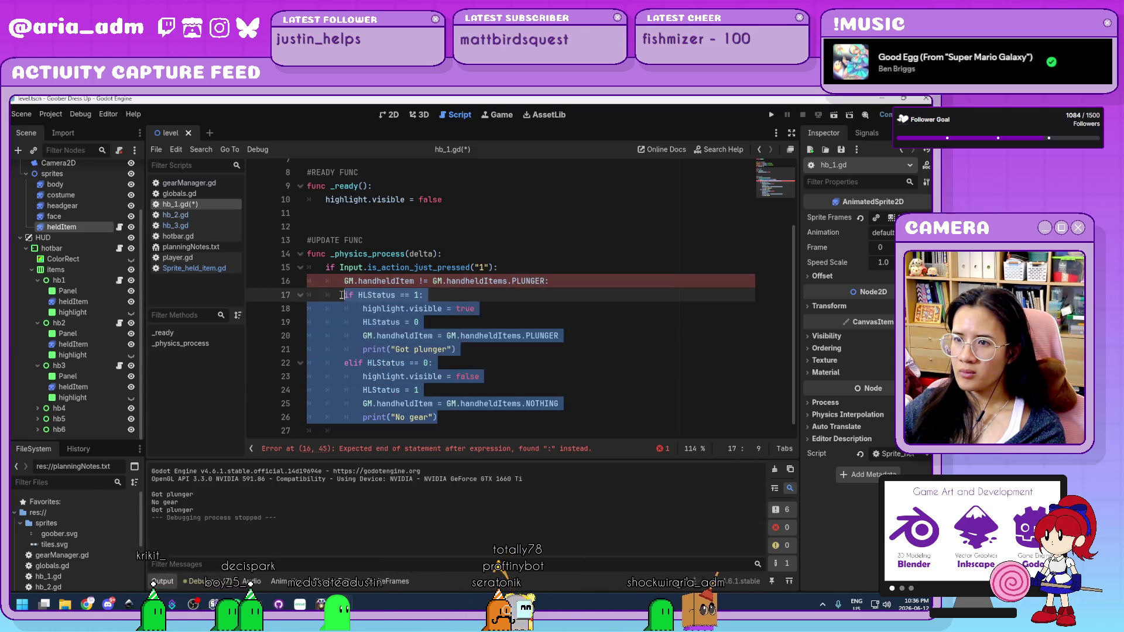
{"action": "key", "text": "Tab"}
{"action": "left_click", "coordinate": [534, 369]}
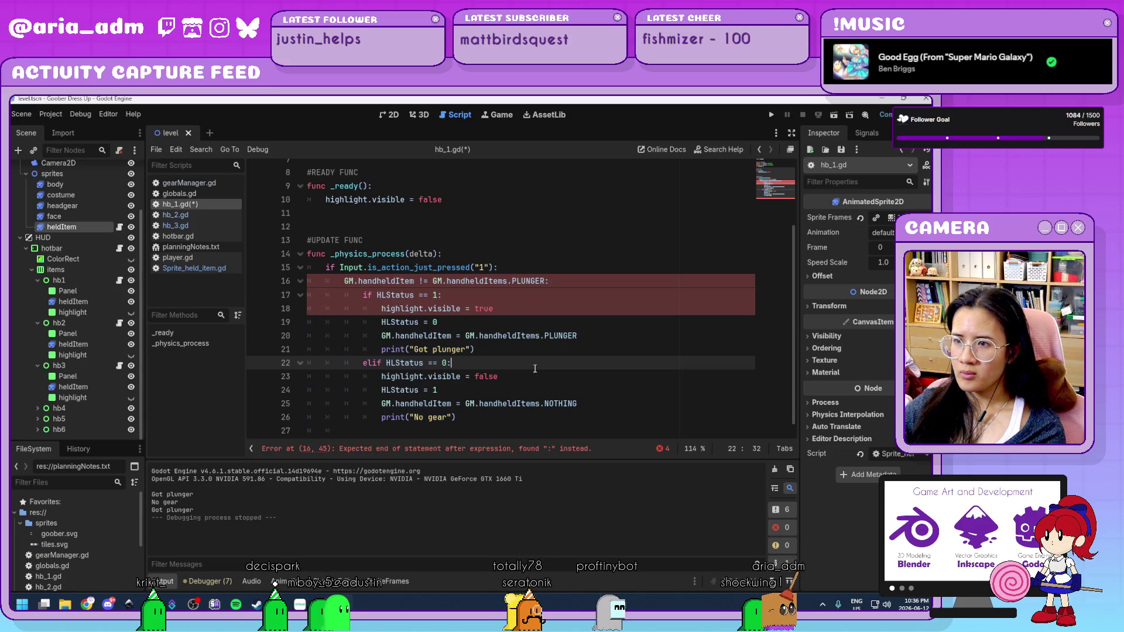
{"action": "left_click", "coordinate": [465, 297]}
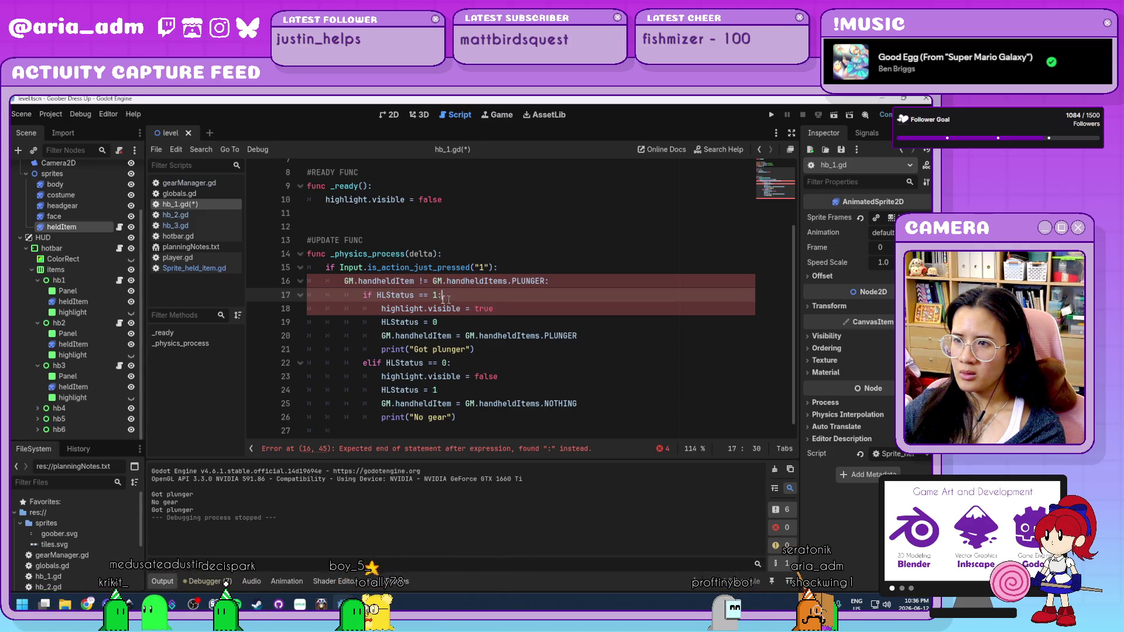
Prefix line 16 with 'if' to form the not-plunger check, clearing the error, and save
{"action": "left_click", "coordinate": [344, 282]}
{"action": "type", "text": "if"}
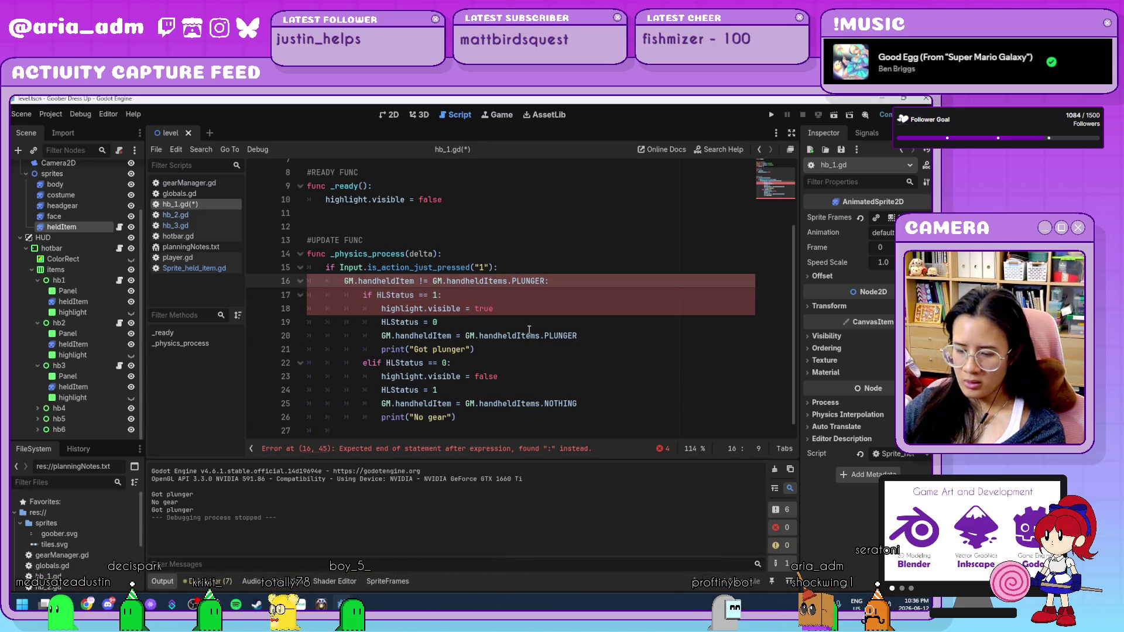
{"action": "left_click", "coordinate": [541, 375]}
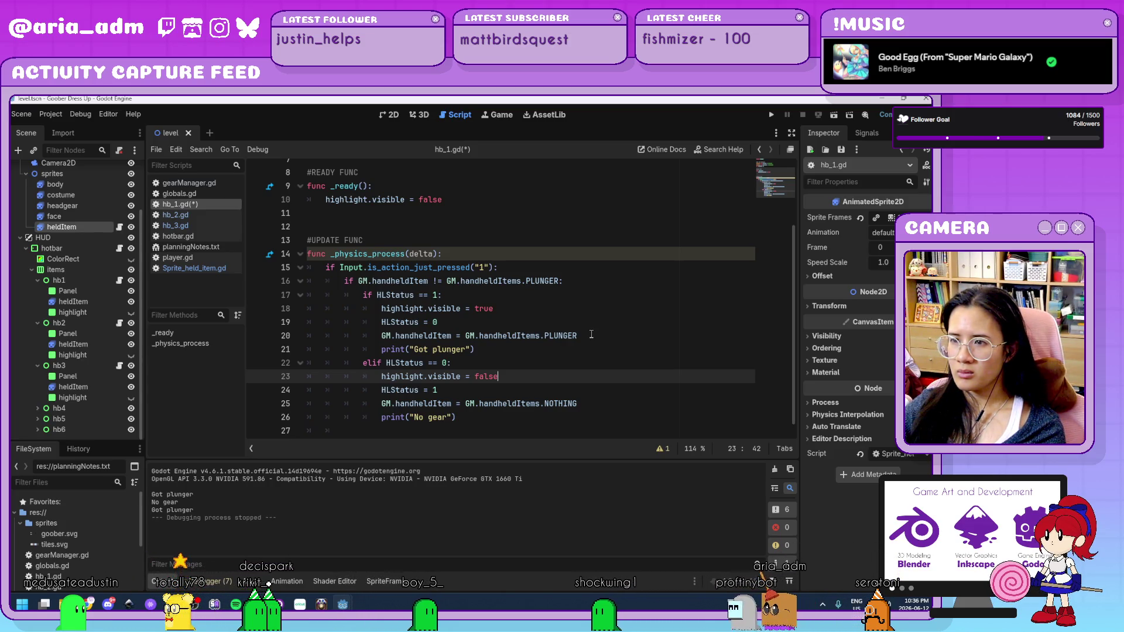
{"action": "key", "text": "ctrl+s"}
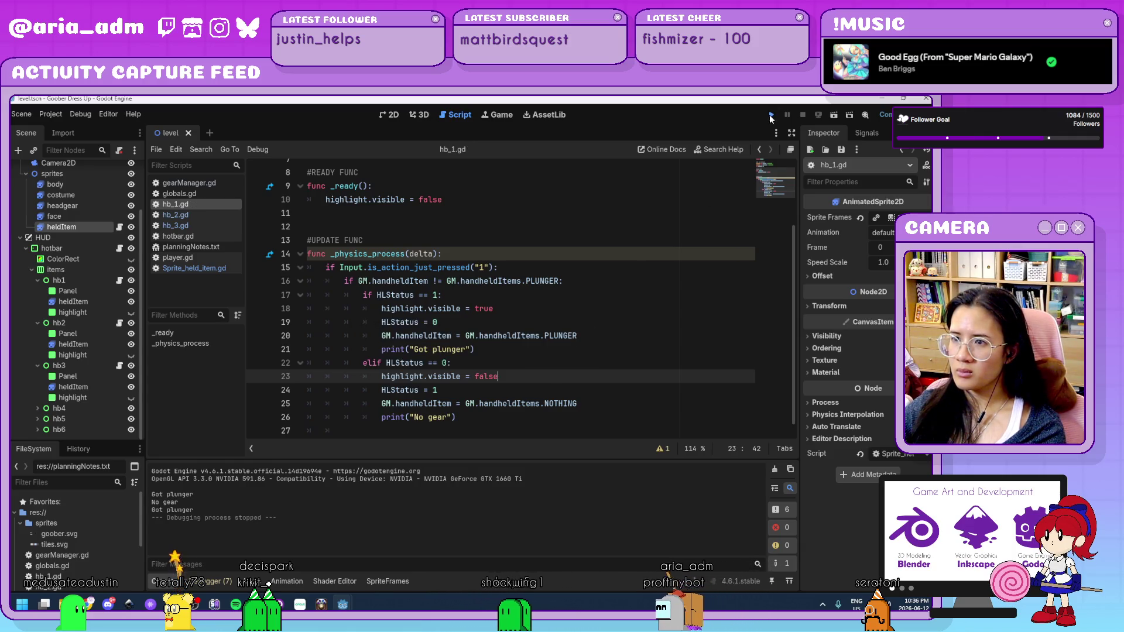
Run the game, equip the plunger with 1, press 2 while moving the goober, then stop it
{"action": "left_click", "coordinate": [770, 115]}
{"action": "key", "text": "1"}
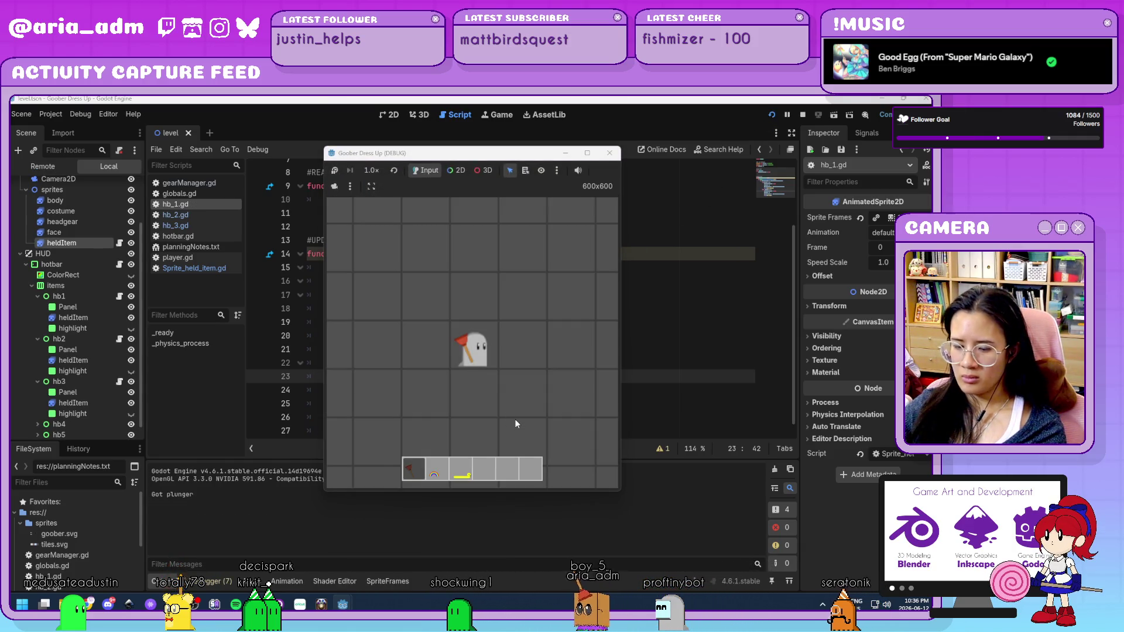
{"action": "key", "text": "d"}
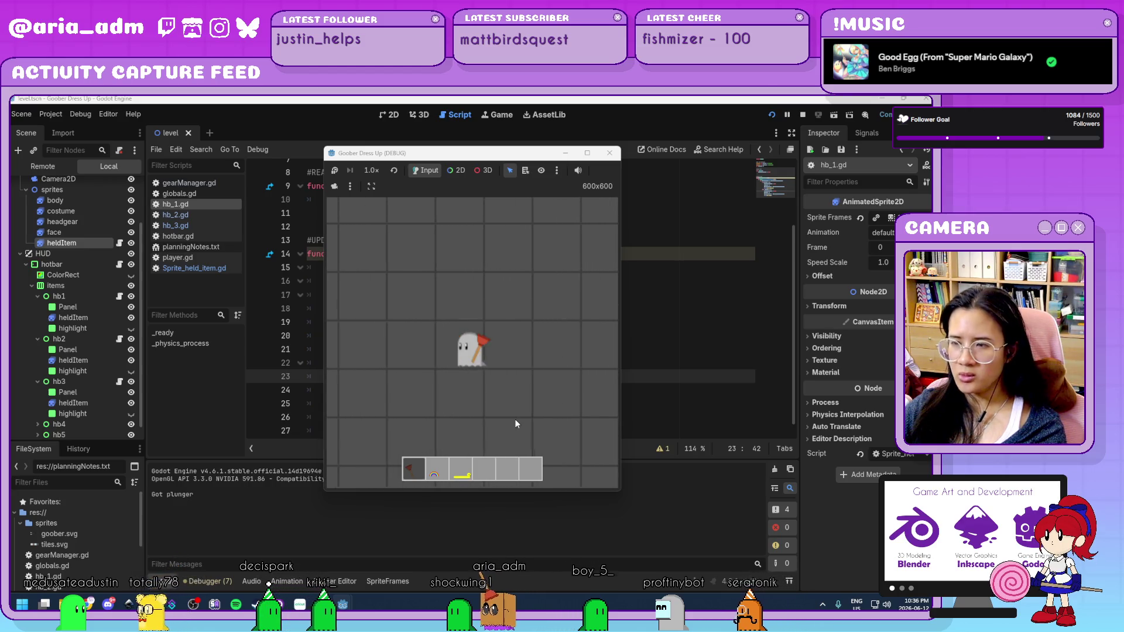
{"action": "key", "text": "2"}
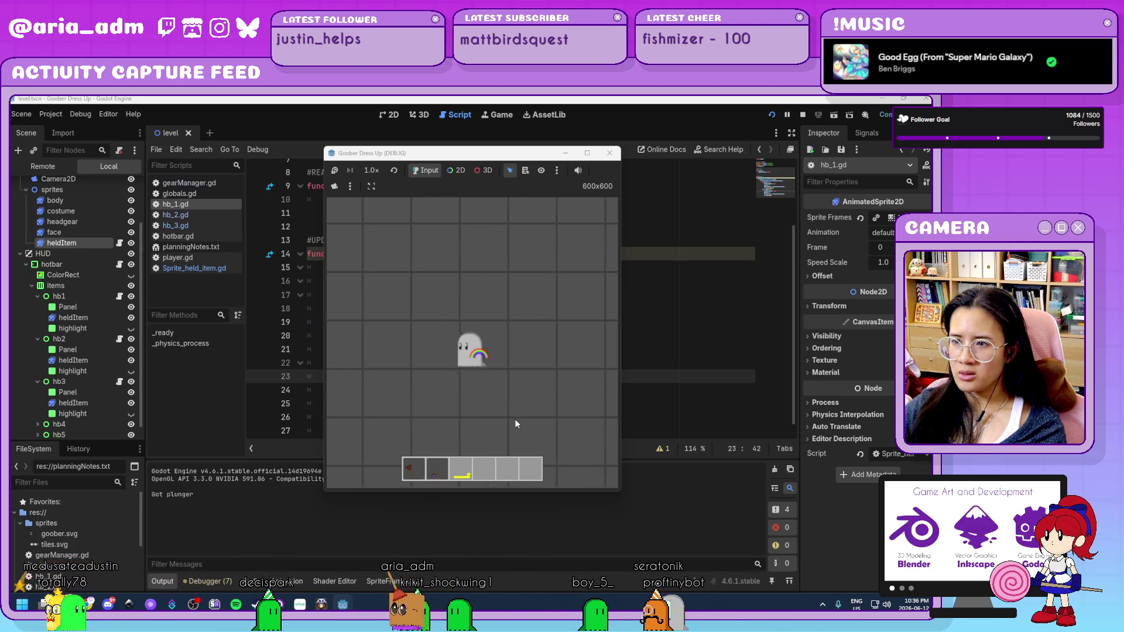
{"action": "key", "text": "2"}
{"action": "key", "text": "d"}
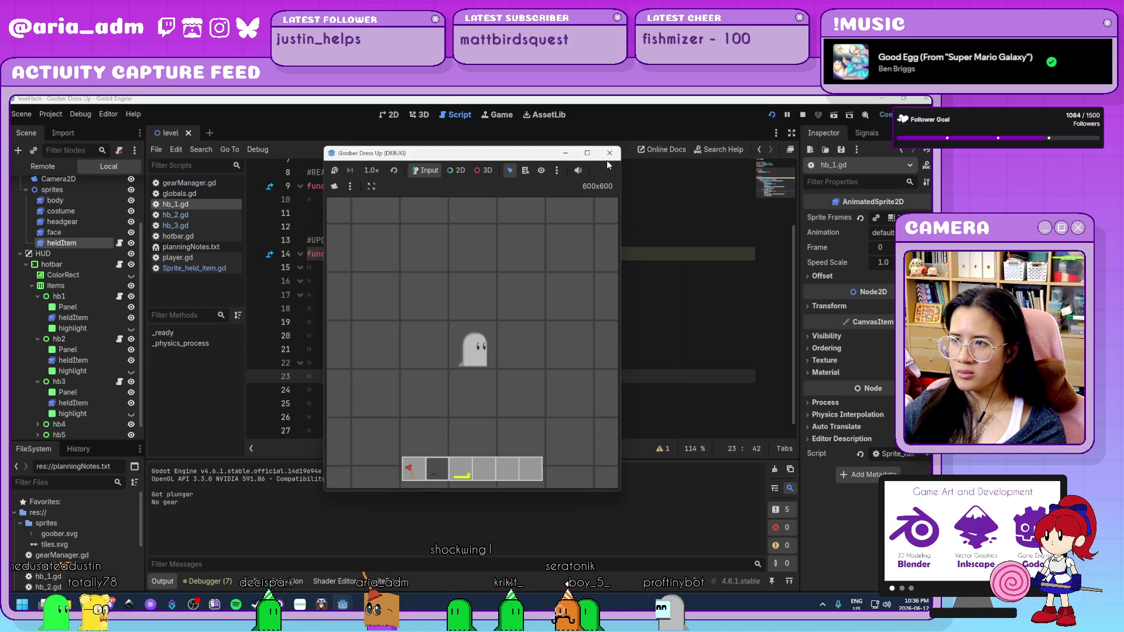
{"action": "left_click", "coordinate": [609, 153]}
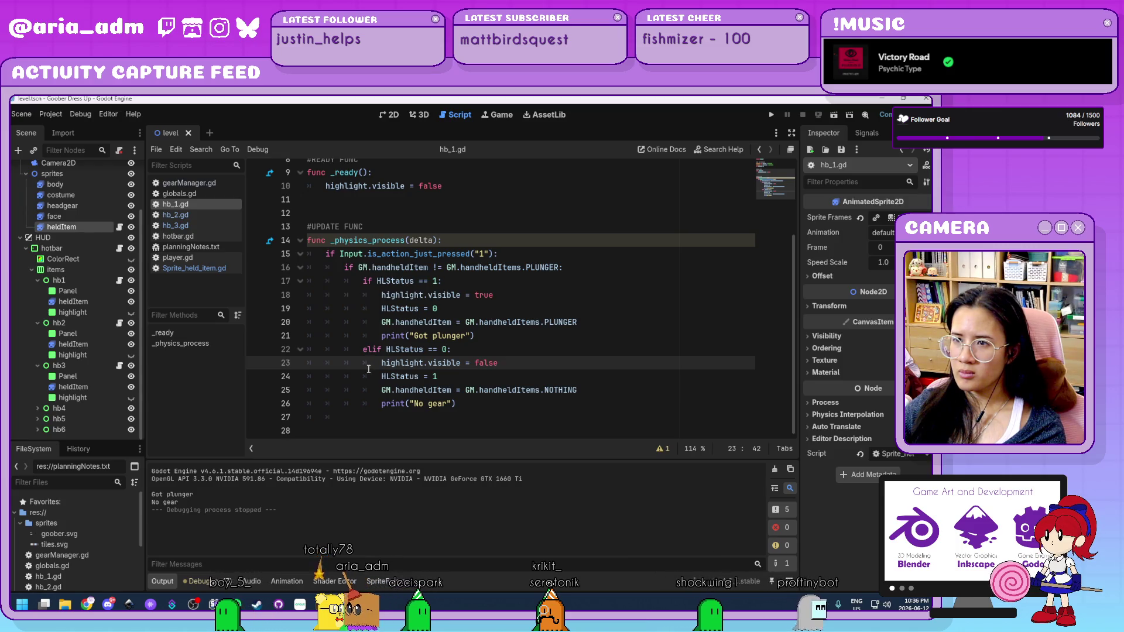
Delete the HLStatus == 1 check on line 17 and outdent the plunger branch one level
{"action": "scroll", "coordinate": [369, 368], "scroll_direction": "up", "scroll_amount": 3}
{"action": "scroll", "coordinate": [368, 368], "scroll_direction": "down", "scroll_amount": 3}
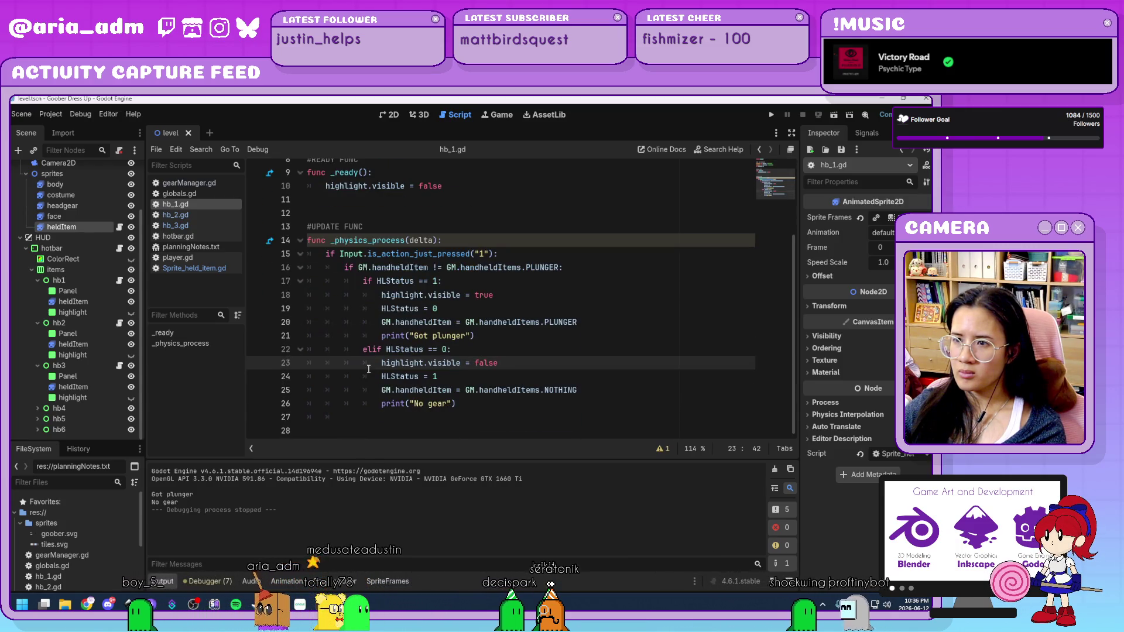
{"action": "scroll", "coordinate": [369, 368], "scroll_direction": "up", "scroll_amount": 3}
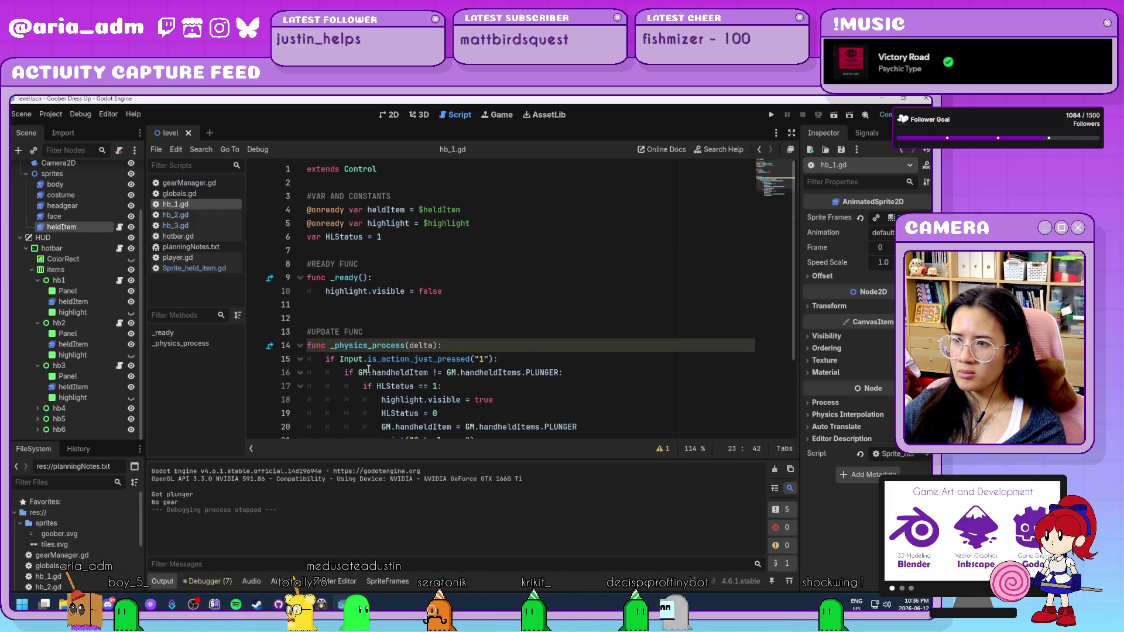
{"action": "scroll", "coordinate": [369, 369], "scroll_direction": "down", "scroll_amount": 3}
{"action": "scroll", "coordinate": [409, 345], "scroll_direction": "up", "scroll_amount": 1}
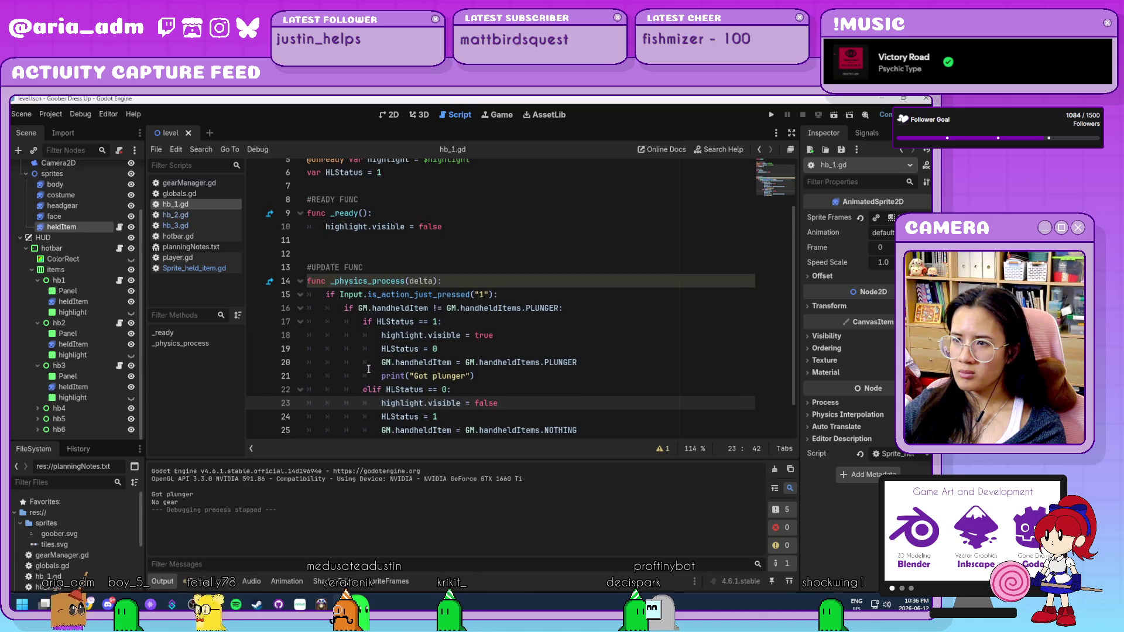
{"action": "triple_click", "coordinate": [450, 321]}
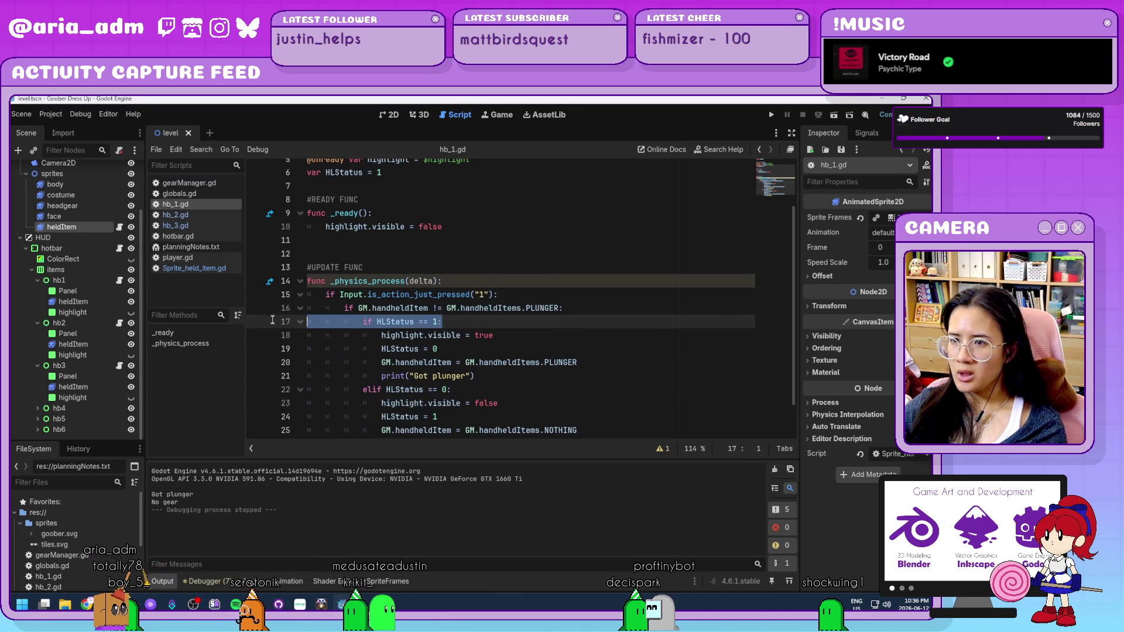
{"action": "key", "text": "BackSpace"}
{"action": "key", "text": "Delete"}
{"action": "left_click_drag", "start_coordinate": [474, 362], "coordinate": [382, 323]}
{"action": "key", "text": "shift+Tab"}
Outdent the elif block, lines 21–25, to clear the indentation error
{"action": "scroll", "coordinate": [382, 324], "scroll_direction": "down", "scroll_amount": 1}
{"action": "left_click", "coordinate": [441, 377]}
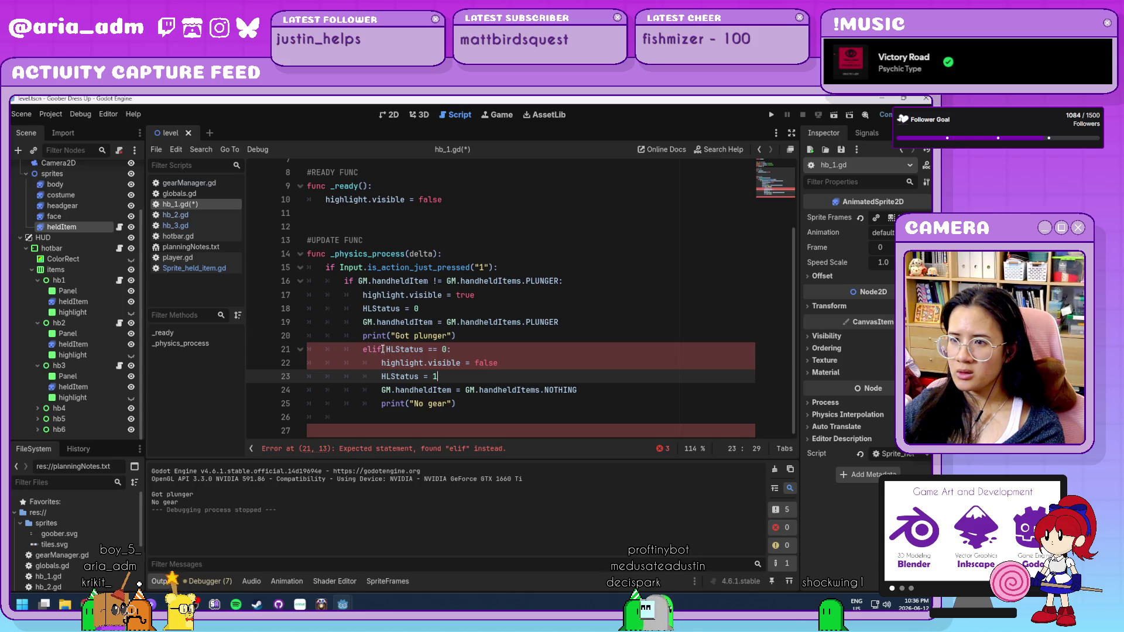
{"action": "left_click", "coordinate": [455, 403]}
{"action": "left_click_drag", "start_coordinate": [456, 404], "coordinate": [363, 349]}
{"action": "key", "text": "shift+Tab"}
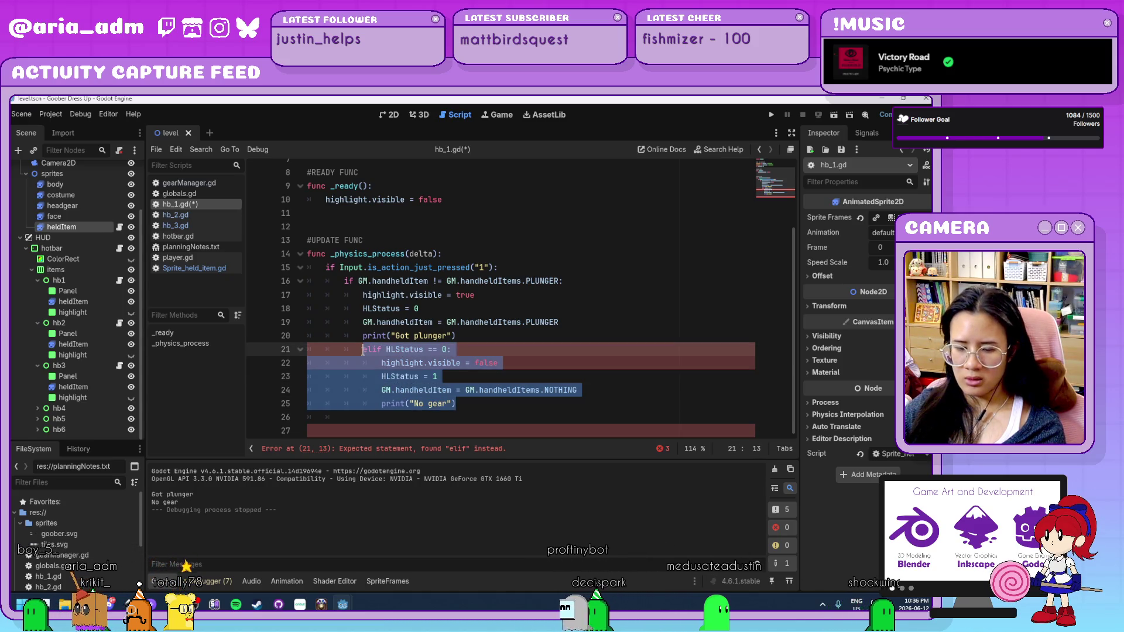
{"action": "left_click", "coordinate": [378, 362]}
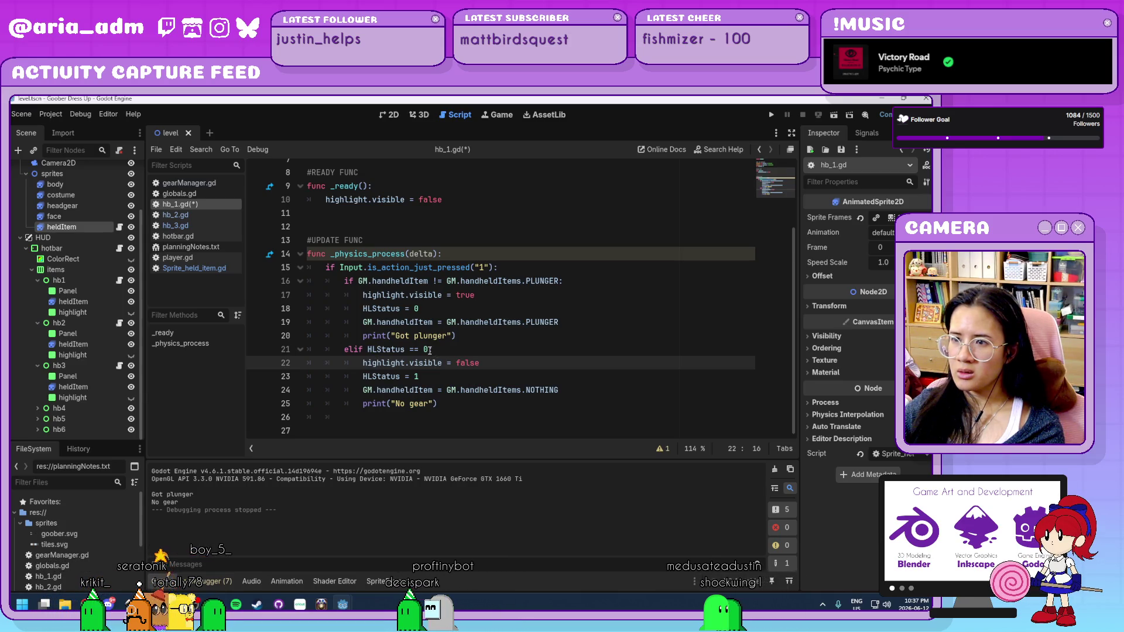
Replace the elif's HLStatus == 0 condition with GM.handheldItem == GM.handheldItems.PLUNGER and save
{"action": "left_click_drag", "start_coordinate": [570, 323], "coordinate": [362, 322]}
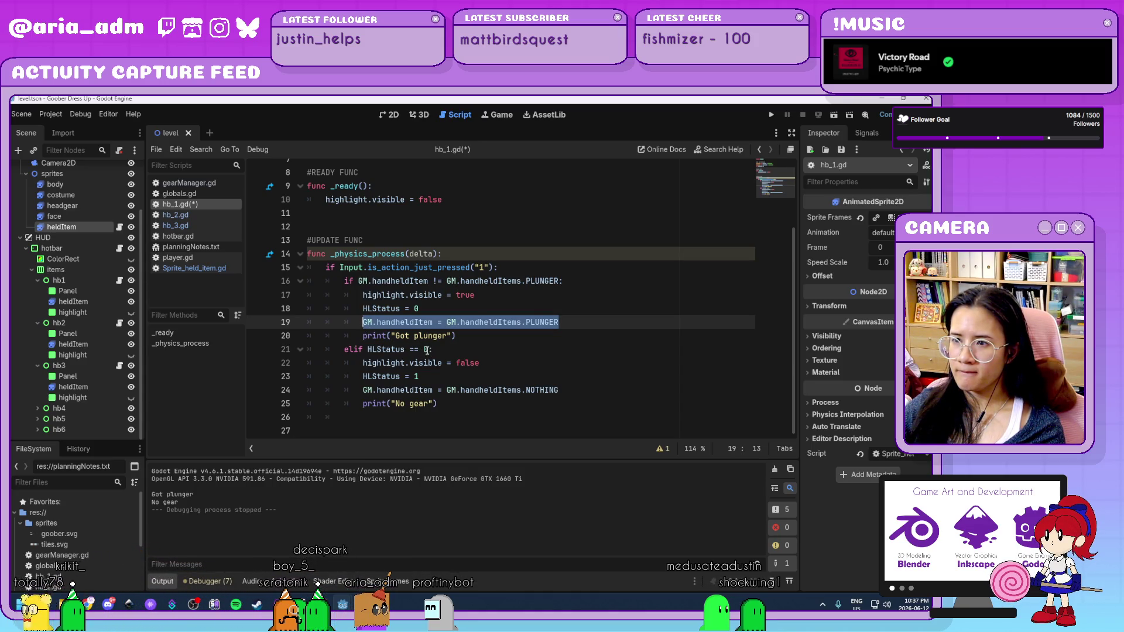
{"action": "left_click_drag", "start_coordinate": [426, 349], "coordinate": [368, 349]}
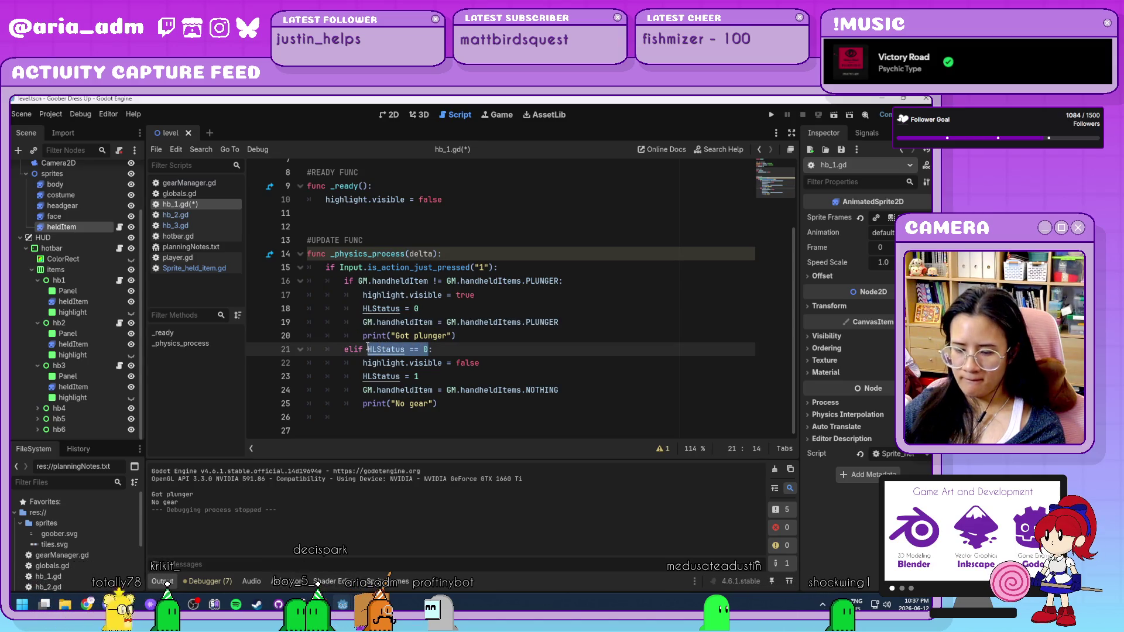
{"action": "key", "text": "ctrl+v"}
{"action": "key", "text": "ctrl+s"}
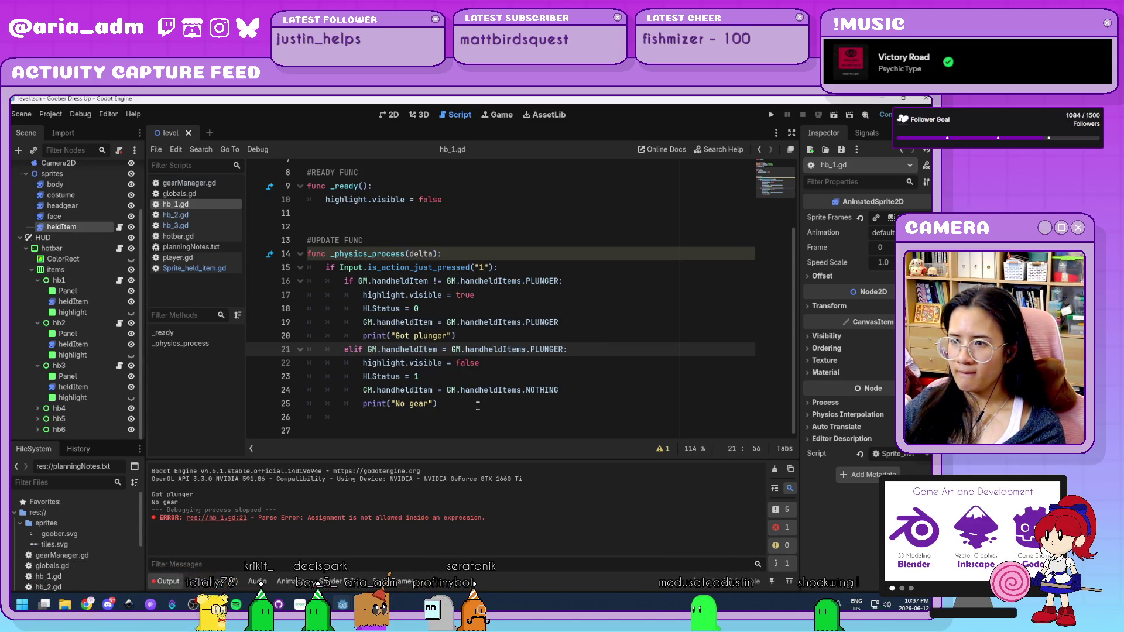
{"action": "left_click", "coordinate": [478, 405]}
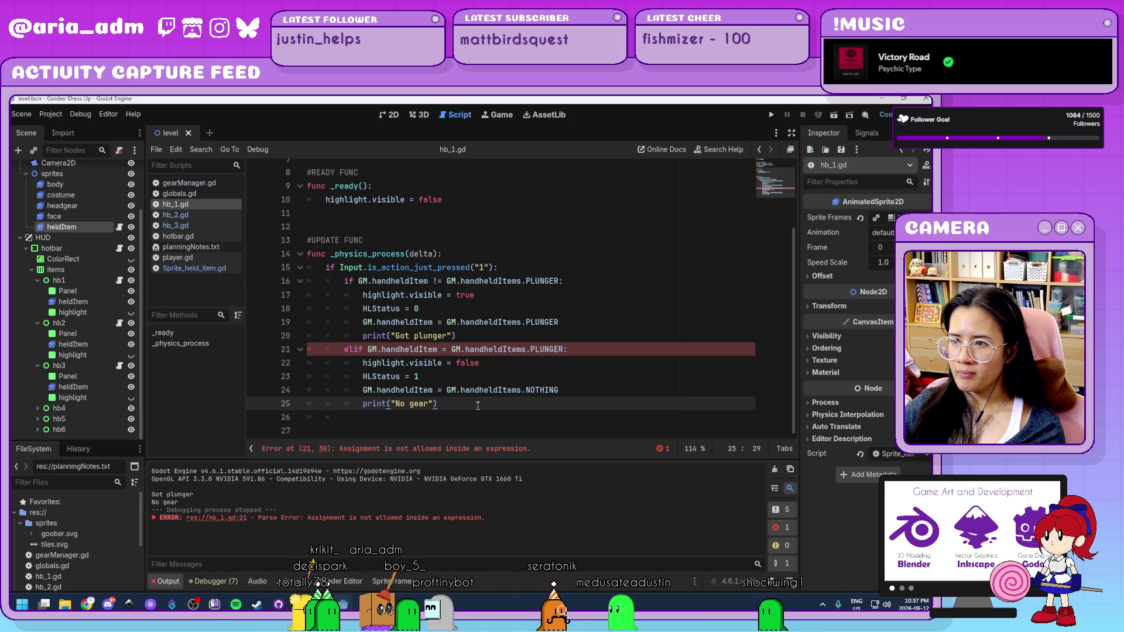
{"action": "left_click", "coordinate": [449, 349]}
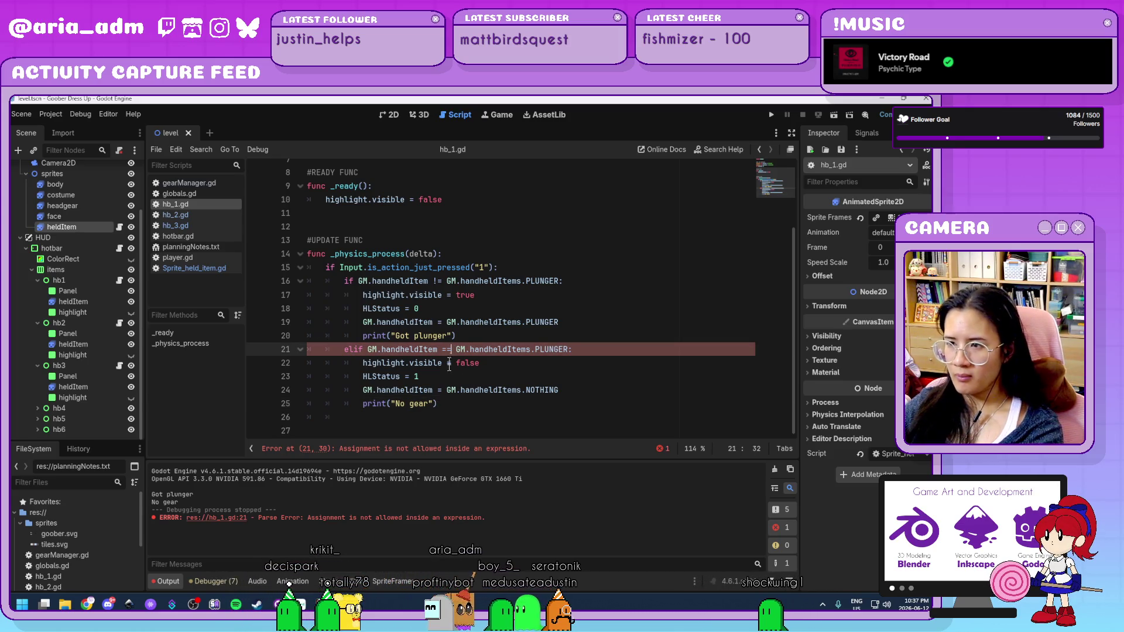
{"action": "type", "text": "="}
{"action": "key", "text": "ctrl+s"}
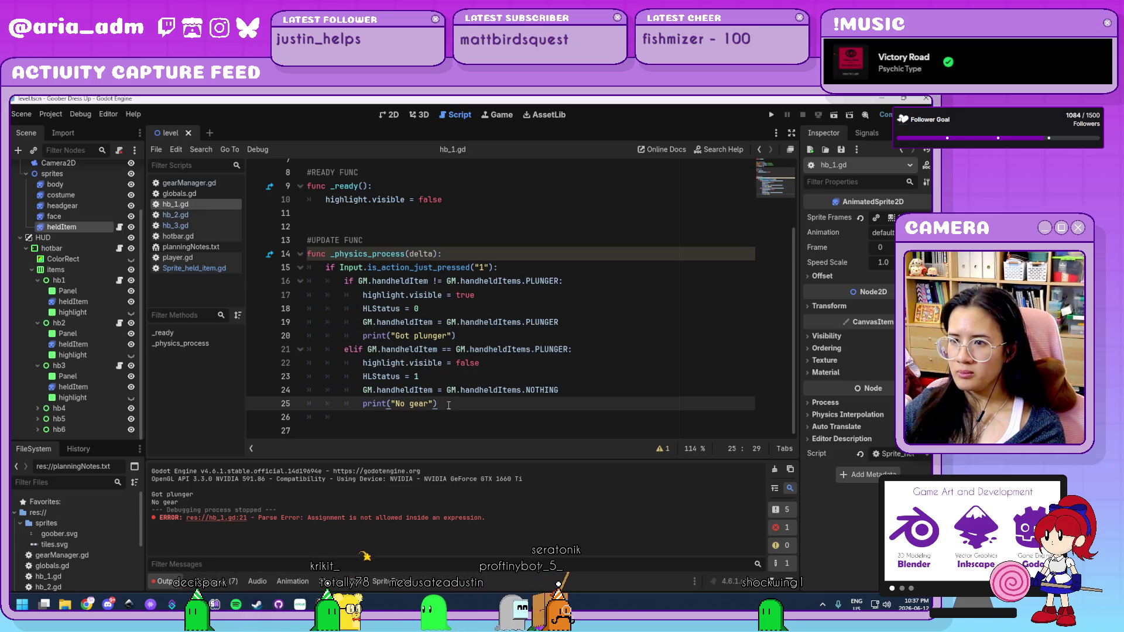
Delete the HLStatus = 1 and HLStatus = 0 assignments and save the script
{"action": "left_click_drag", "start_coordinate": [420, 377], "coordinate": [307, 377]}
{"action": "key", "text": "BackSpace"}
{"action": "key", "text": "BackSpace"}
{"action": "left_click_drag", "start_coordinate": [419, 309], "coordinate": [266, 310]}
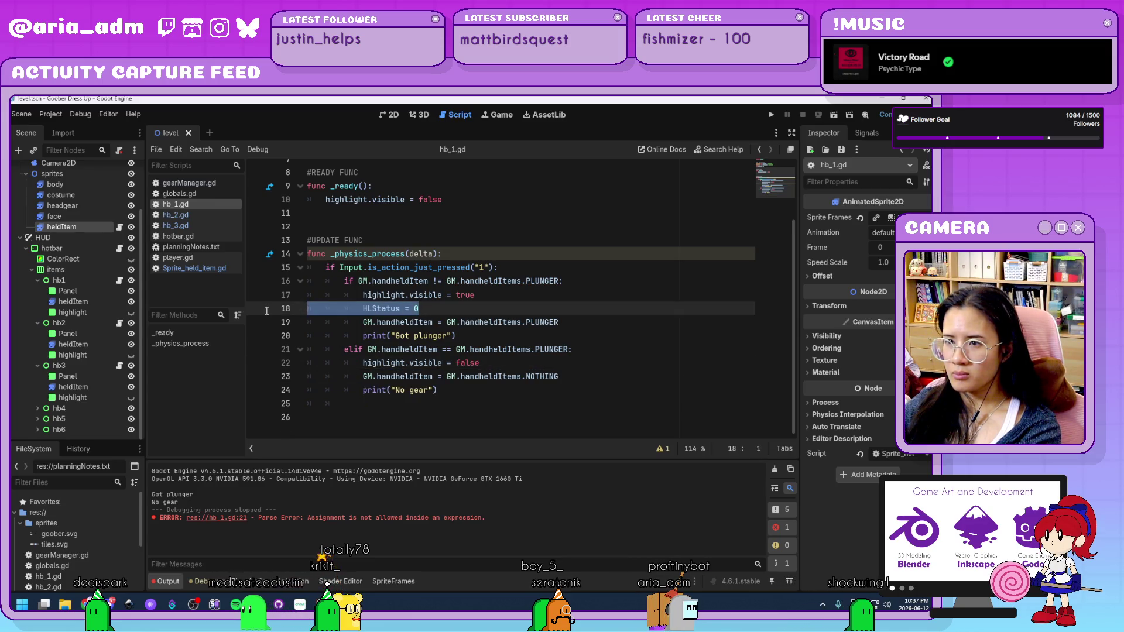
{"action": "key", "text": "BackSpace"}
{"action": "left_click", "coordinate": [462, 378]}
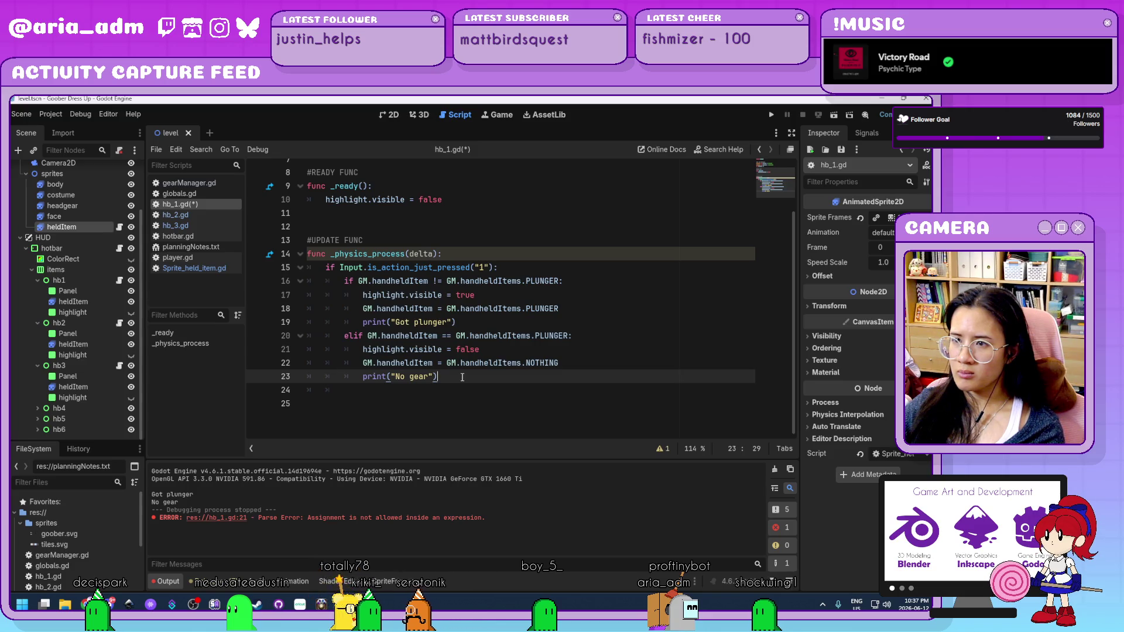
{"action": "key", "text": "ctrl+s"}
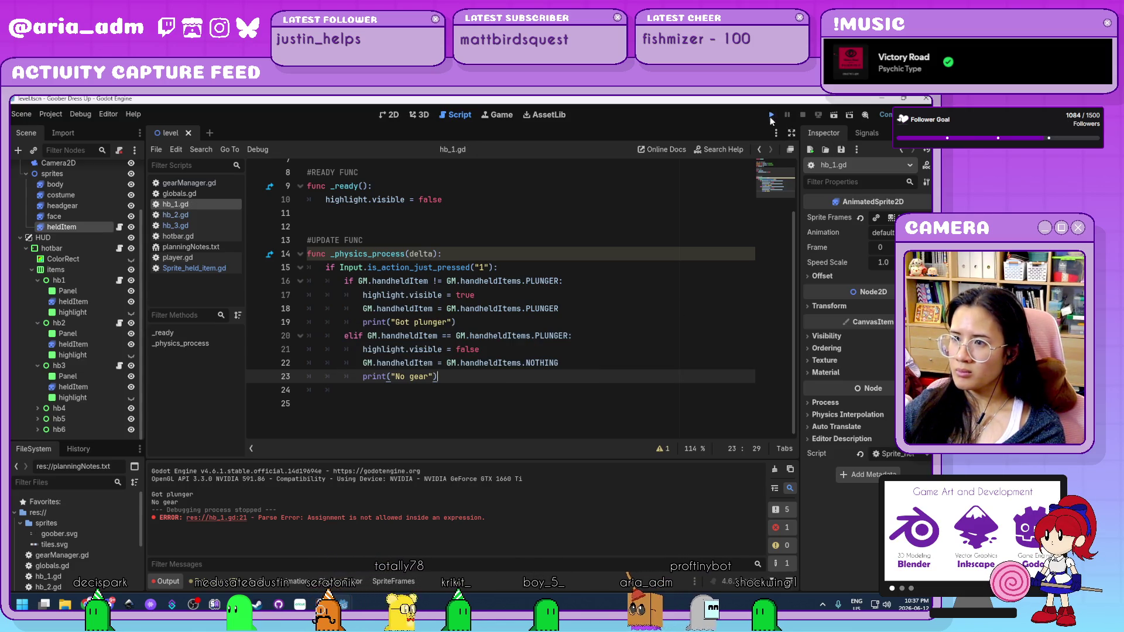
Run the game, press 1 for the plunger and 2 for the rainbow while moving, then stop it
{"action": "left_click", "coordinate": [770, 115]}
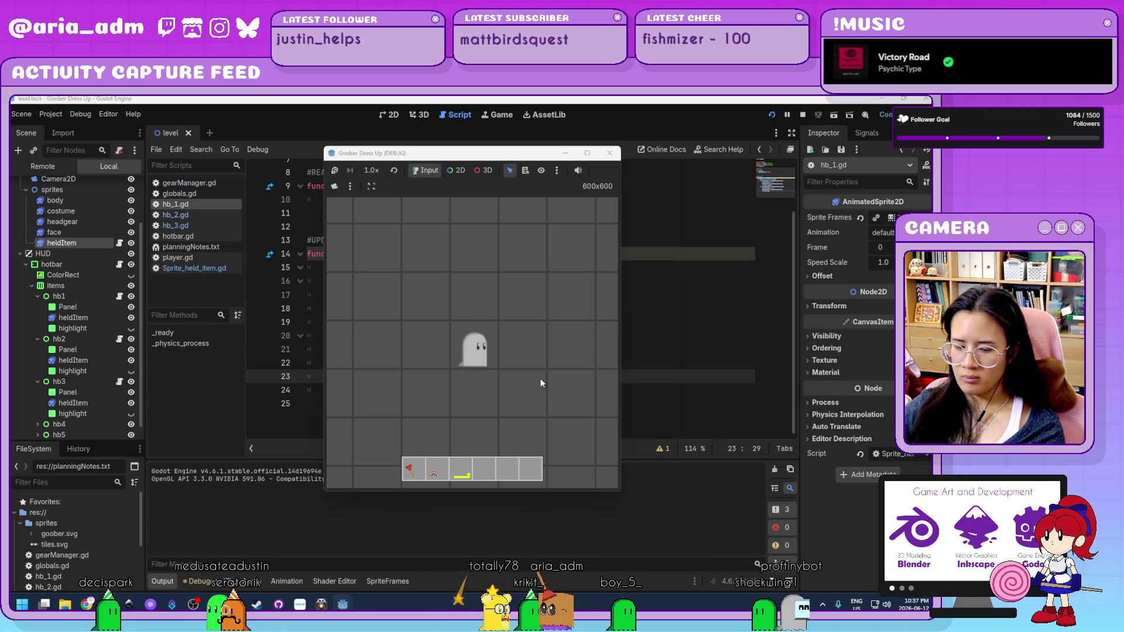
{"action": "key", "text": "1"}
{"action": "key", "text": "a"}
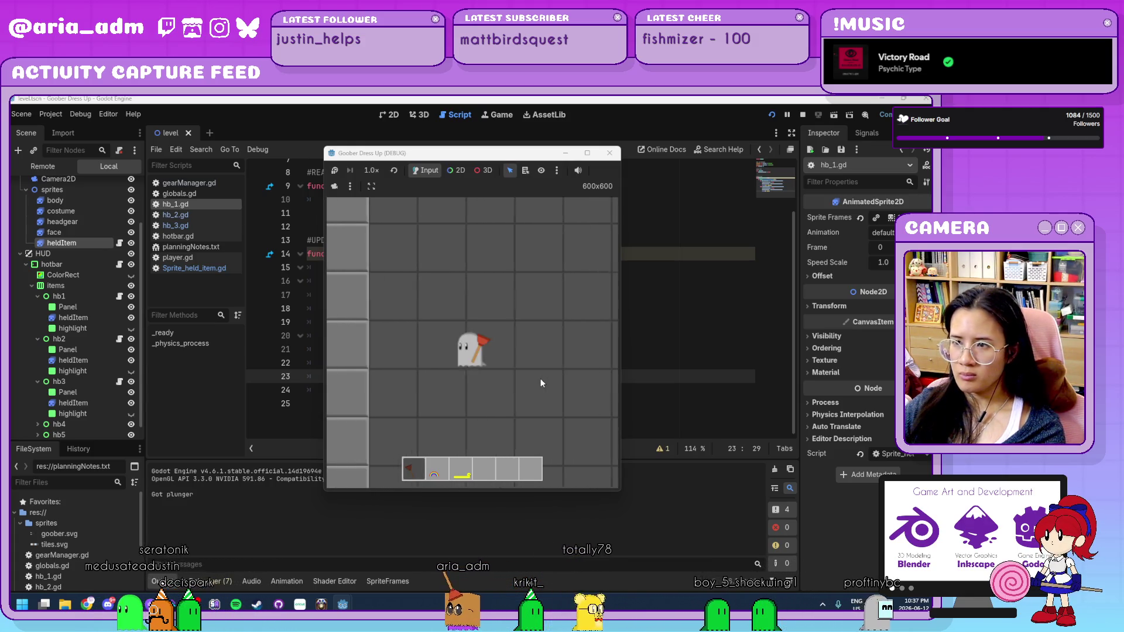
{"action": "key", "text": "d"}
{"action": "key", "text": "2"}
{"action": "key", "text": "a"}
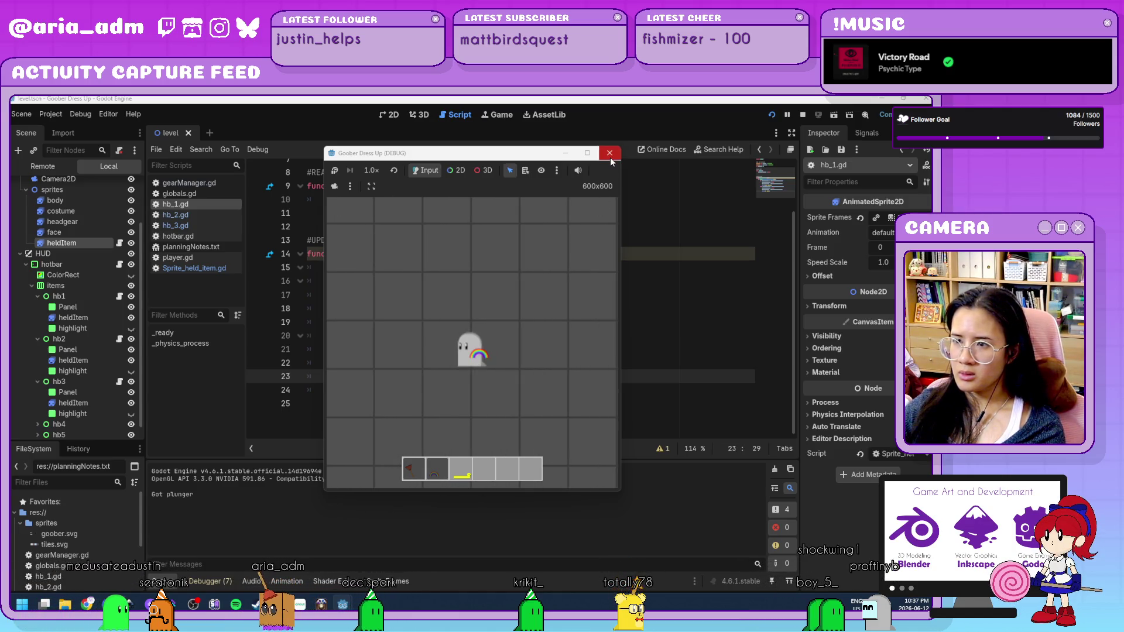
{"action": "left_click", "coordinate": [610, 157]}
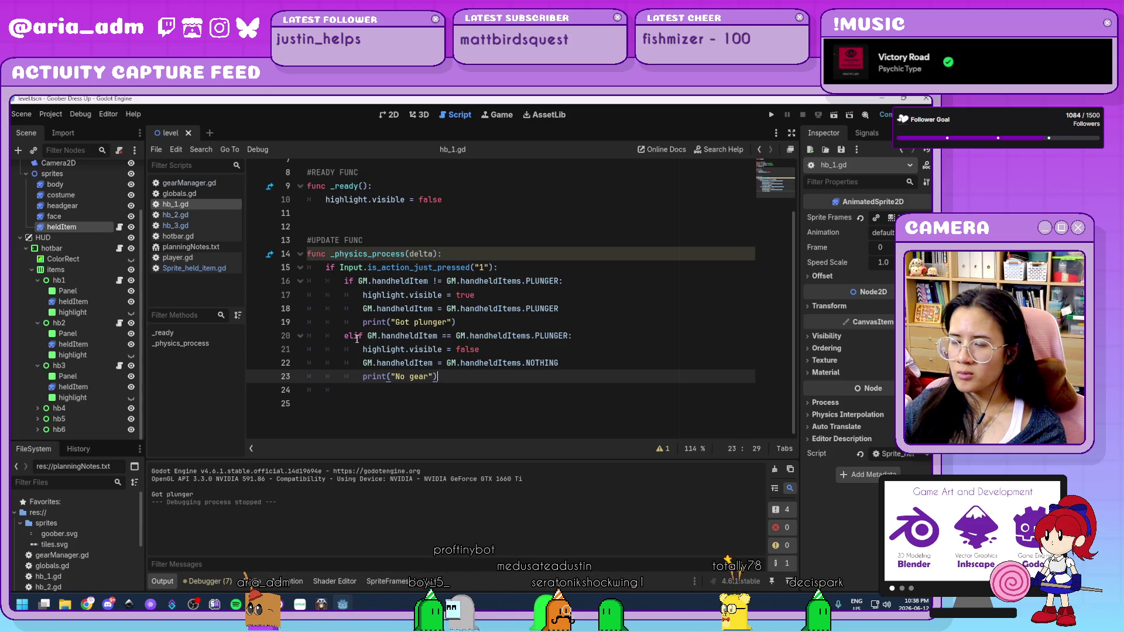
Copy the lines from 20 through the elif and paste them below the No gear print
{"action": "key", "text": "Return"}
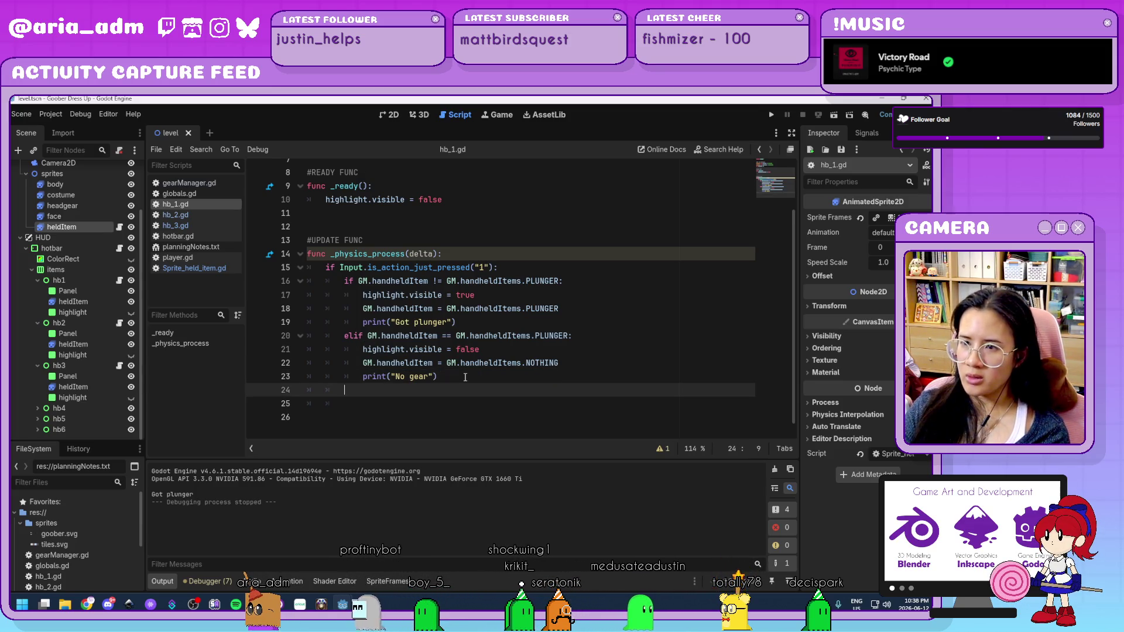
{"action": "key", "text": "BackSpace"}
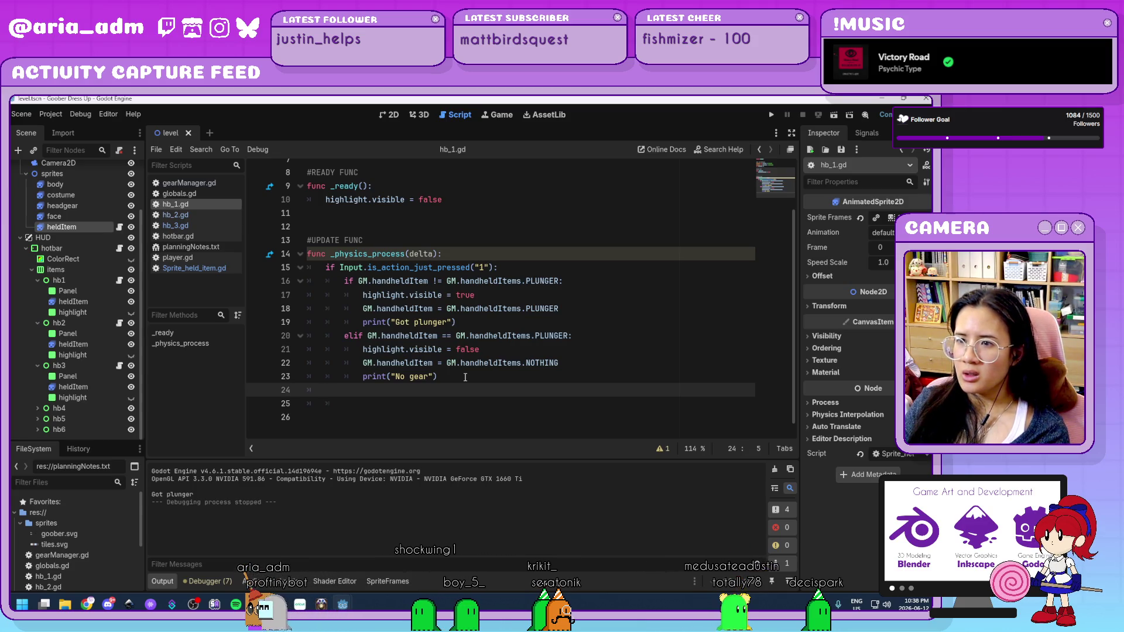
{"action": "key", "text": "Return"}
{"action": "left_click_drag", "start_coordinate": [499, 346], "coordinate": [354, 341]}
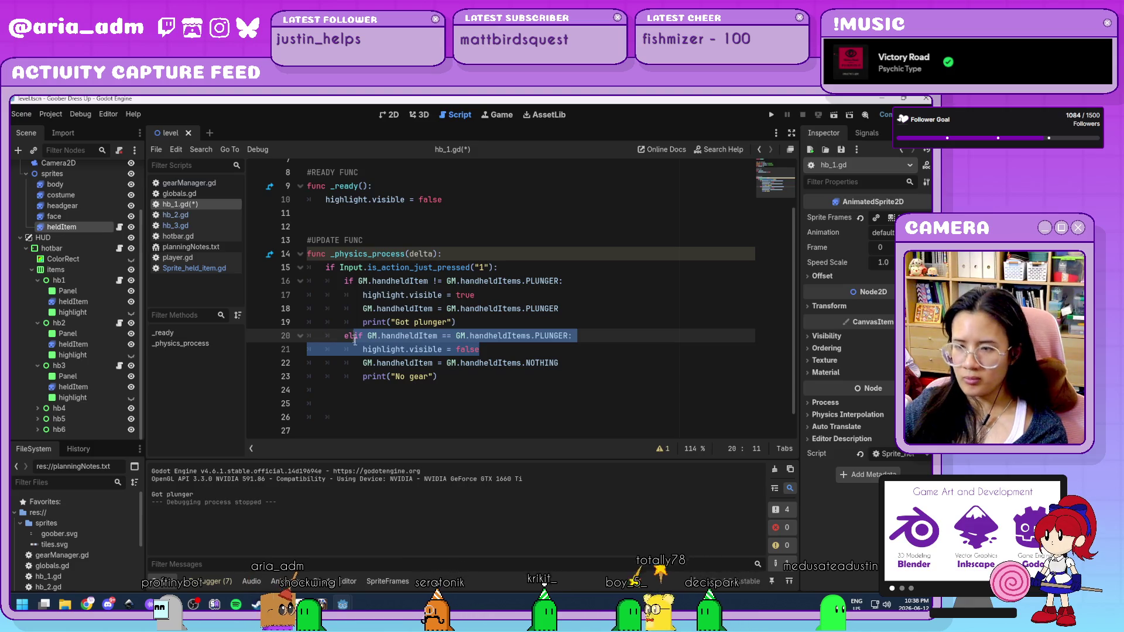
{"action": "key", "text": "ctrl+c"}
{"action": "left_click", "coordinate": [348, 388]}
{"action": "key", "text": "ctrl+v"}
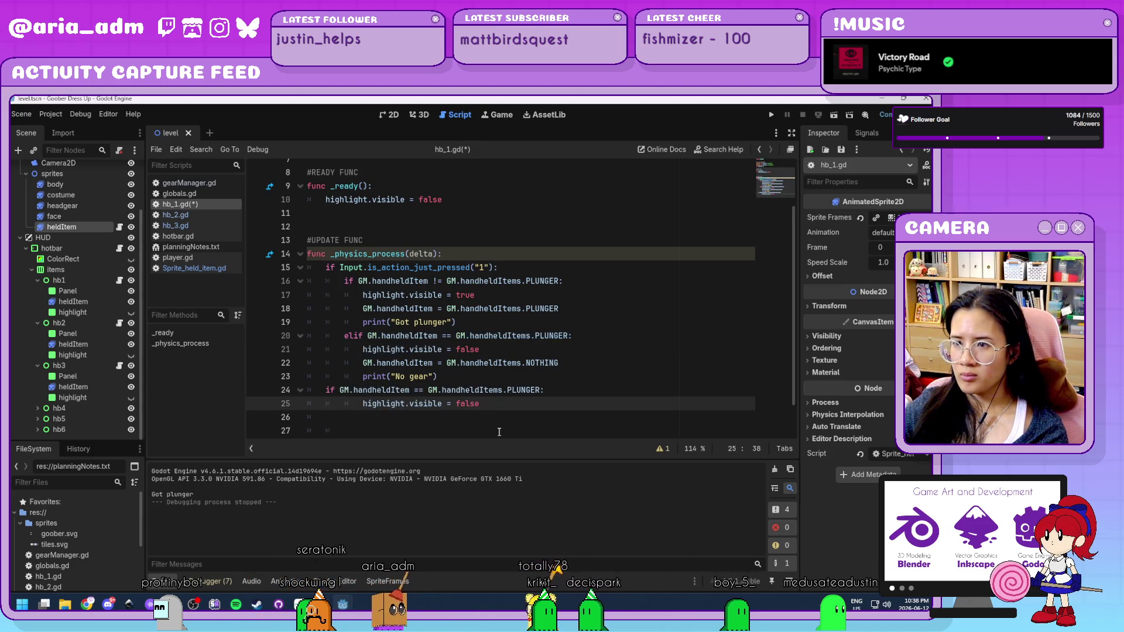
Close hb_1.gd, discarding the unsaved edits, and reopen the saved script
{"action": "key", "text": "ctrl+w"}
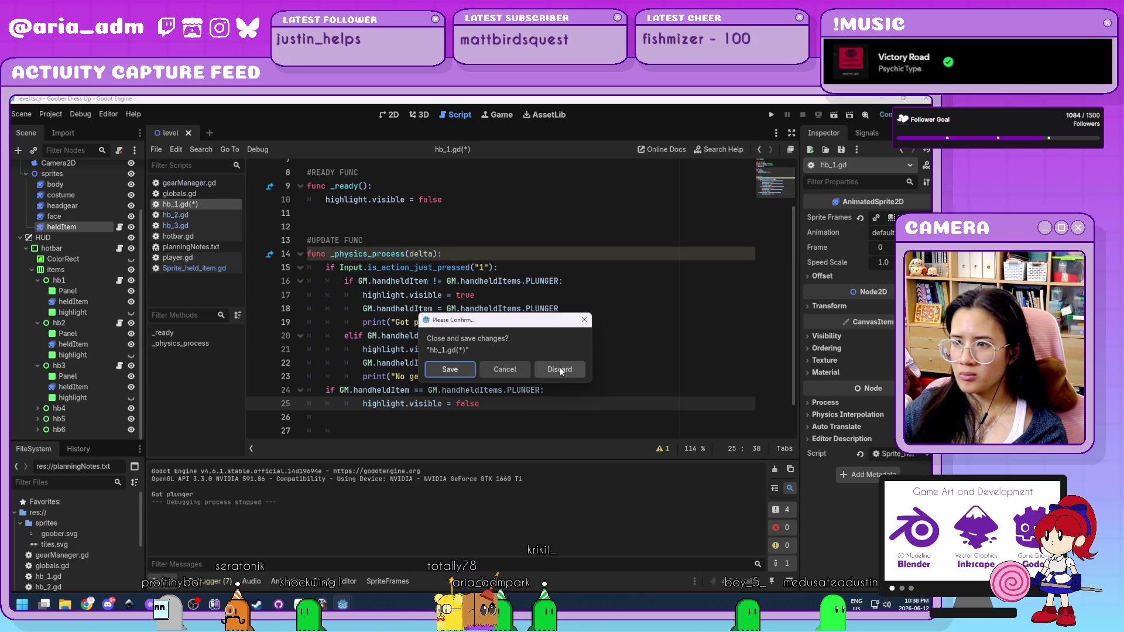
{"action": "left_click", "coordinate": [560, 370]}
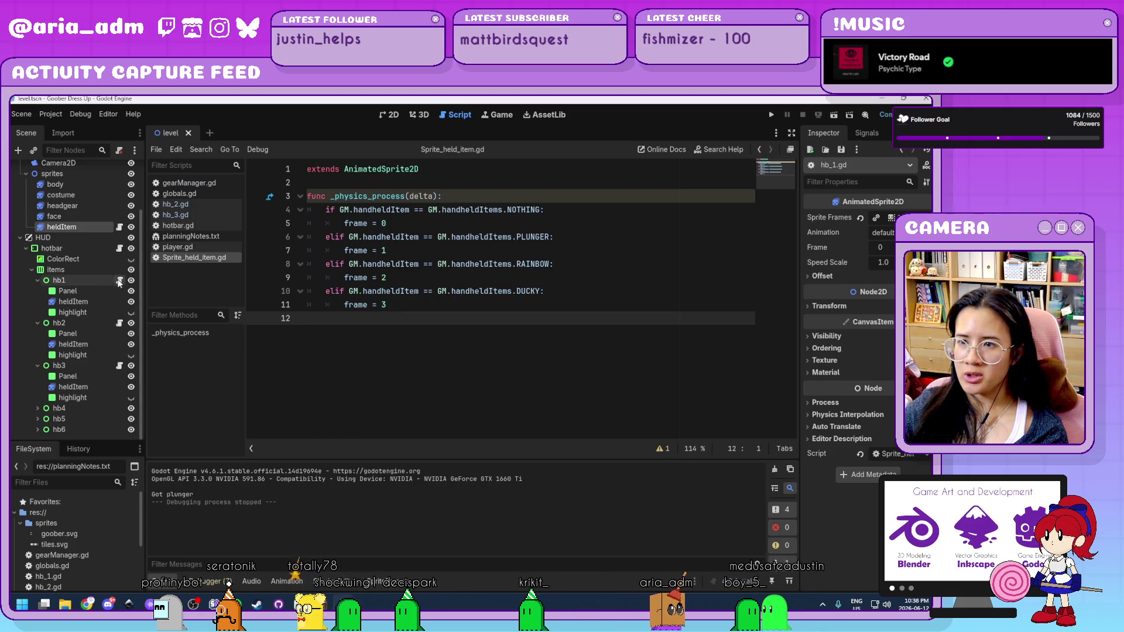
{"action": "key", "text": "ctrl+shift+t"}
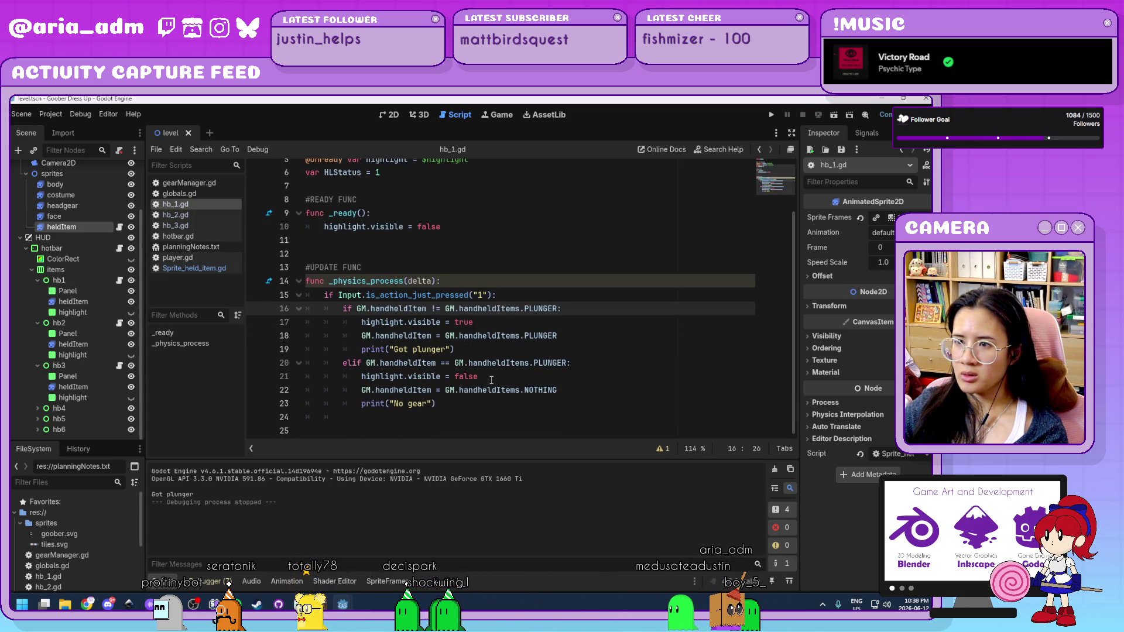
{"action": "left_click_drag", "start_coordinate": [479, 377], "coordinate": [355, 364]}
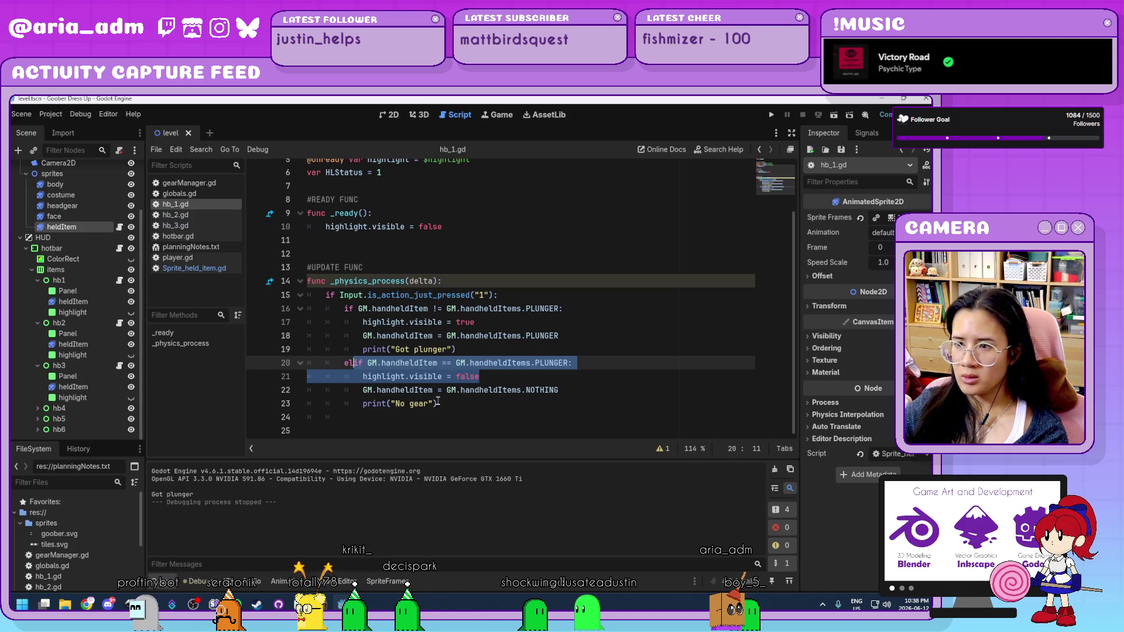
Paste the 'if GM.handheldItem == PLUNGER: highlight.visible = false' check onto line 24
{"action": "left_click", "coordinate": [476, 415]}
{"action": "key", "text": "ctrl+v"}
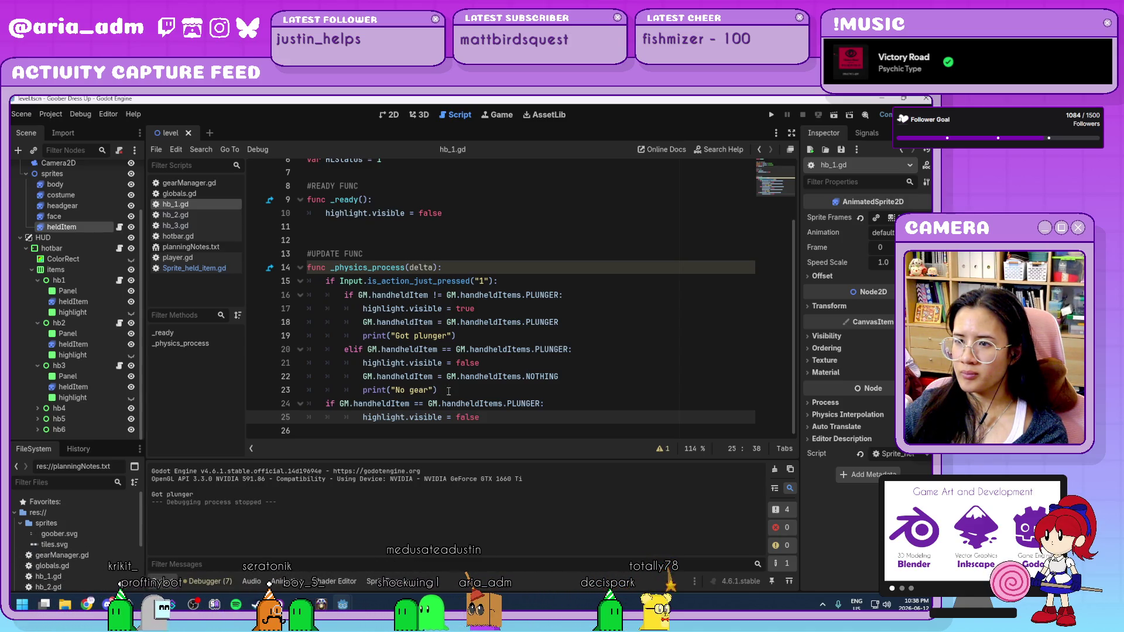
{"action": "left_click", "coordinate": [449, 392]}
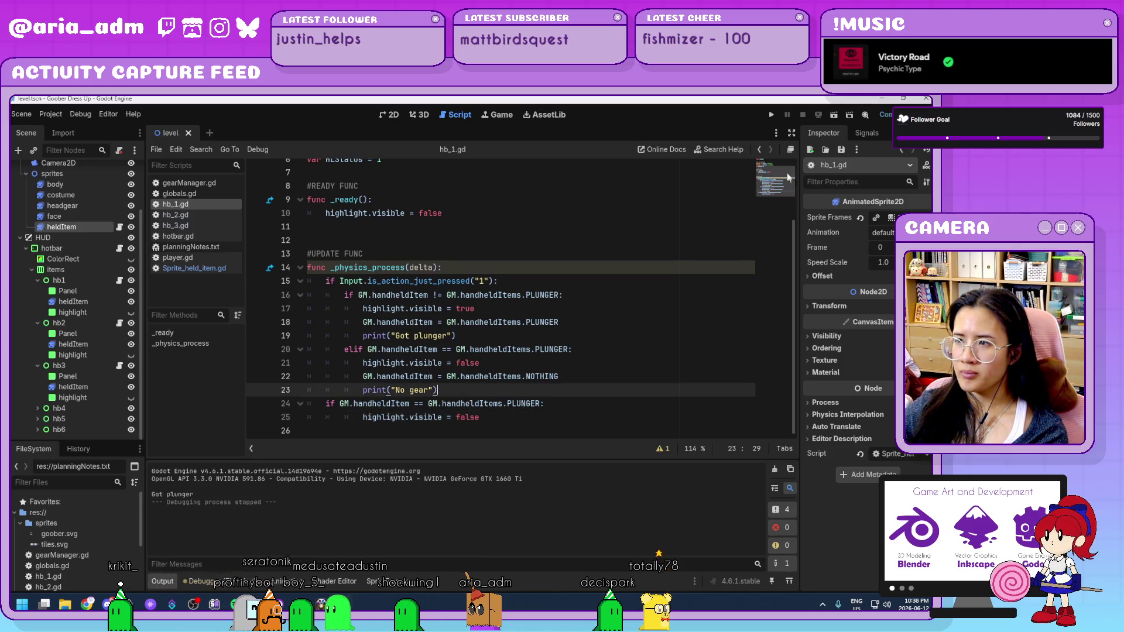
Run the game with F5, equip the plunger with 1, switch with 2, then stop it
{"action": "key", "text": "F5"}
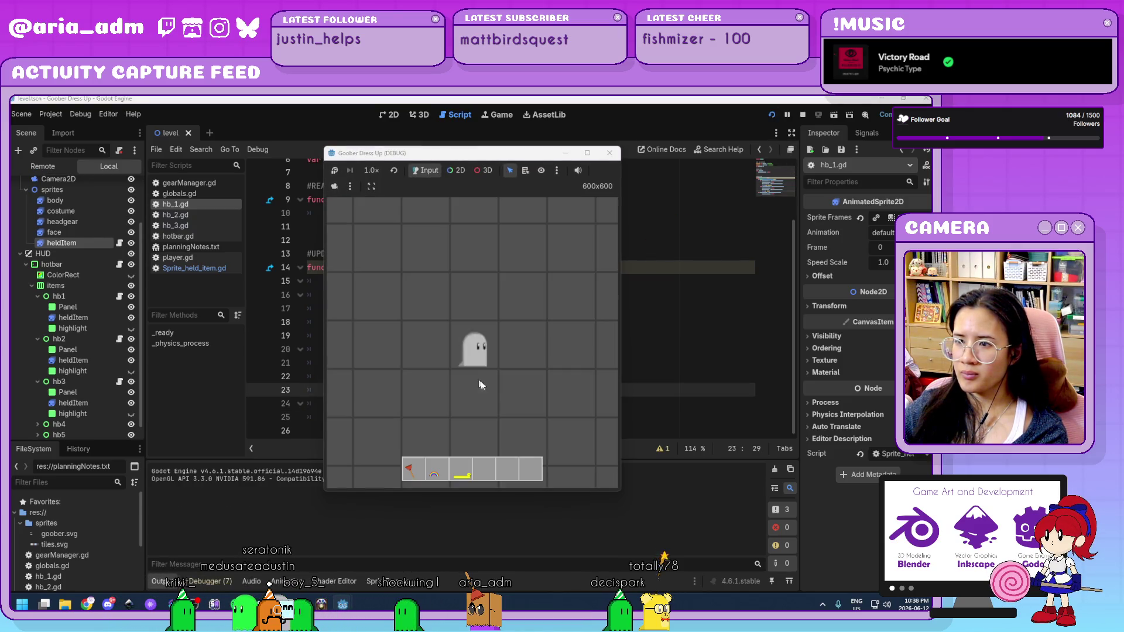
{"action": "key", "text": "a"}
{"action": "key", "text": "1"}
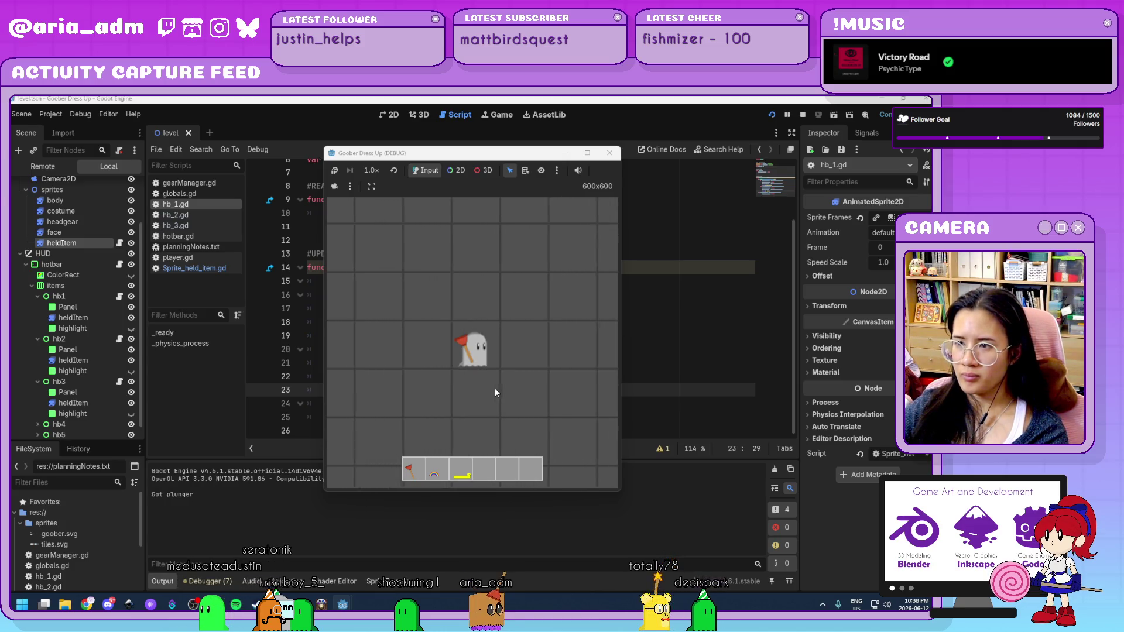
{"action": "key", "text": "a"}
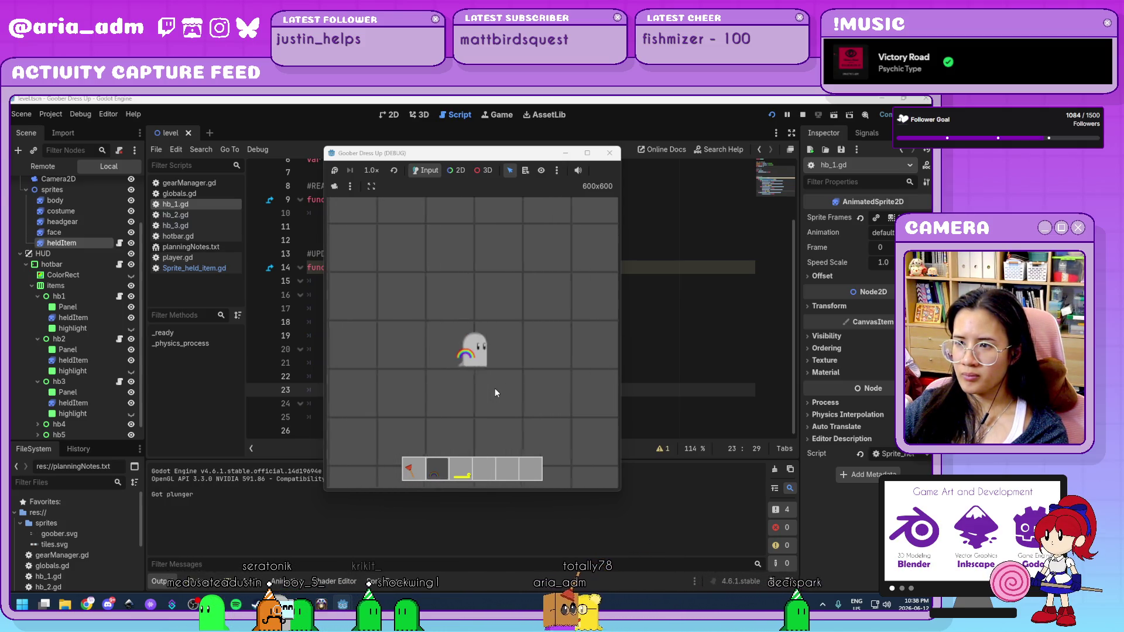
{"action": "key", "text": "2"}
{"action": "key", "text": "d"}
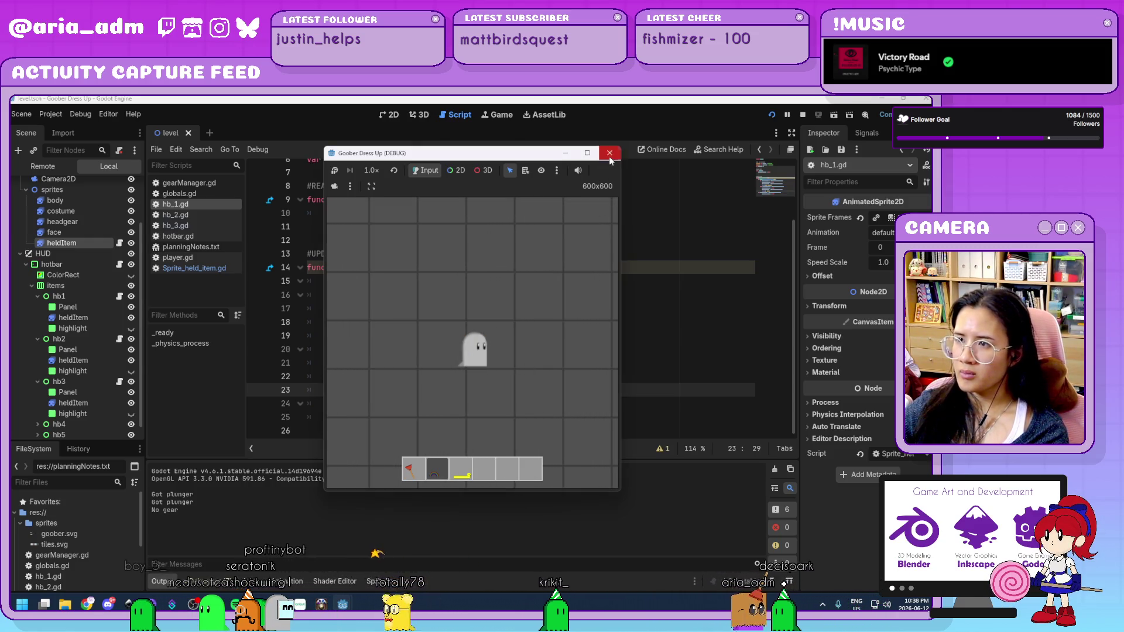
{"action": "left_click", "coordinate": [610, 153]}
{"action": "left_click", "coordinate": [505, 365]}
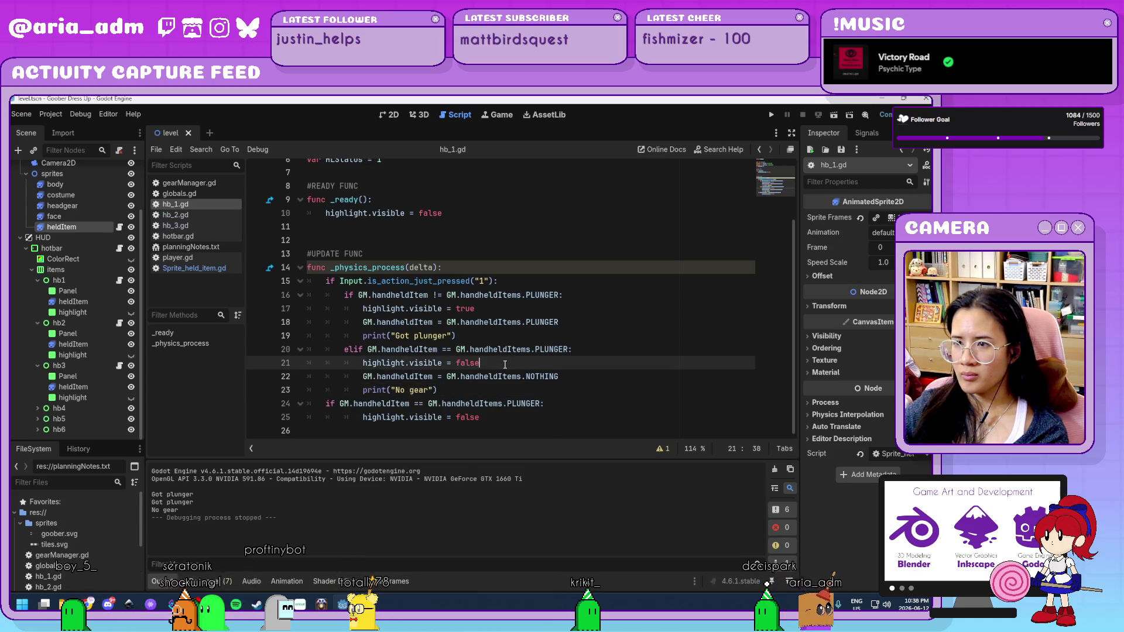
Change line 24's comparison from == to != GM.handheldItems.PLUNGER
{"action": "left_click", "coordinate": [574, 375]}
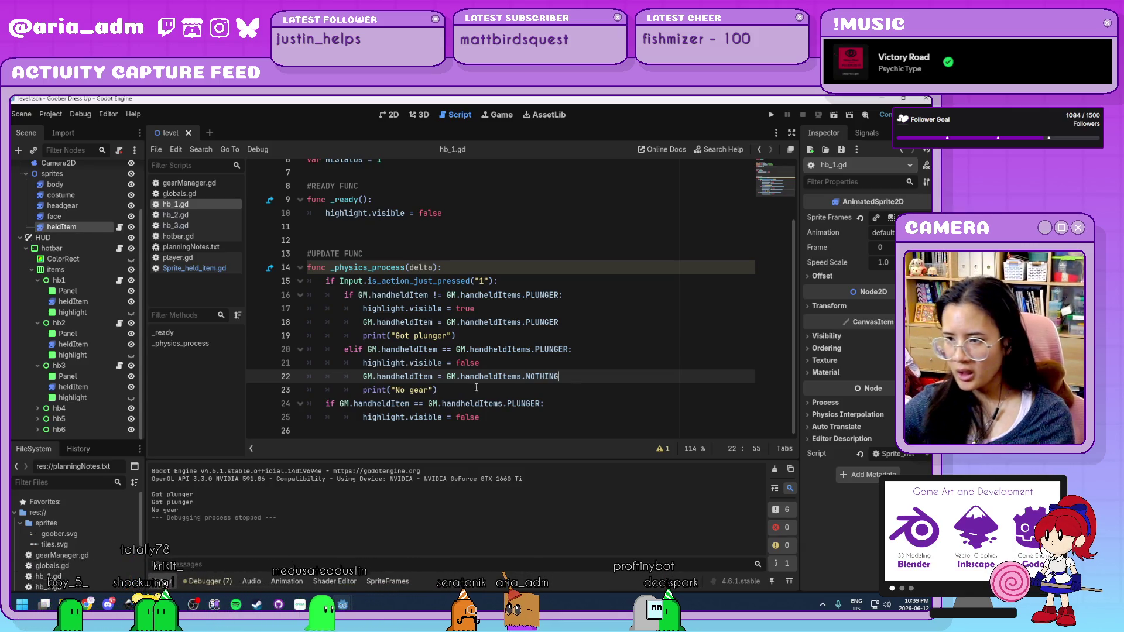
{"action": "left_click", "coordinate": [505, 419]}
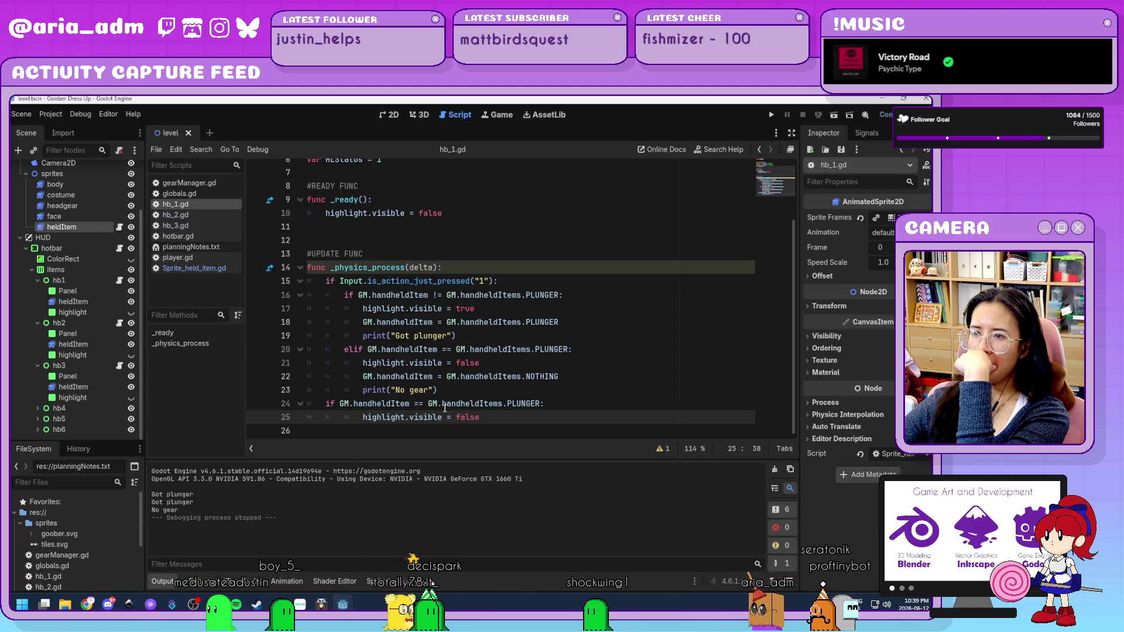
{"action": "left_click", "coordinate": [421, 405]}
{"action": "key", "text": "BackSpace"}
{"action": "type", "text": "!"}
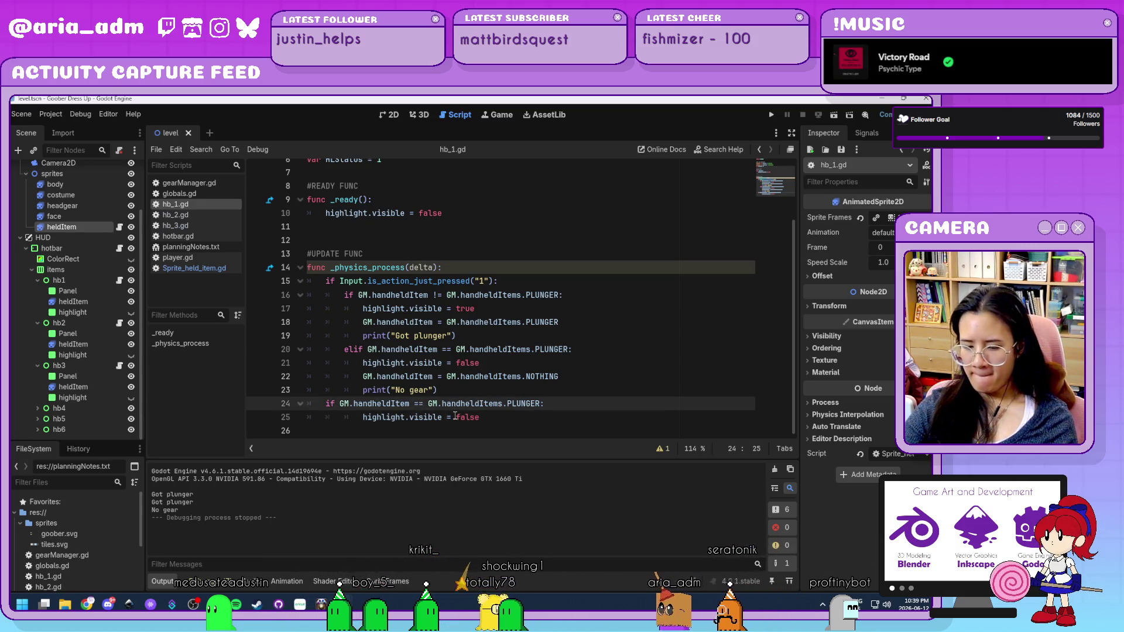
{"action": "left_click", "coordinate": [562, 418]}
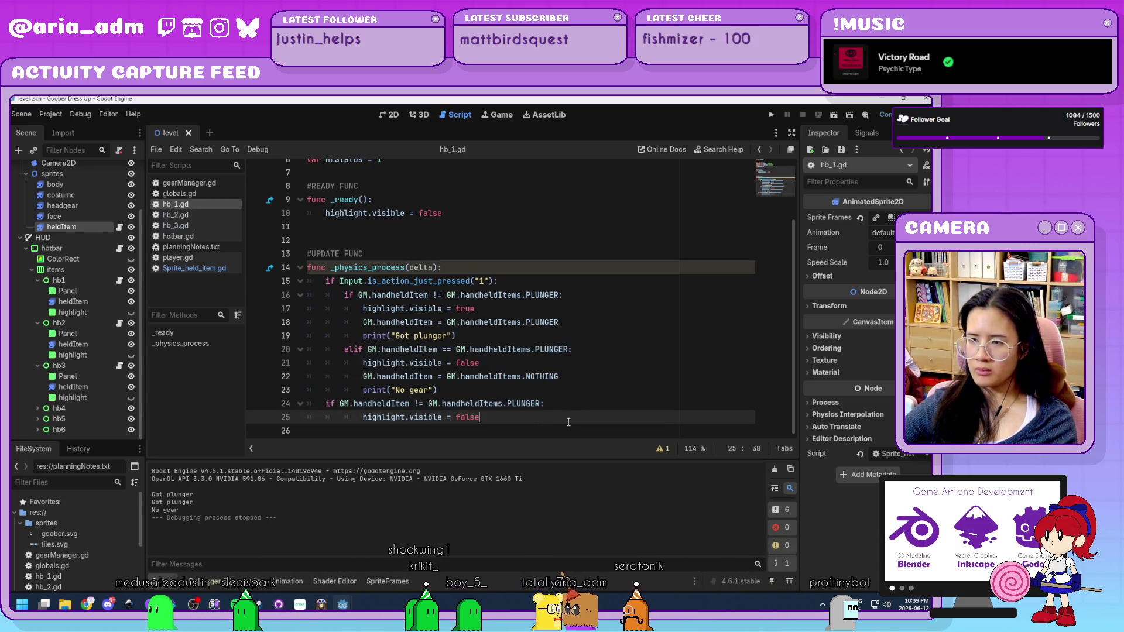
Run the game and cycle hotbar keys 1, 2, 1, 3, 1, 3 while moving, then stop it
{"action": "left_click", "coordinate": [771, 114]}
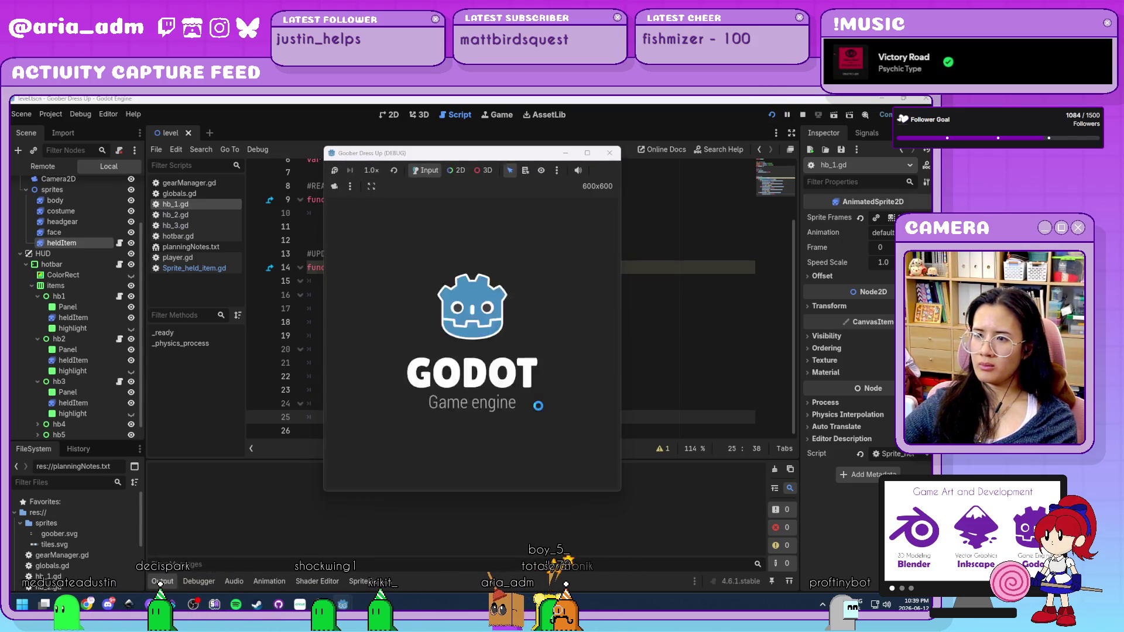
{"action": "key", "text": "1"}
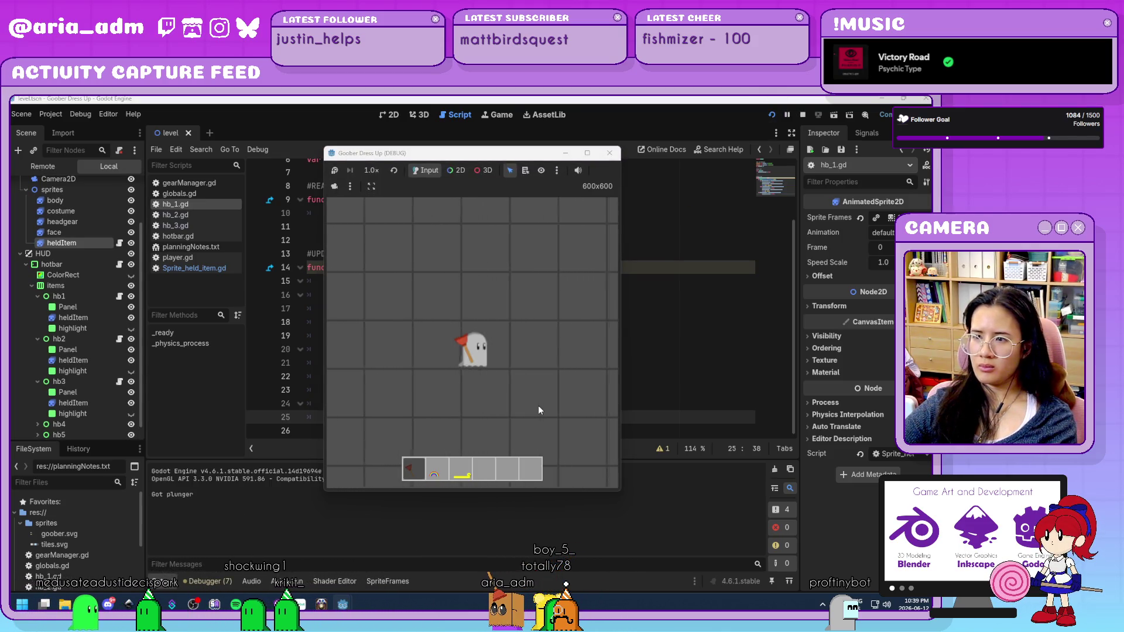
{"action": "key", "text": "2"}
{"action": "key", "text": "d"}
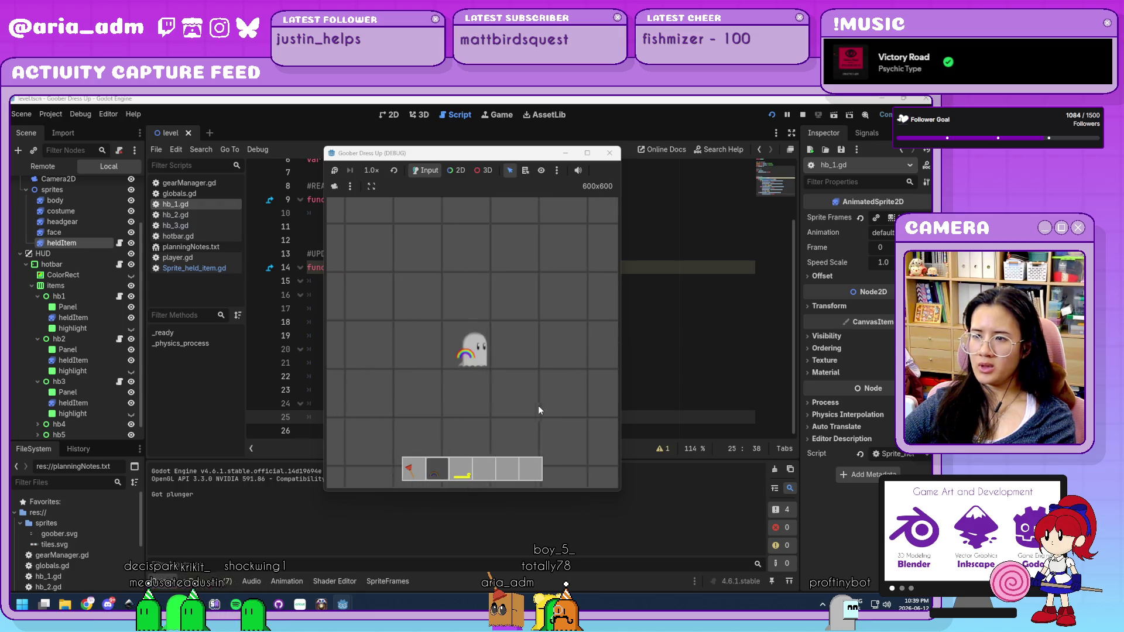
{"action": "key", "text": "1"}
{"action": "key", "text": "a"}
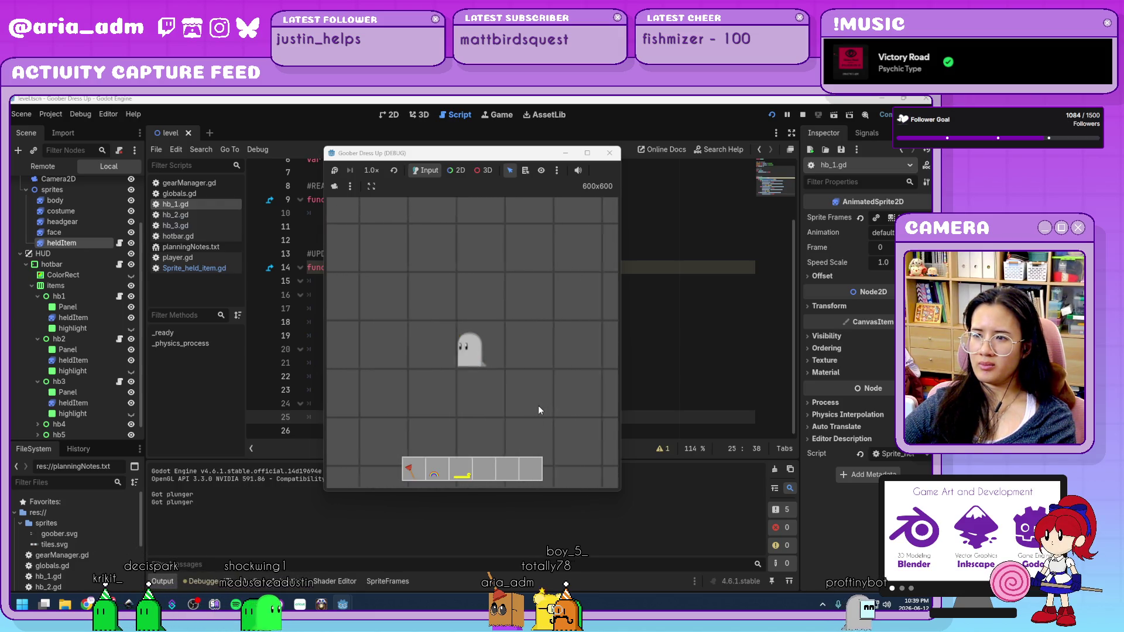
{"action": "key", "text": "d"}
{"action": "key", "text": "3"}
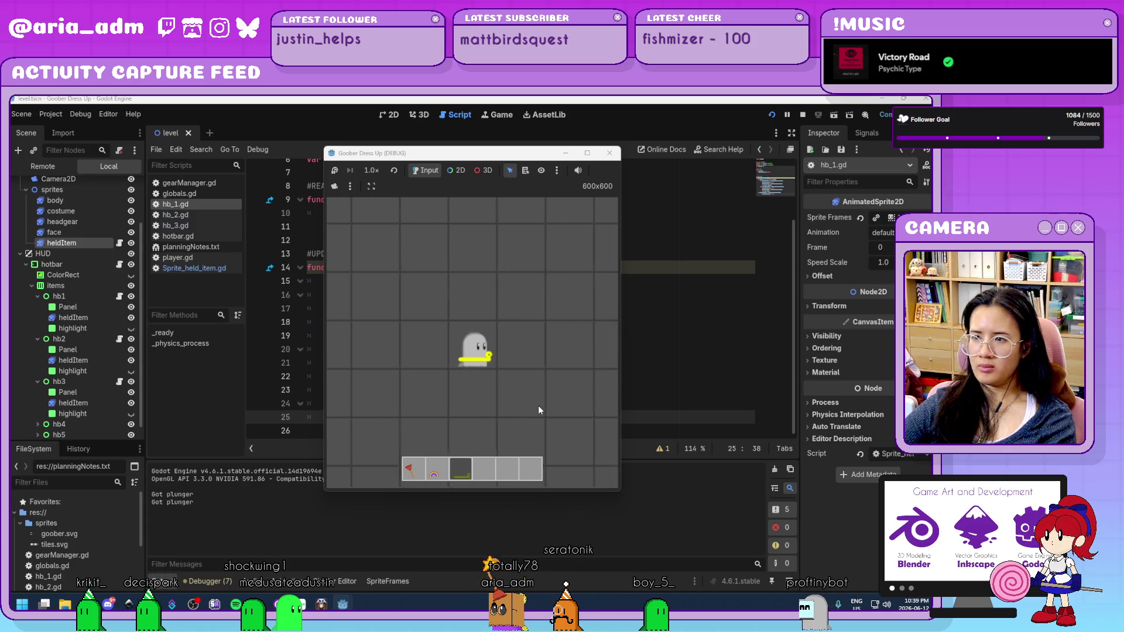
{"action": "key", "text": "a"}
{"action": "key", "text": "1"}
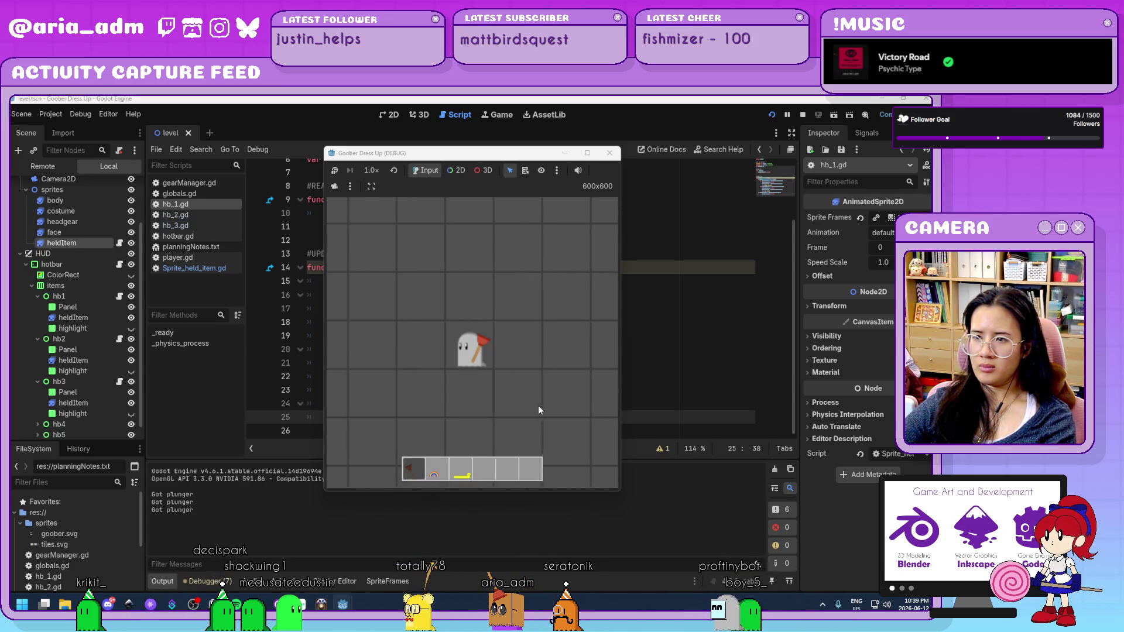
{"action": "key", "text": "d"}
{"action": "key", "text": "3"}
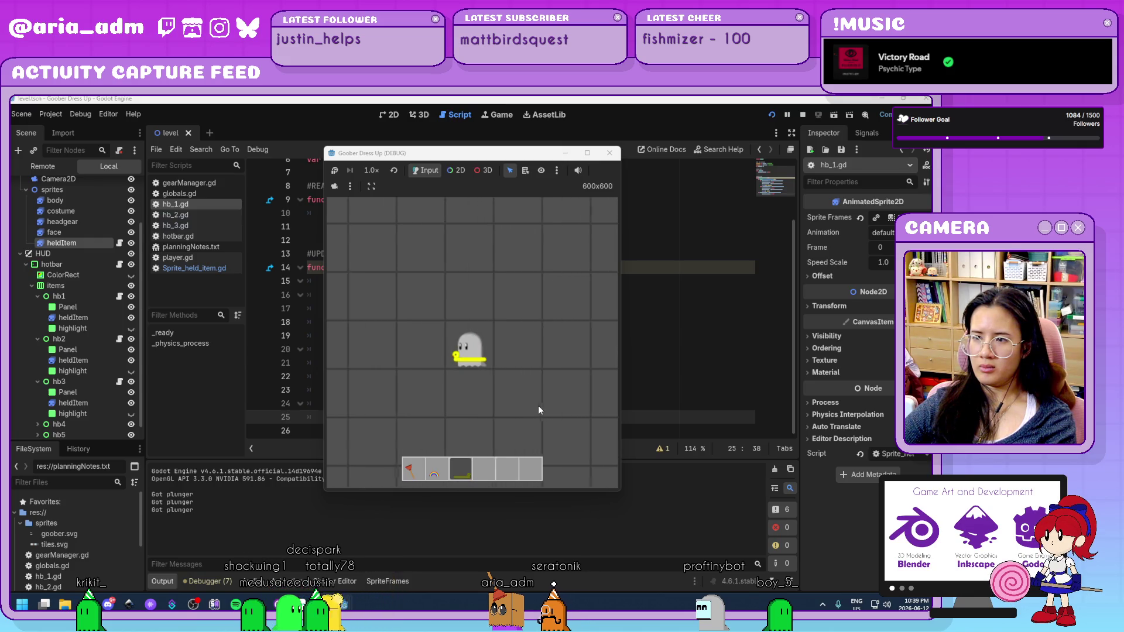
{"action": "left_click", "coordinate": [610, 153]}
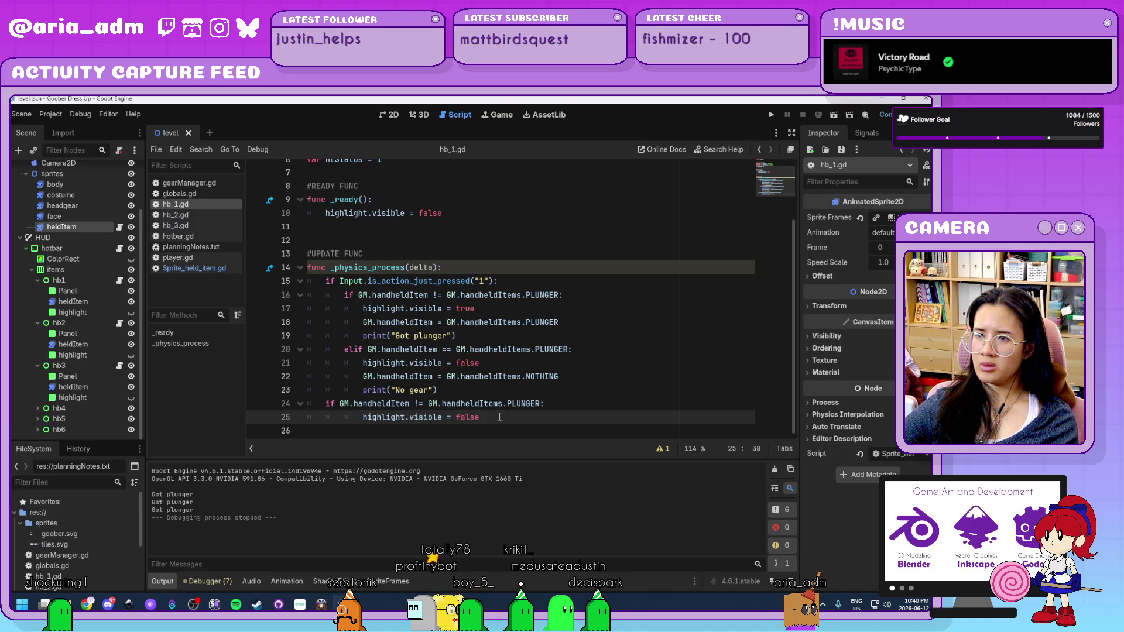
Add a new line after line 25, then indent line 19 and delete its duplicate
{"action": "key", "text": "Return"}
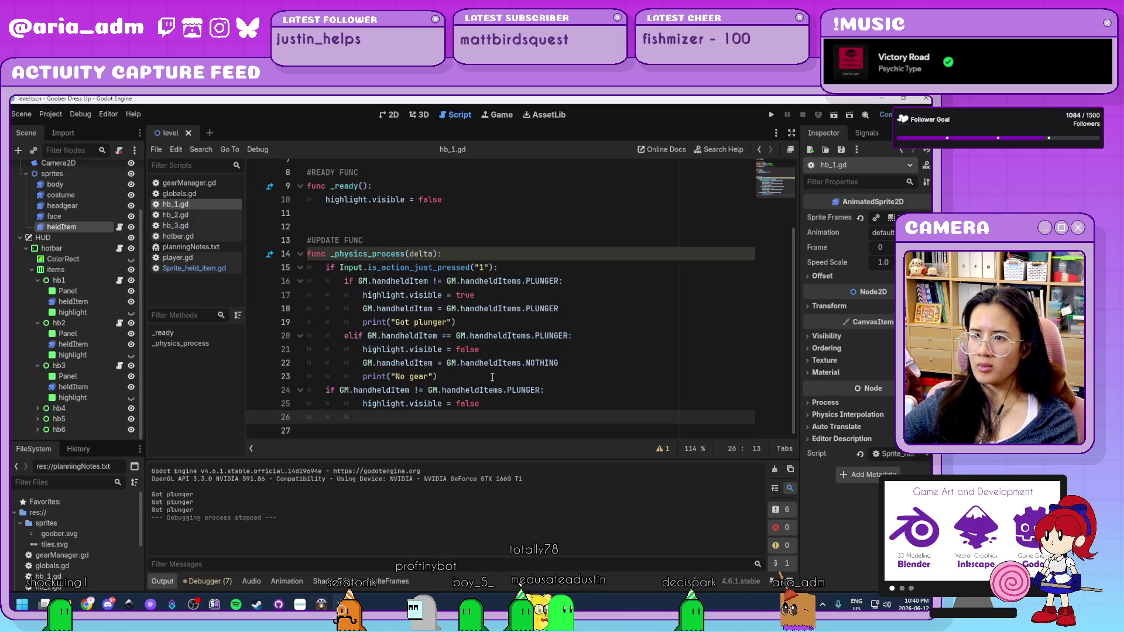
{"action": "left_click_drag", "start_coordinate": [446, 377], "coordinate": [326, 267]}
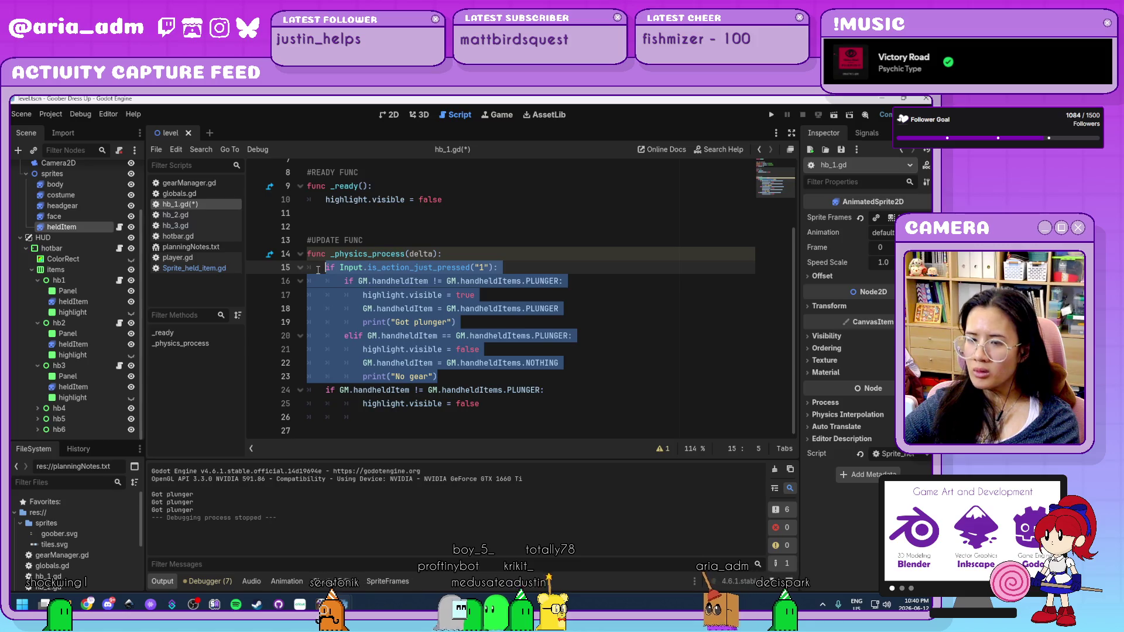
{"action": "key", "text": "BackSpace"}
{"action": "key", "text": "ctrl+z"}
{"action": "key", "text": "ctrl+z"}
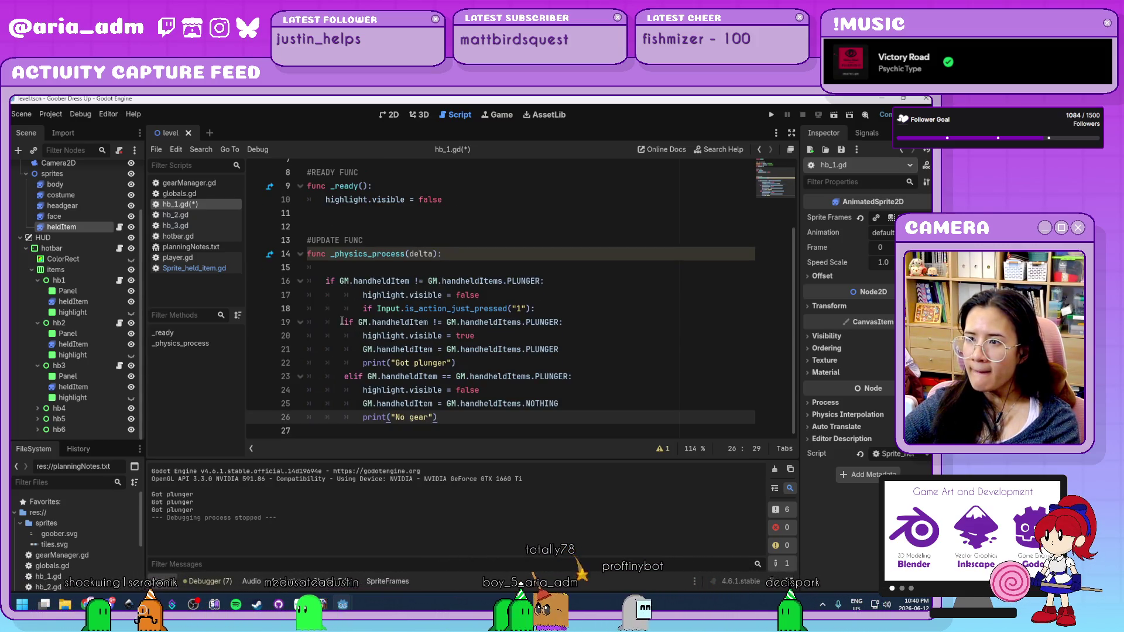
{"action": "left_click", "coordinate": [345, 322]}
{"action": "key", "text": "Tab"}
{"action": "key", "text": "Tab"}
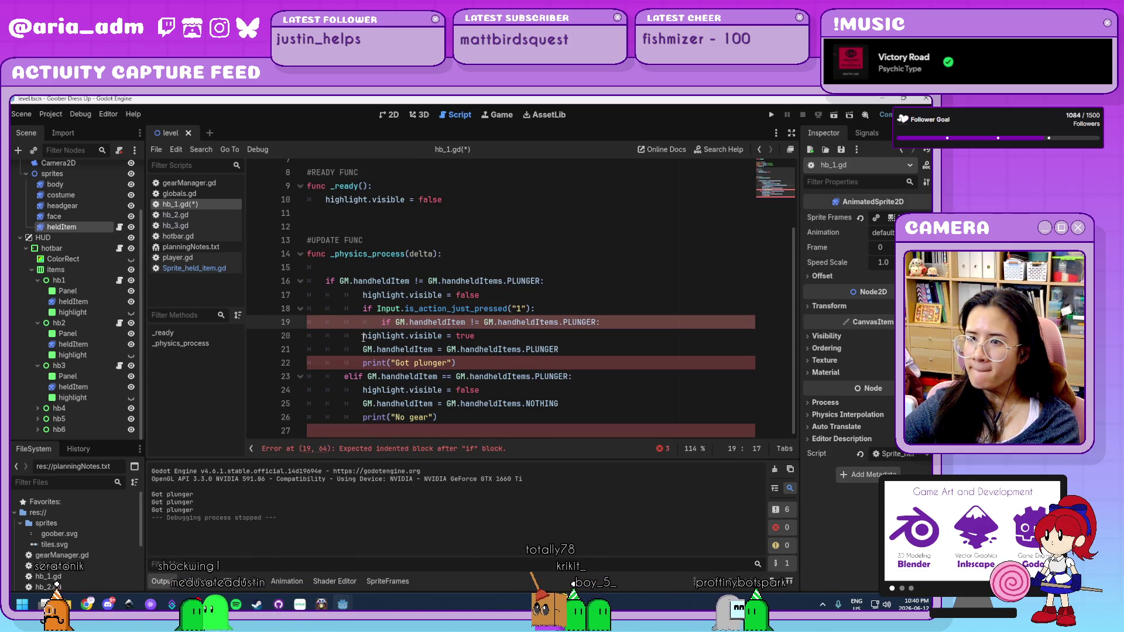
{"action": "left_click", "coordinate": [363, 336]}
{"action": "left_click_drag", "start_coordinate": [620, 318], "coordinate": [286, 329]}
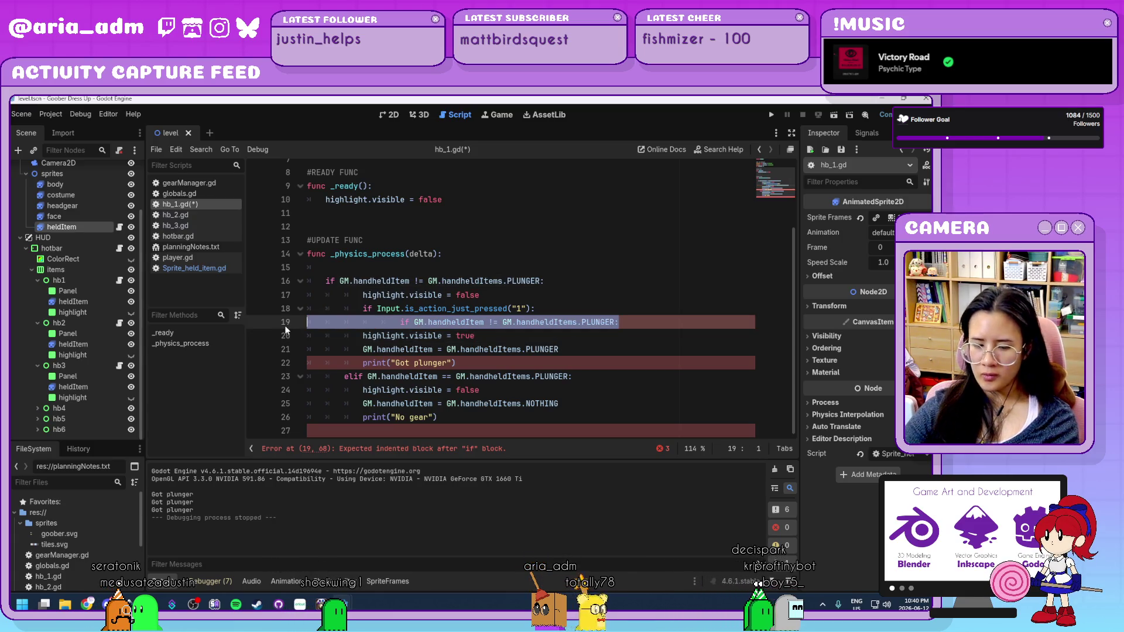
{"action": "key", "text": "BackSpace"}
{"action": "key", "text": "BackSpace"}
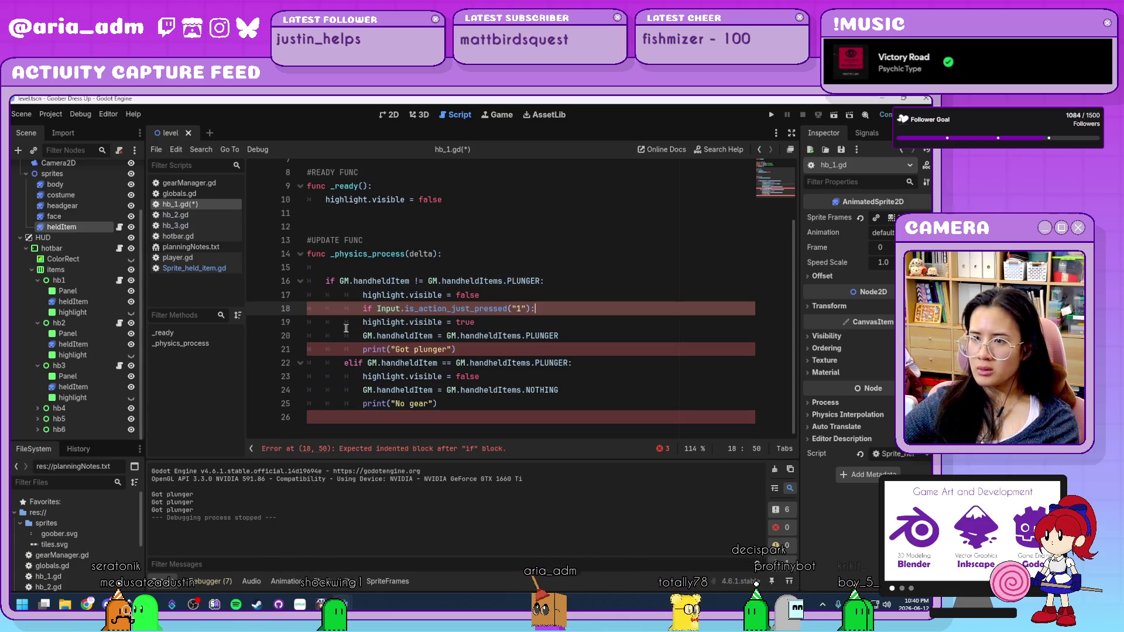
{"action": "left_click", "coordinate": [363, 322]}
Indent line 20, the elif line and lines 24–25 one level each, then run the game
{"action": "left_click", "coordinate": [362, 335]}
{"action": "key", "text": "Tab"}
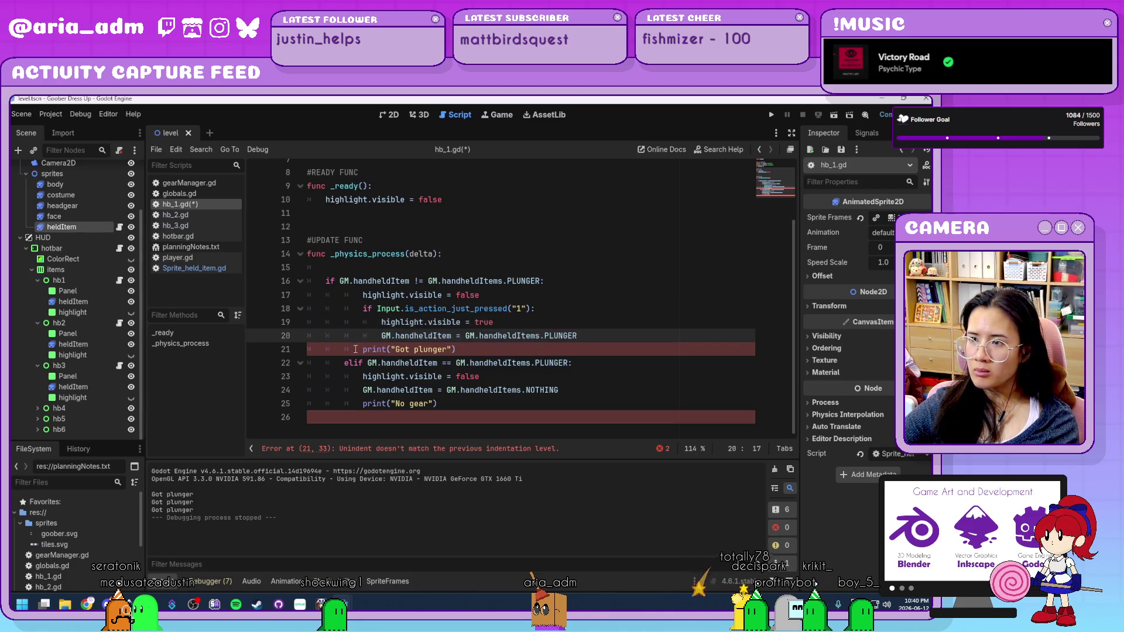
{"action": "left_click", "coordinate": [362, 349]}
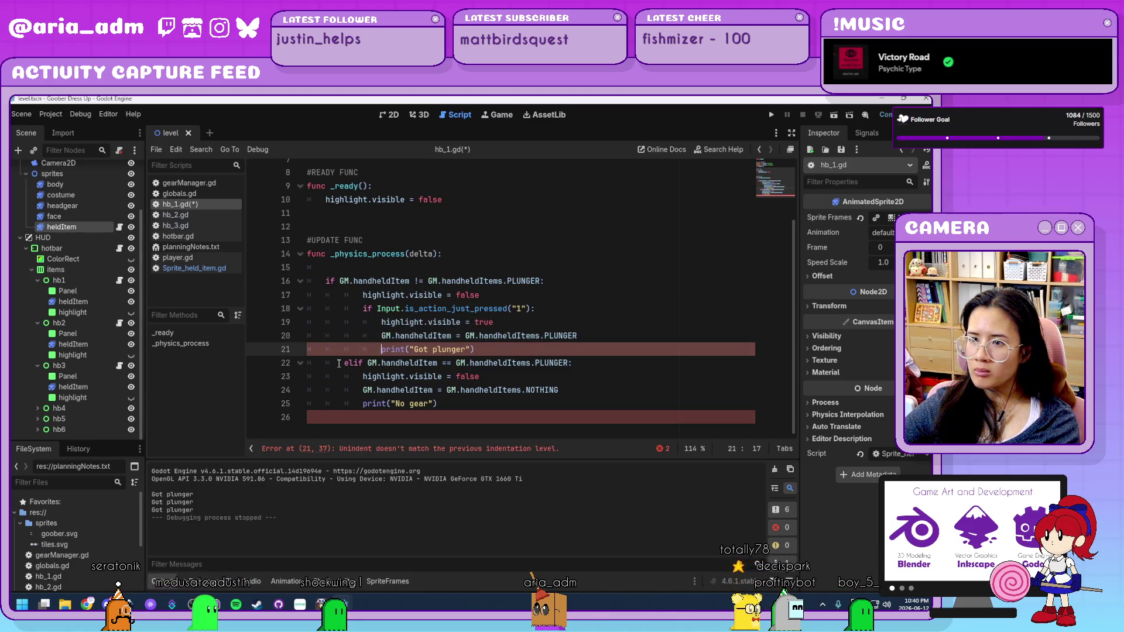
{"action": "left_click", "coordinate": [339, 363]}
{"action": "key", "text": "Tab"}
{"action": "left_click", "coordinate": [355, 376]}
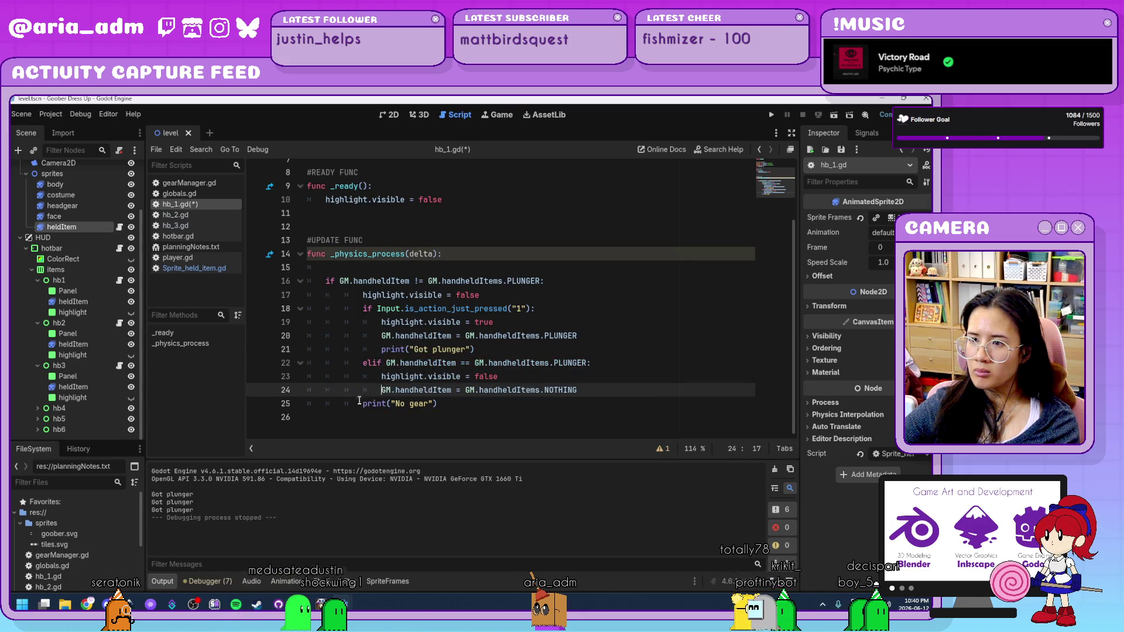
{"action": "left_click_drag", "start_coordinate": [357, 390], "coordinate": [496, 408]}
{"action": "key", "text": "Tab"}
{"action": "left_click", "coordinate": [496, 408]}
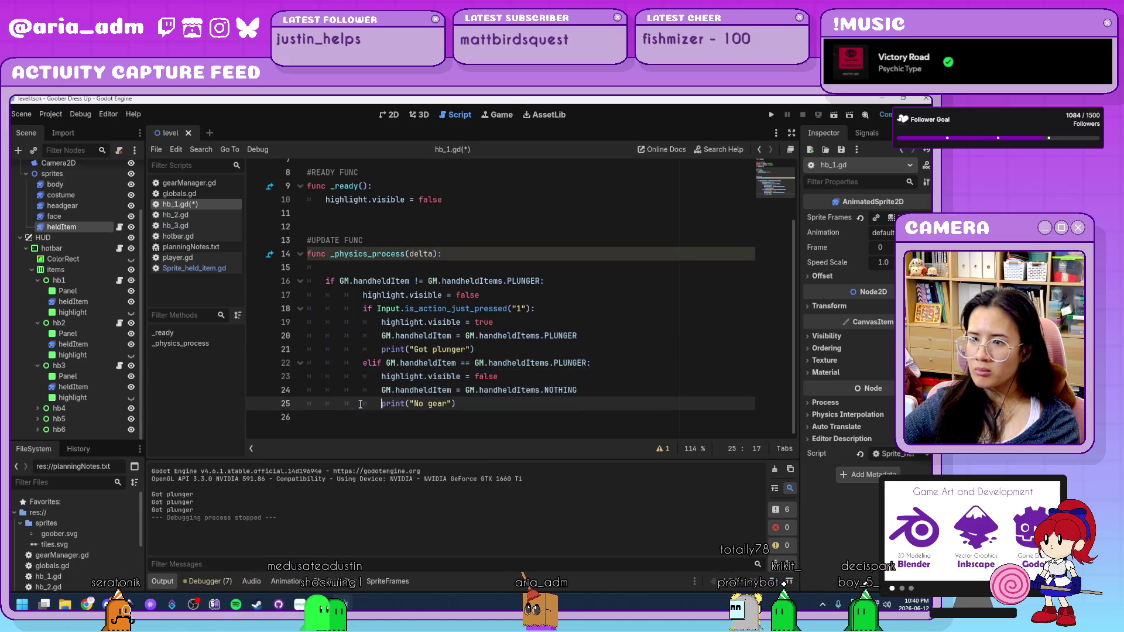
{"action": "left_click", "coordinate": [589, 392]}
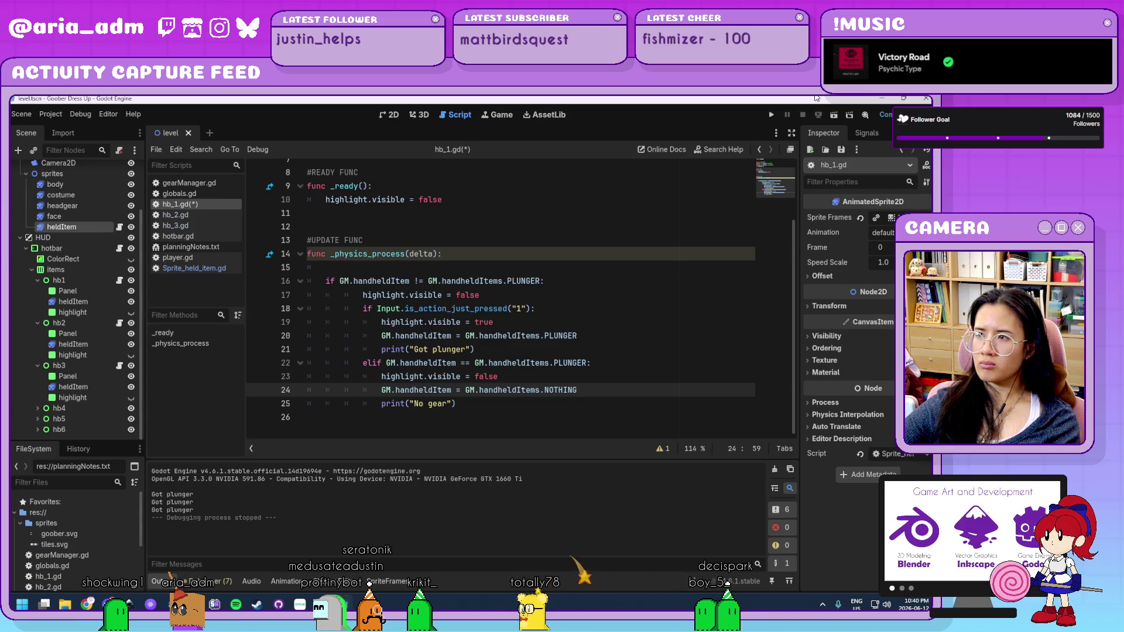
{"action": "left_click", "coordinate": [772, 115]}
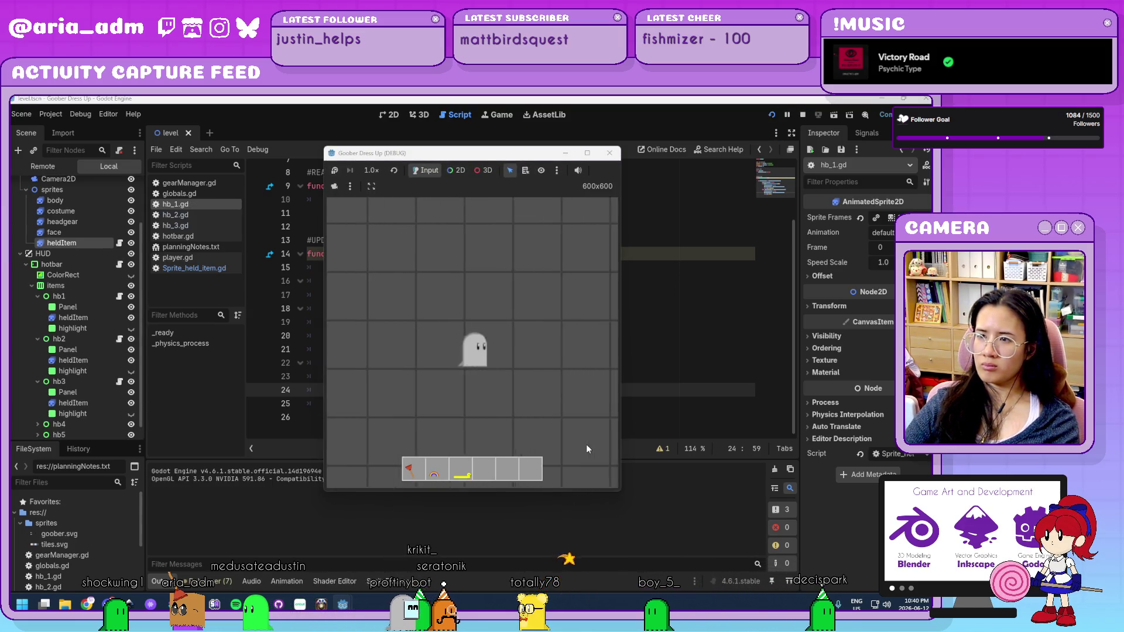
Test hotbar keys 1 and 2 in the running game, then stop it
{"action": "key", "text": "1"}
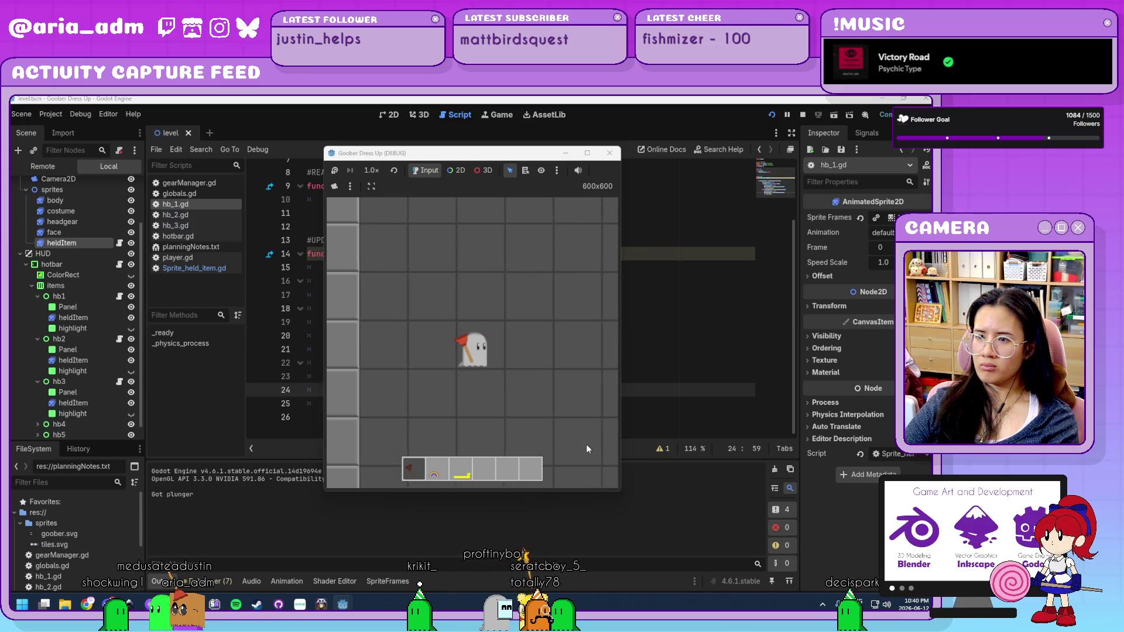
{"action": "key", "text": "2"}
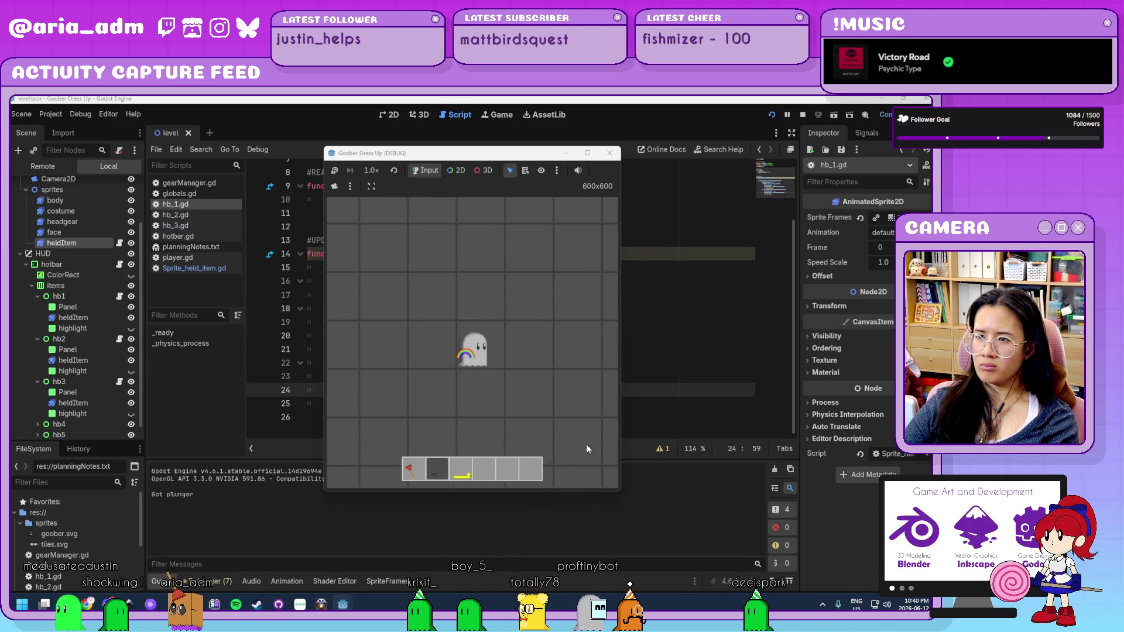
{"action": "key", "text": "2"}
{"action": "key", "text": "1"}
{"action": "key", "text": "1"}
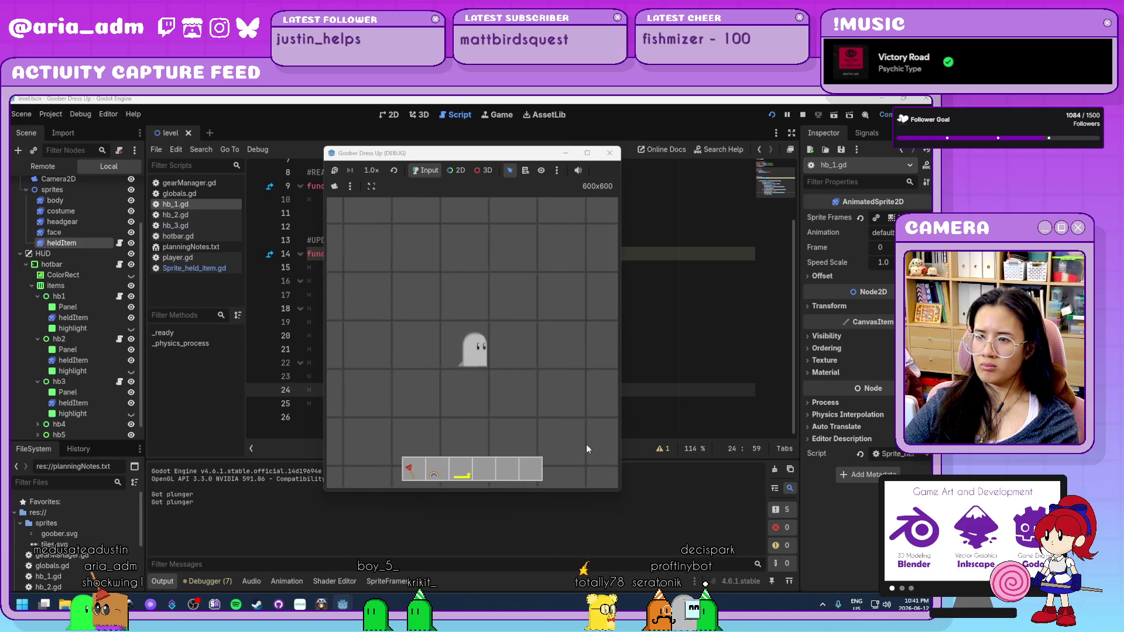
{"action": "key", "text": "F8"}
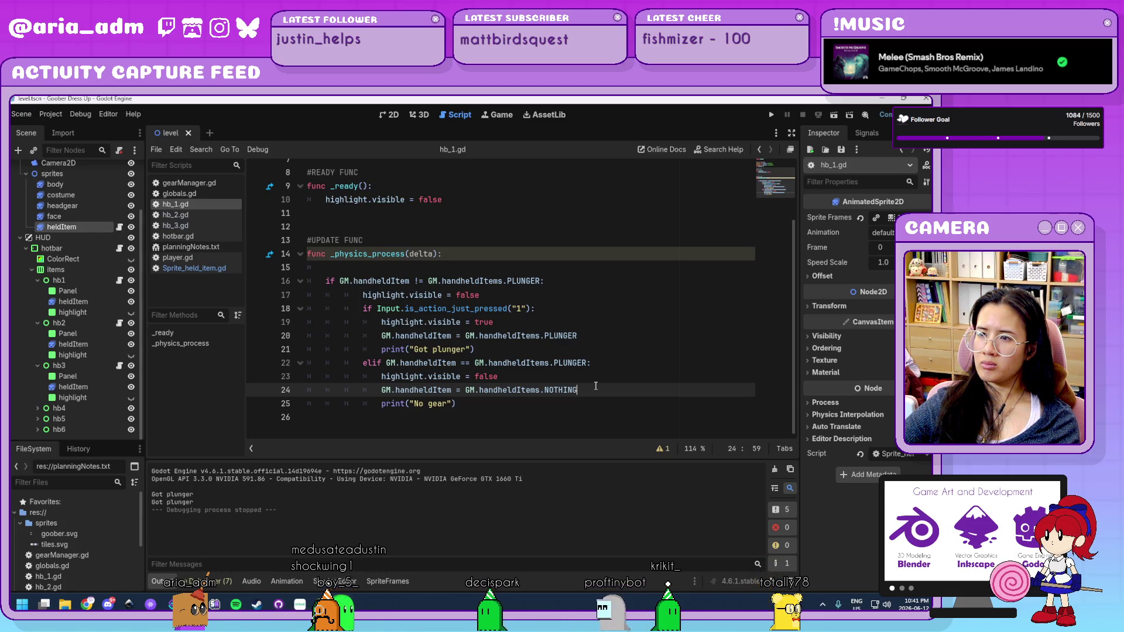
Keep hb_1.gd's plunger branches nested under the key "1" check, undoing the dedent
{"action": "key", "text": "Down"}
{"action": "key", "text": "shift+Tab"}
{"action": "key", "text": "Up"}
{"action": "key", "text": "shift+Tab"}
{"action": "key", "text": "Up"}
{"action": "key", "text": "shift+Tab"}
{"action": "key", "text": "Up"}
{"action": "key", "text": "shift+Tab"}
{"action": "key", "text": "Up"}
{"action": "key", "text": "shift+Tab"}
{"action": "key", "text": "Up"}
{"action": "key", "text": "shift+Tab"}
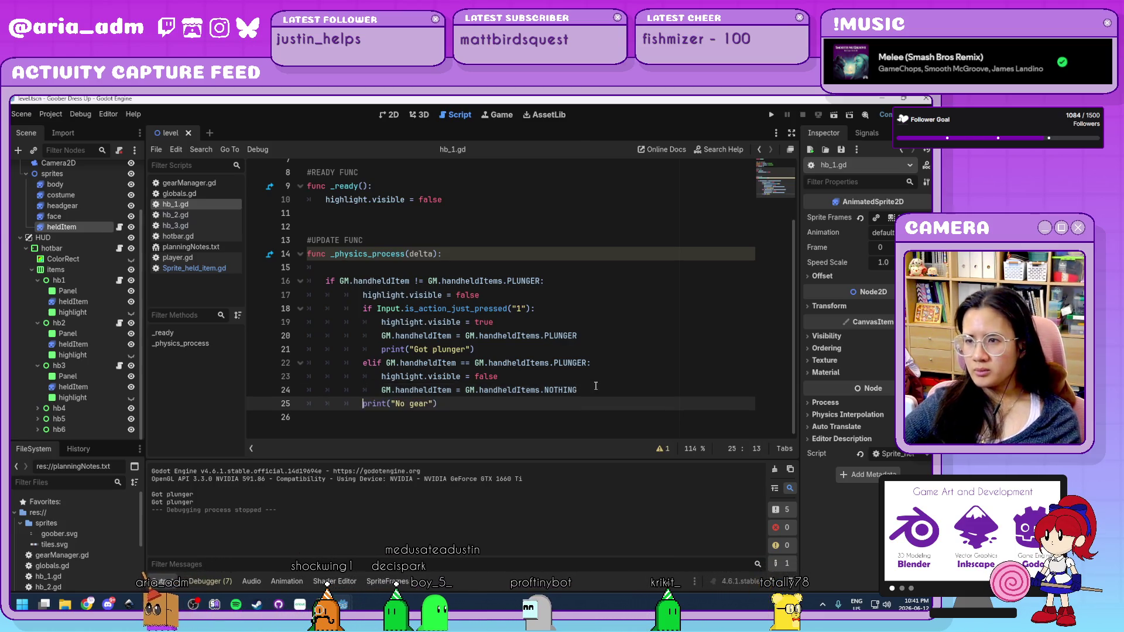
{"action": "key", "text": "ctrl+z"}
{"action": "key", "text": "ctrl+z"}
{"action": "key", "text": "ctrl+z"}
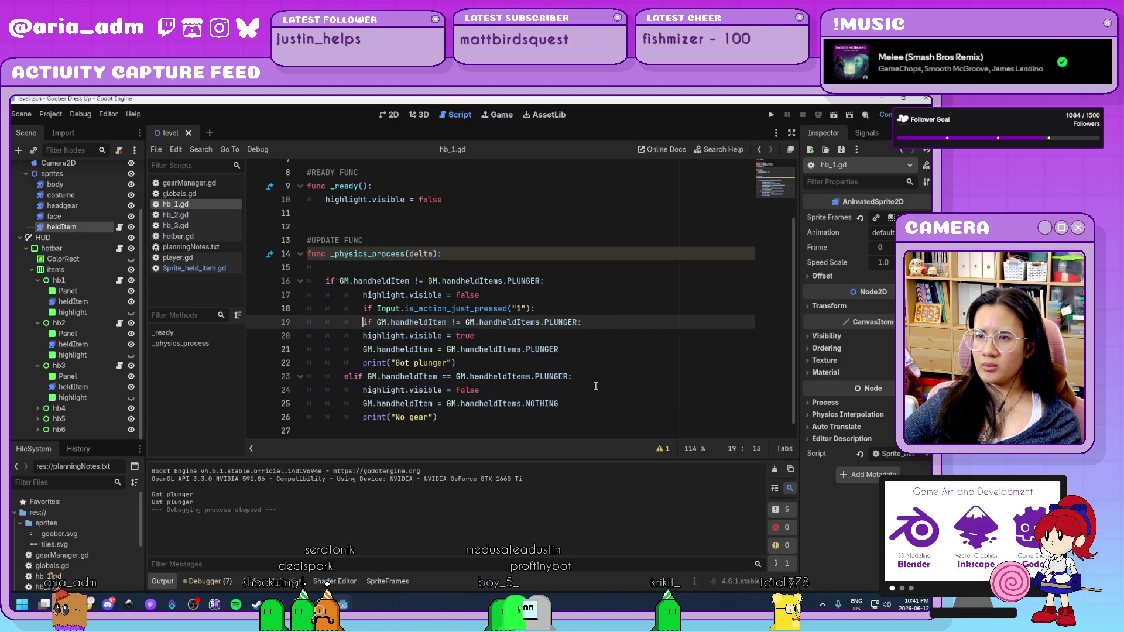
{"action": "key", "text": "ctrl+z"}
{"action": "key", "text": "ctrl+z"}
{"action": "key", "text": "ctrl+z"}
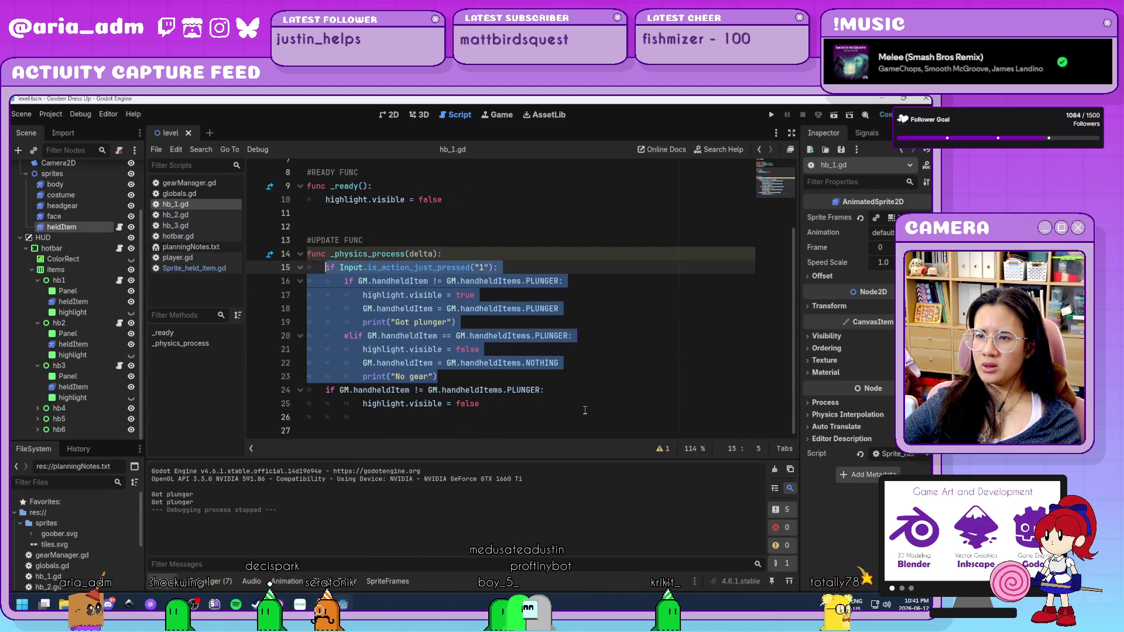
Rerun the game, test keys 1 and 2 again, and stop it
{"action": "left_click", "coordinate": [772, 115]}
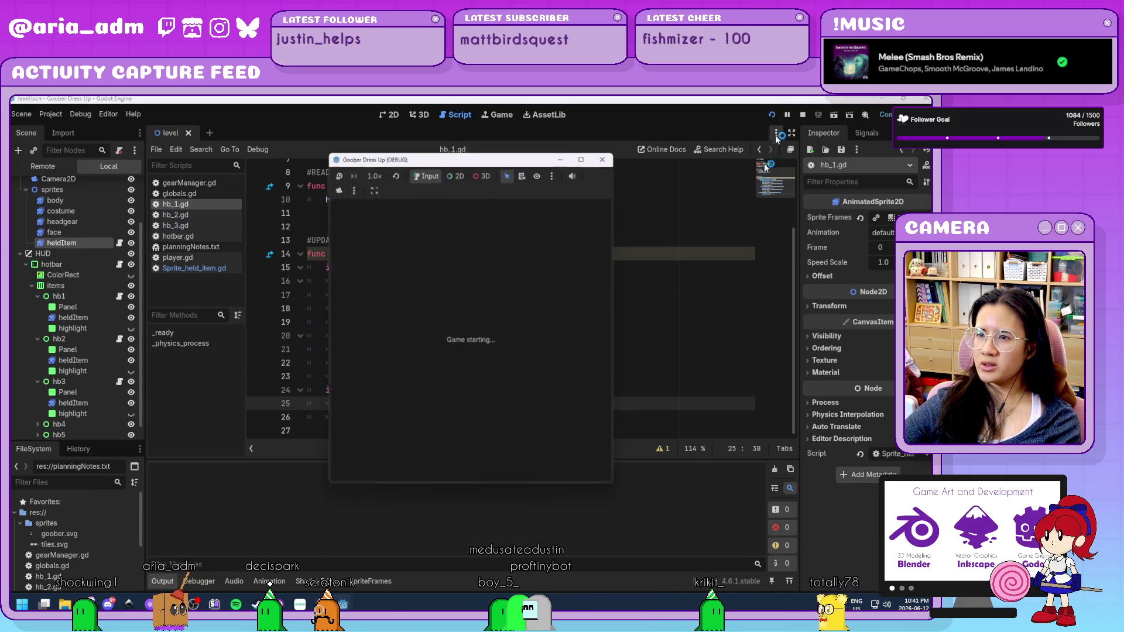
{"action": "key", "text": "1"}
{"action": "key", "text": "2"}
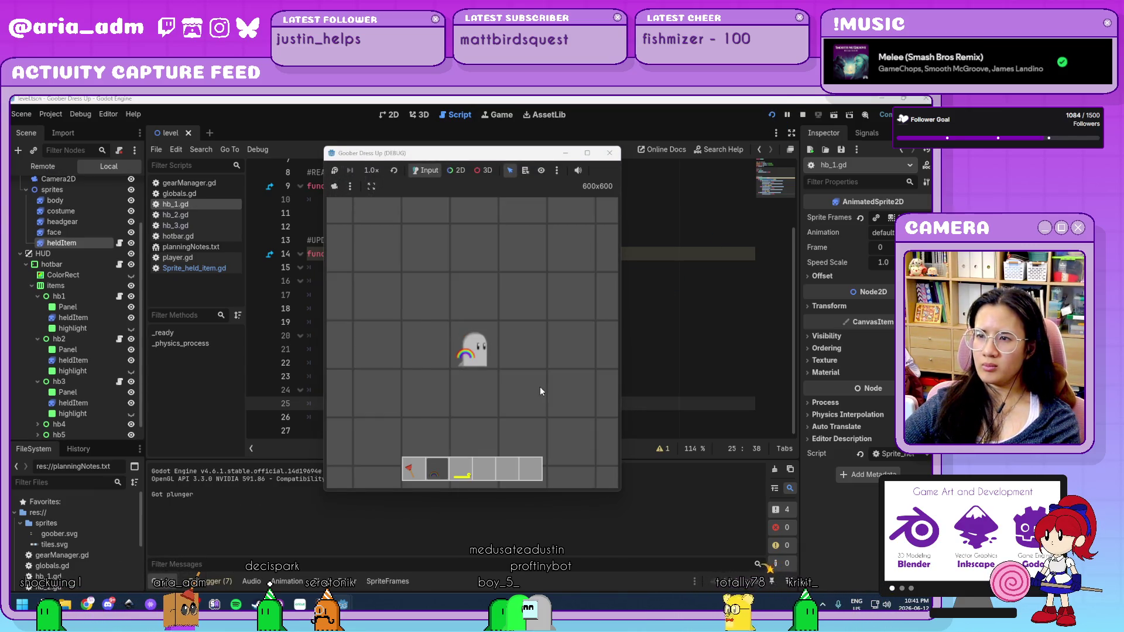
{"action": "left_click", "coordinate": [609, 153]}
Paste hb_1.gd's lines 15–25 over lines 15–23 of hb_2.gd
{"action": "mouse_move", "coordinate": [480, 404]}
{"action": "left_mouse_down"}
{"action": "mouse_move", "coordinate": [328, 300]}
{"action": "mouse_move", "coordinate": [325, 269]}
{"action": "left_mouse_up"}
{"action": "key", "text": "ctrl+c"}
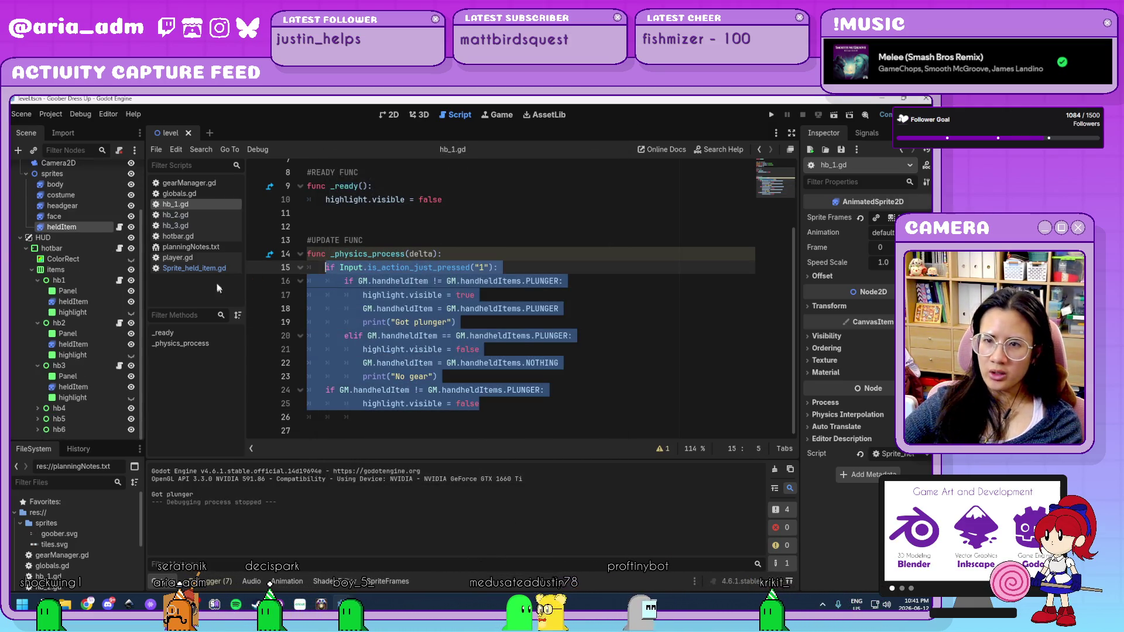
{"action": "left_click", "coordinate": [175, 215]}
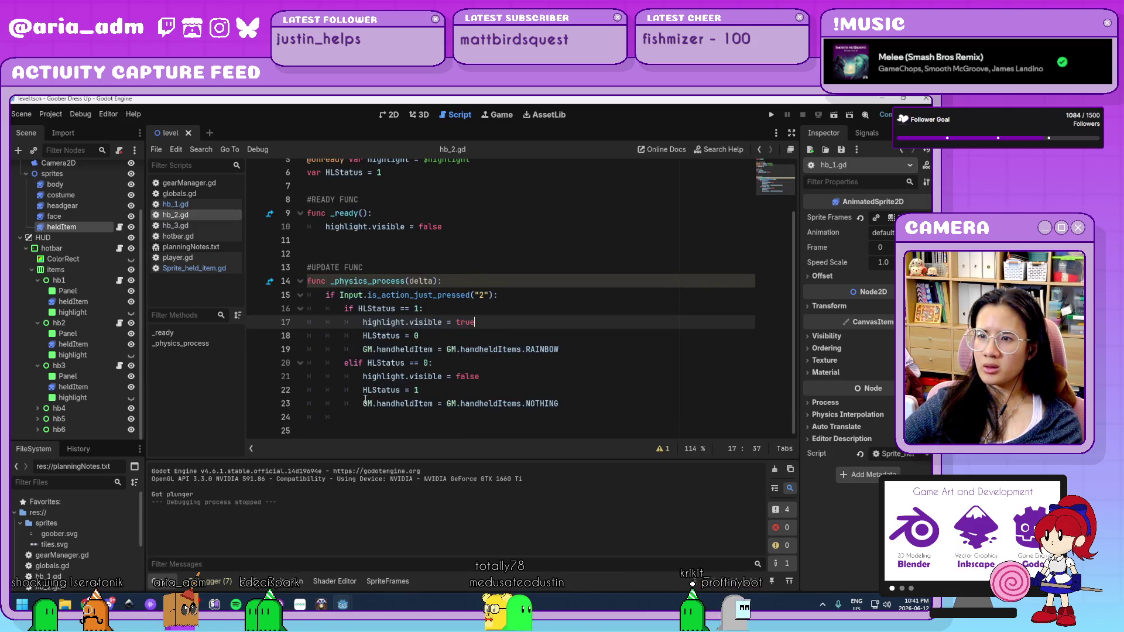
{"action": "left_click_drag", "start_coordinate": [561, 404], "coordinate": [322, 298]}
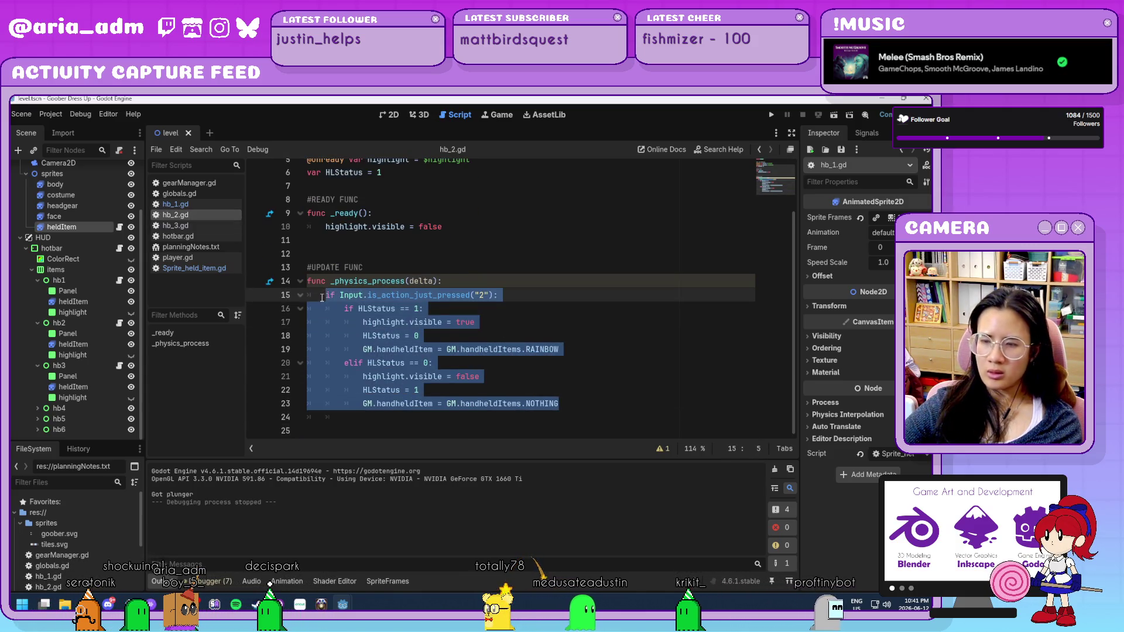
{"action": "key", "text": "ctrl+v"}
Replace PLUNGER with RAINBOW in hb_2.gd's four item checks, then save and relaunch
{"action": "left_click", "coordinate": [492, 295]}
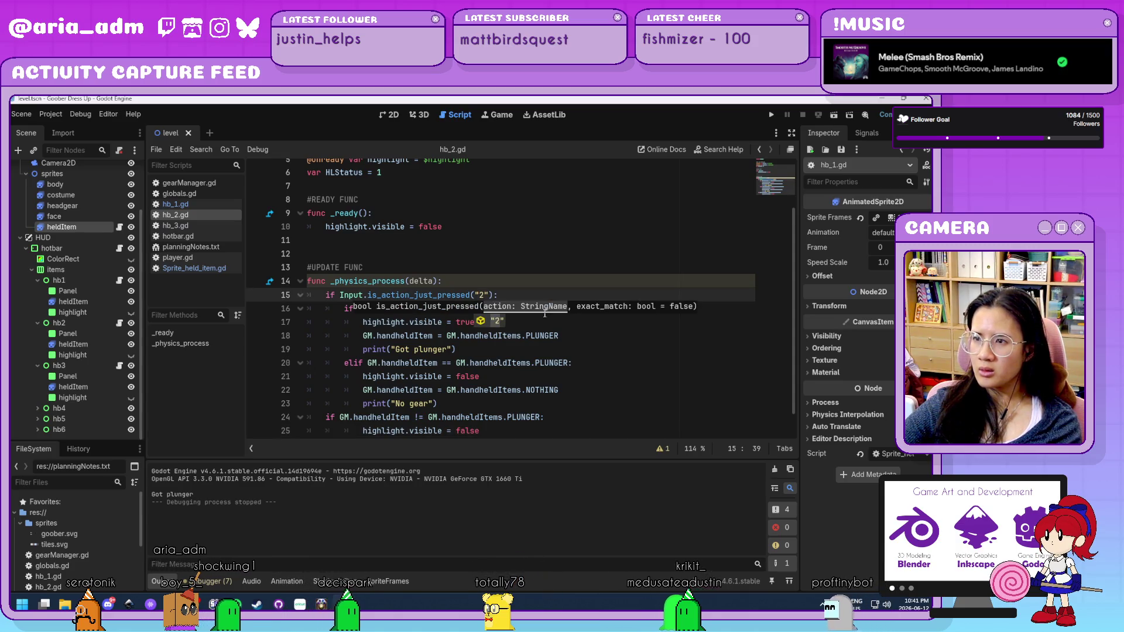
{"action": "scroll", "coordinate": [541, 314], "scroll_direction": "down", "scroll_amount": 1}
{"action": "double_click", "coordinate": [531, 281]}
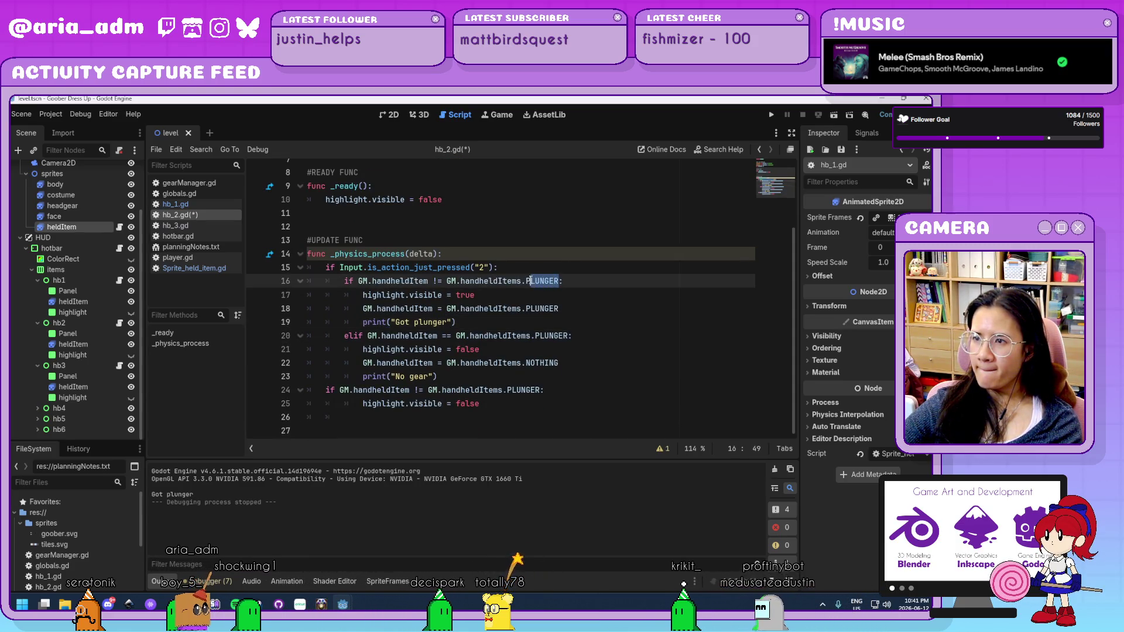
{"action": "key", "text": "shift+Left"}
{"action": "type", "text": "AIM"}
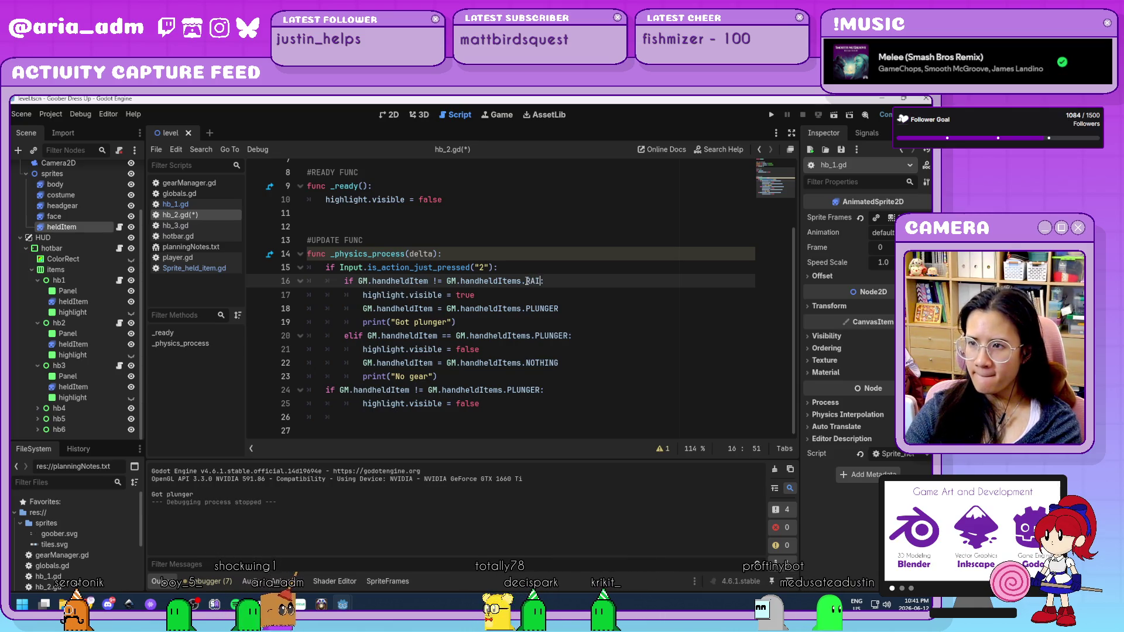
{"action": "type", "text": "NBOW"}
{"action": "key", "text": "ctrl+shift+Left"}
{"action": "key", "text": "ctrl+c"}
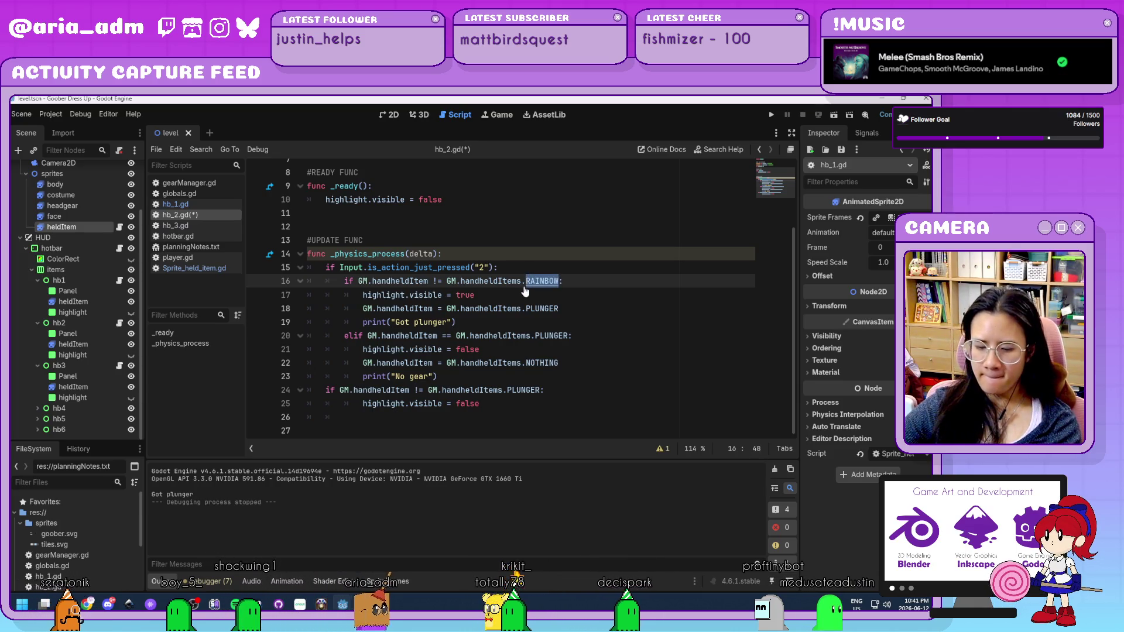
{"action": "left_click_drag", "start_coordinate": [557, 305], "coordinate": [524, 303]}
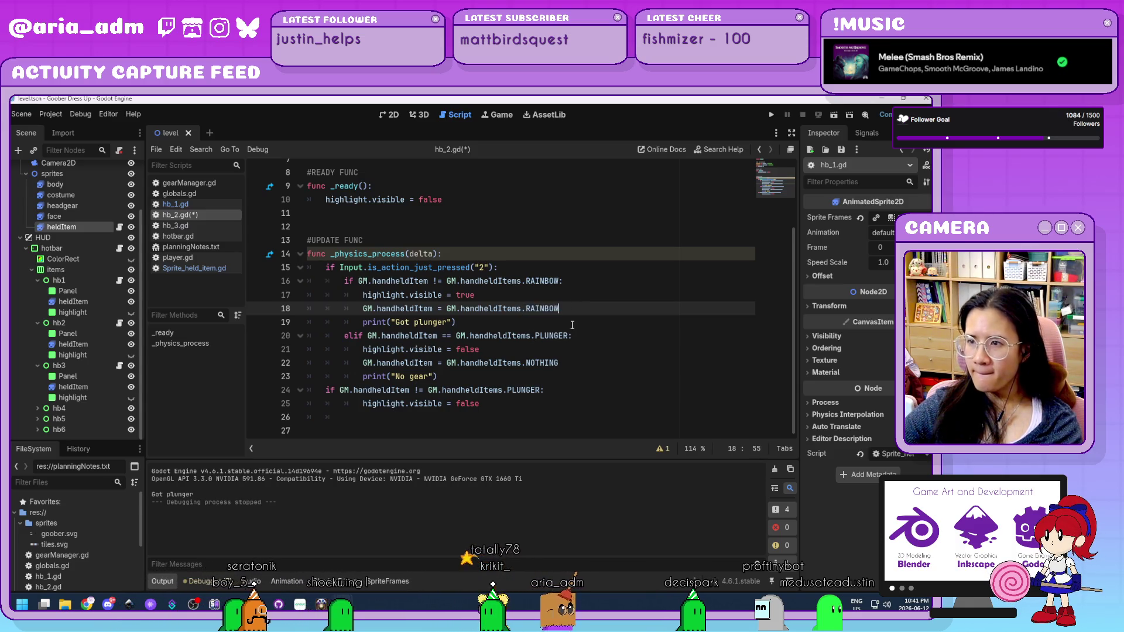
{"action": "double_click", "coordinate": [536, 335]}
{"action": "key", "text": "ctrl+v"}
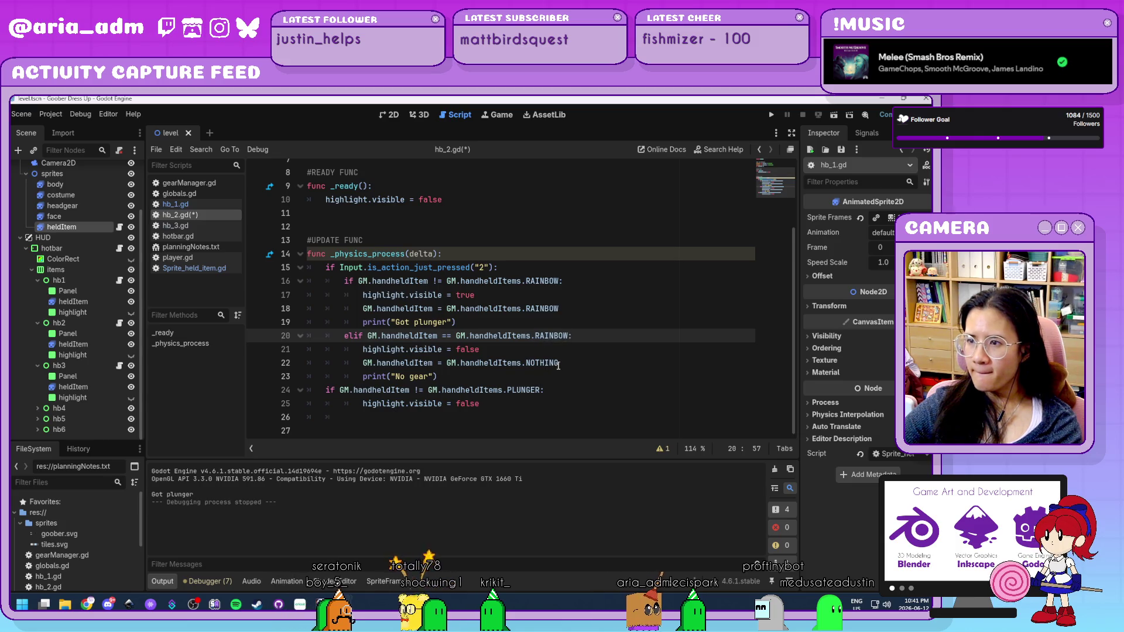
{"action": "double_click", "coordinate": [541, 390]}
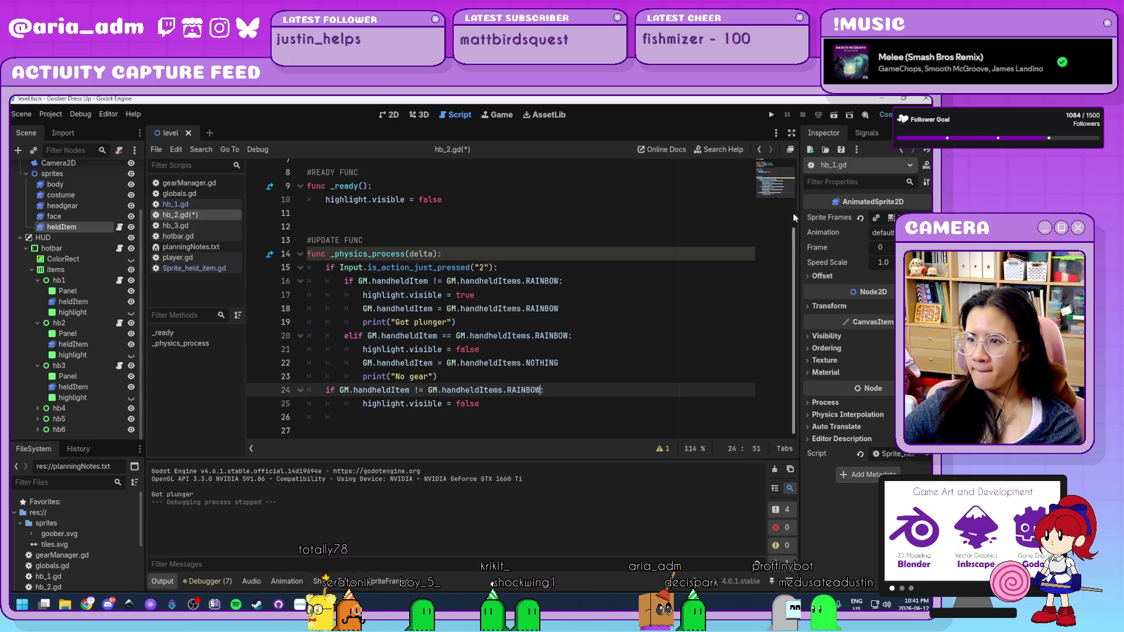
{"action": "left_click", "coordinate": [771, 115]}
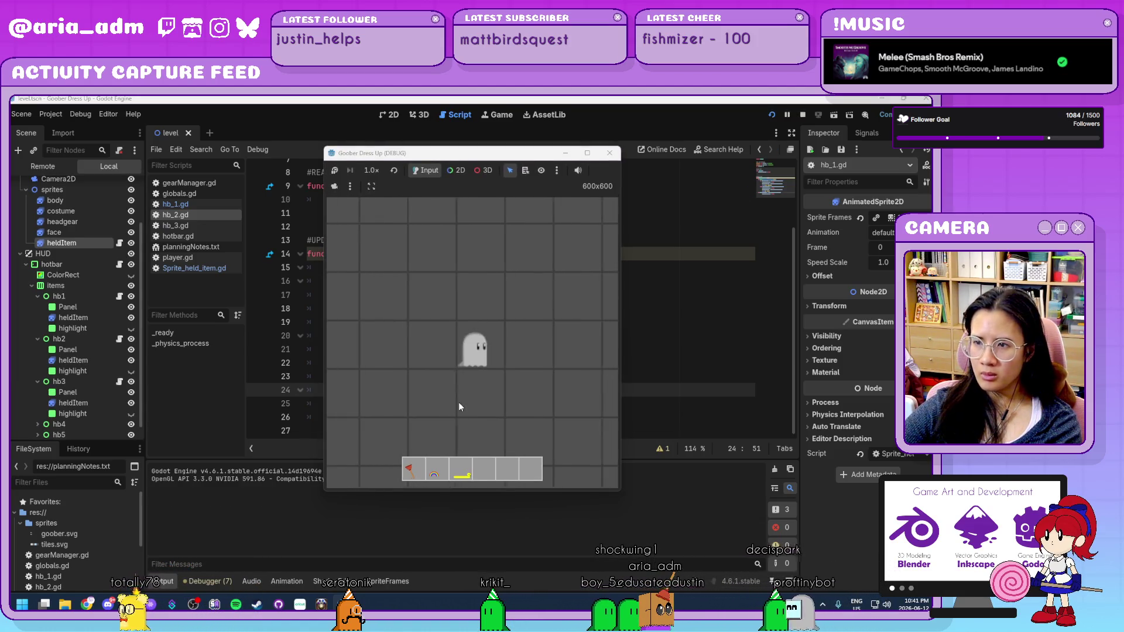
Equip the plunger with key 1, walk the goober right and left, then stop the game
{"action": "key", "text": "1"}
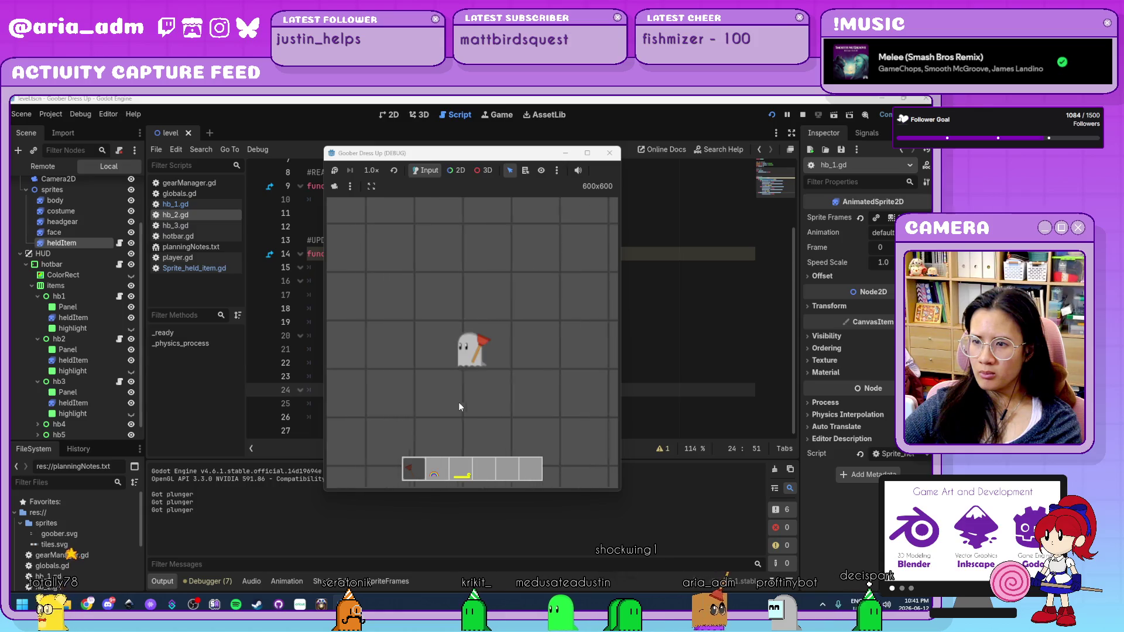
{"action": "key", "text": "d"}
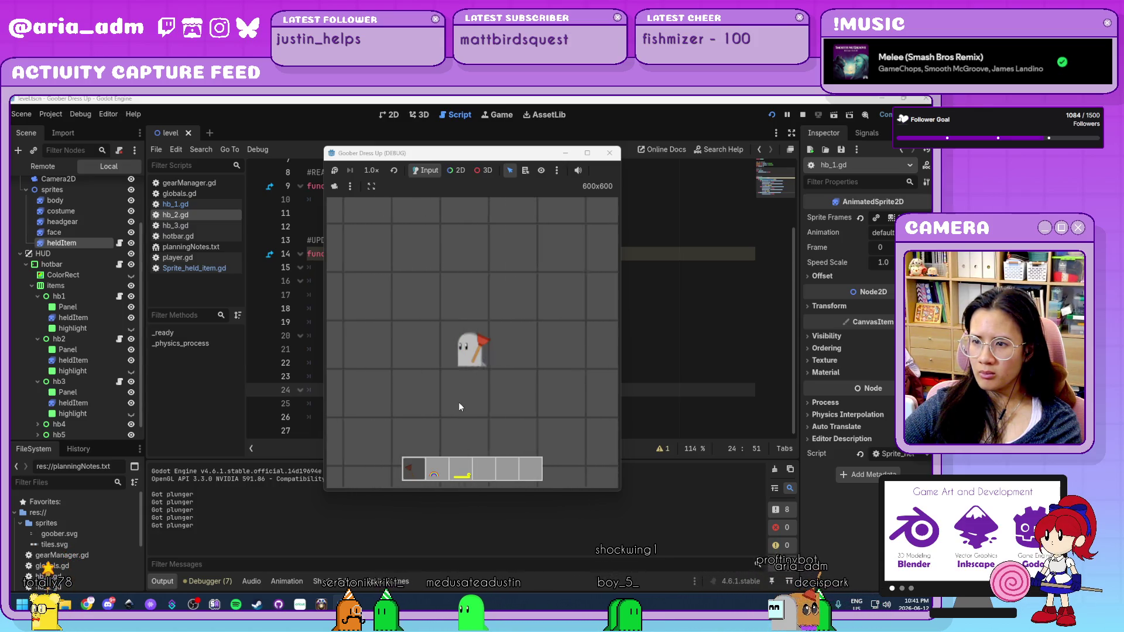
{"action": "key", "text": "a"}
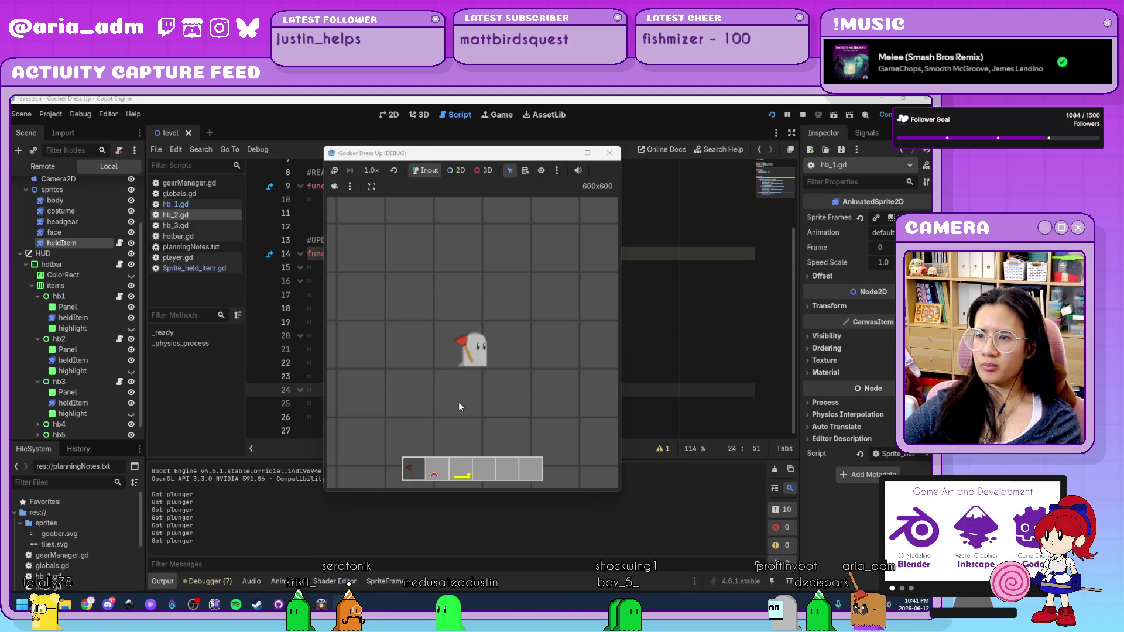
{"action": "key", "text": "F8"}
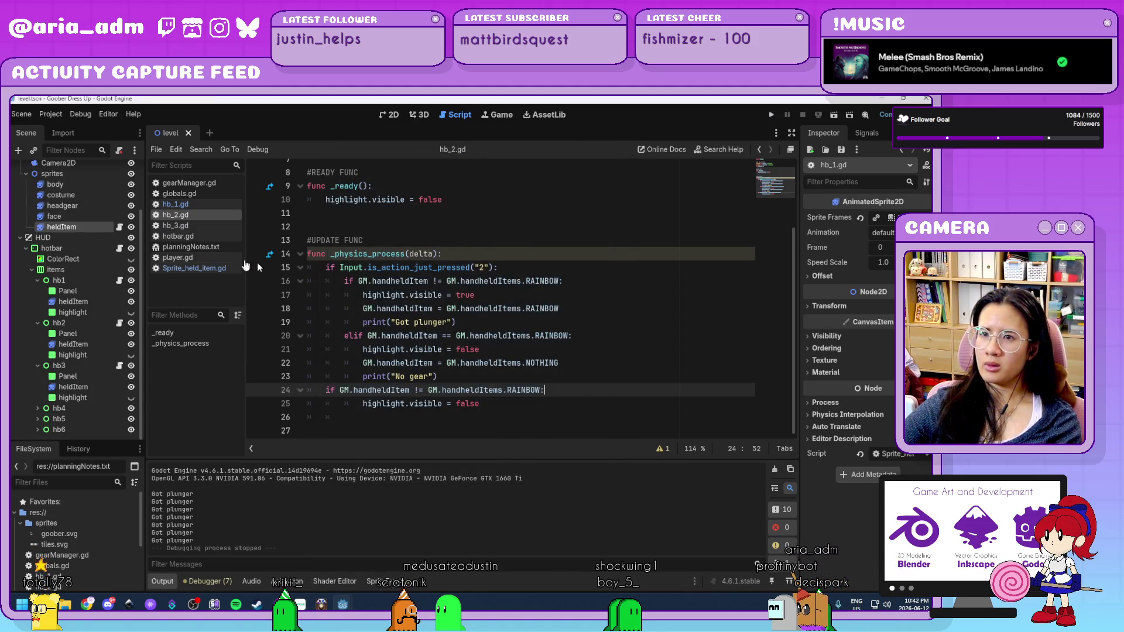
Paste hb_2.gd's lines 15–25 over lines 15–24 of hb_3.gd
{"action": "mouse_move", "coordinate": [482, 404]}
{"action": "left_mouse_down"}
{"action": "mouse_move", "coordinate": [363, 336]}
{"action": "mouse_move", "coordinate": [351, 282]}
{"action": "mouse_move", "coordinate": [321, 273]}
{"action": "left_mouse_up"}
{"action": "key", "text": "ctrl+c"}
{"action": "left_click", "coordinate": [226, 227]}
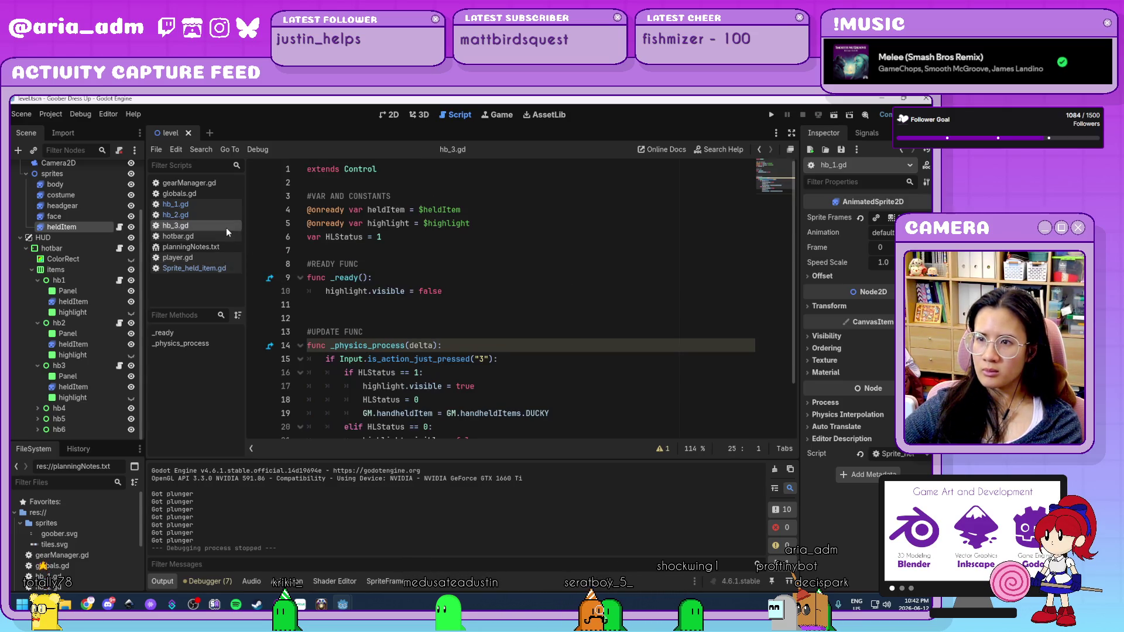
{"action": "left_click_drag", "start_coordinate": [591, 417], "coordinate": [320, 298]}
{"action": "key", "text": "ctrl+v"}
Replace RAINBOW with DUCKY in hb_3.gd's item checks and make its message say ducky
{"action": "left_click", "coordinate": [483, 295]}
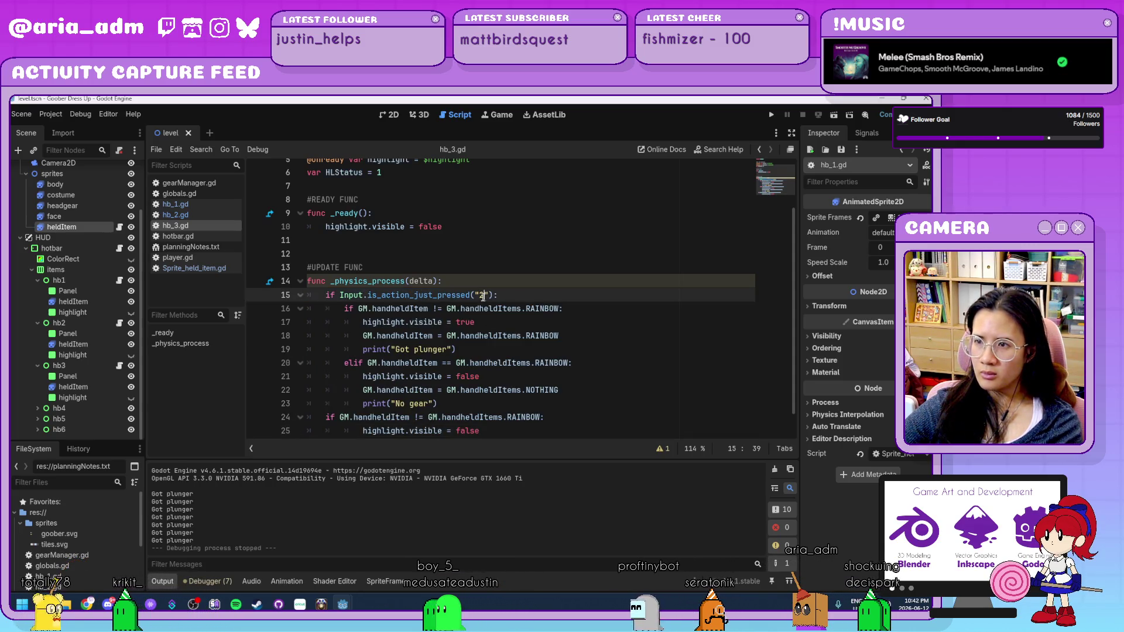
{"action": "scroll", "coordinate": [490, 304], "scroll_direction": "down", "scroll_amount": 1}
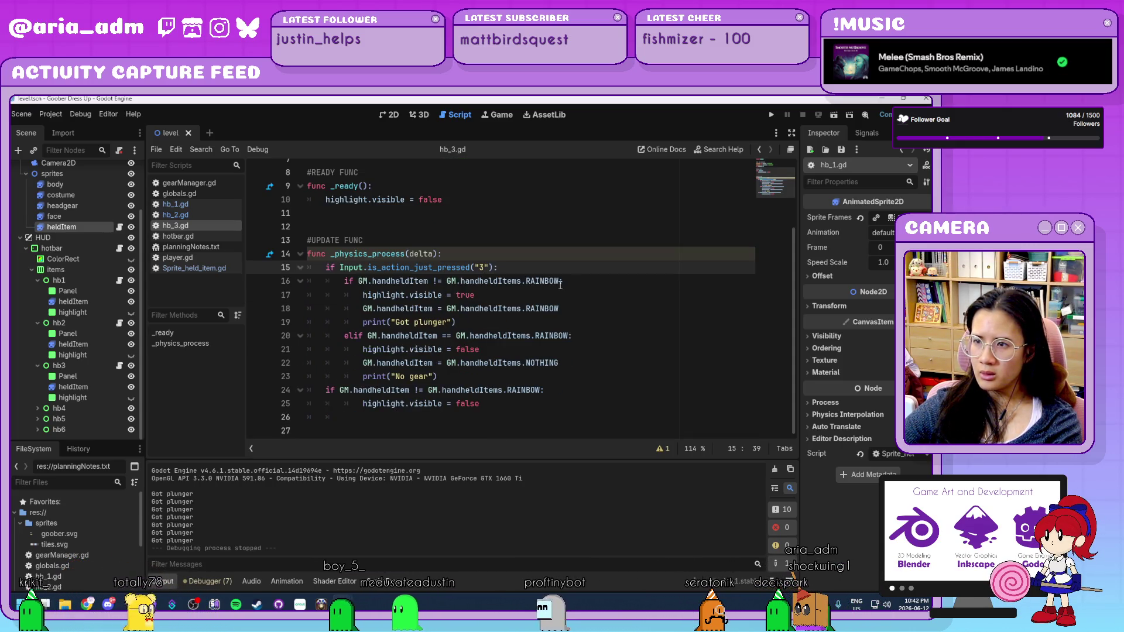
{"action": "double_click", "coordinate": [524, 281]}
{"action": "type", "text": "DUCKY"}
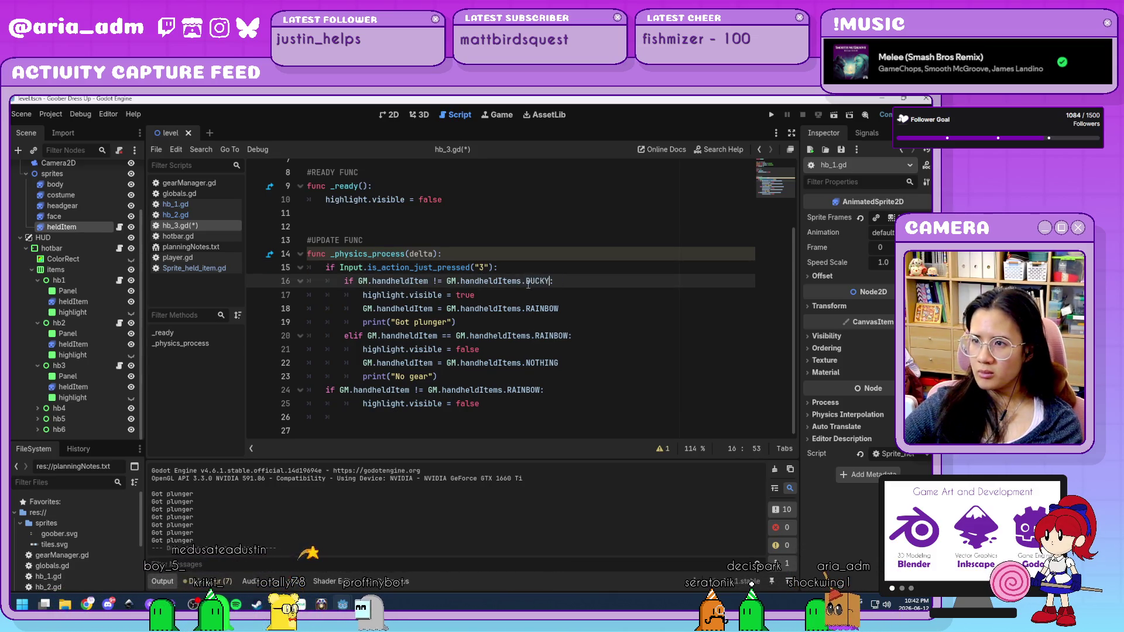
{"action": "double_click", "coordinate": [528, 282]}
{"action": "key", "text": "ctrl+c"}
{"action": "left_click", "coordinate": [551, 309]}
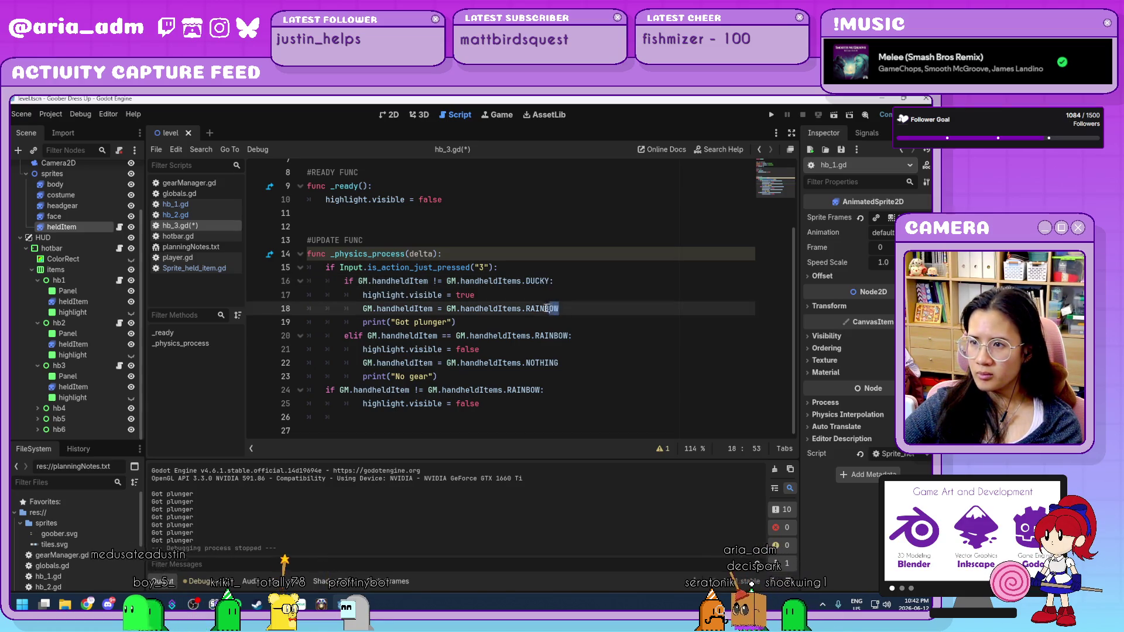
{"action": "key", "text": "ctrl+v"}
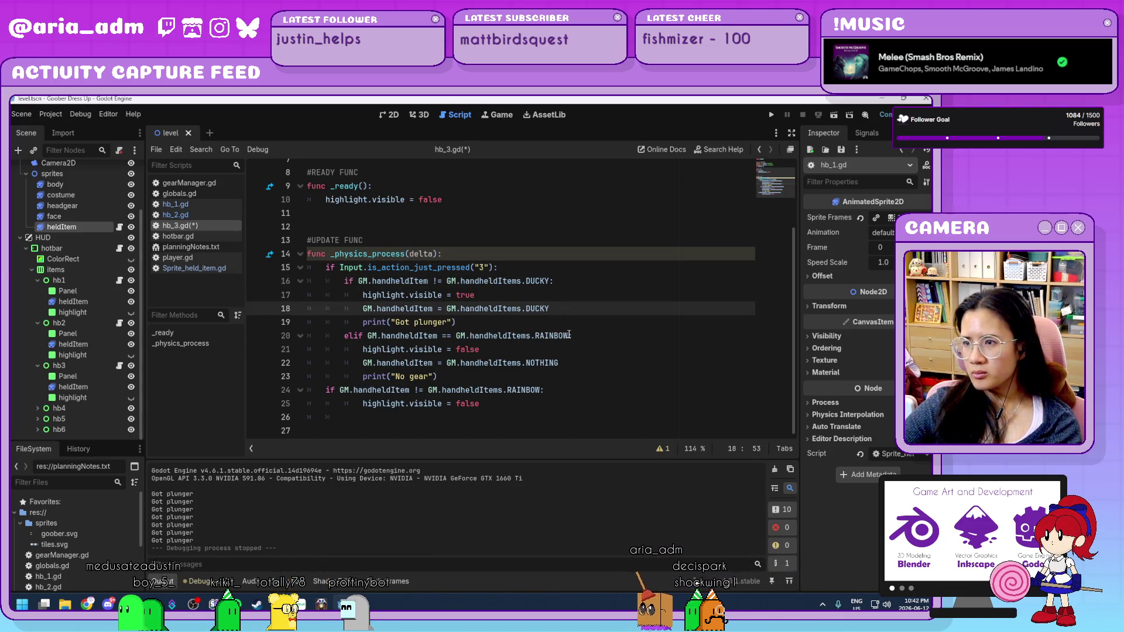
{"action": "double_click", "coordinate": [537, 332]}
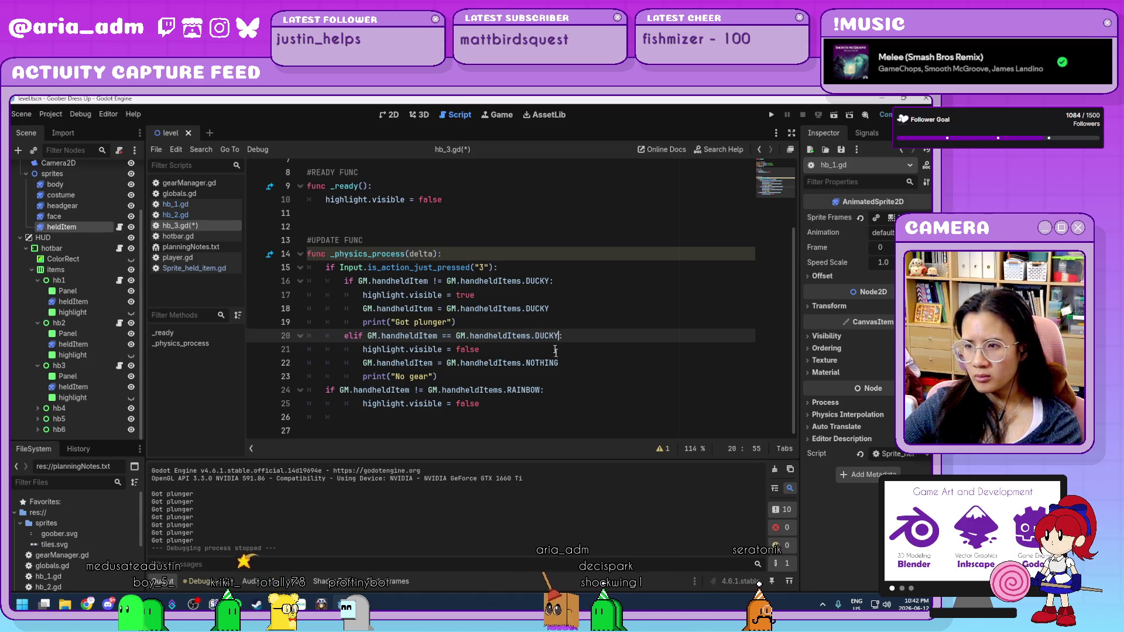
{"action": "left_click_drag", "start_coordinate": [540, 388], "coordinate": [508, 389]}
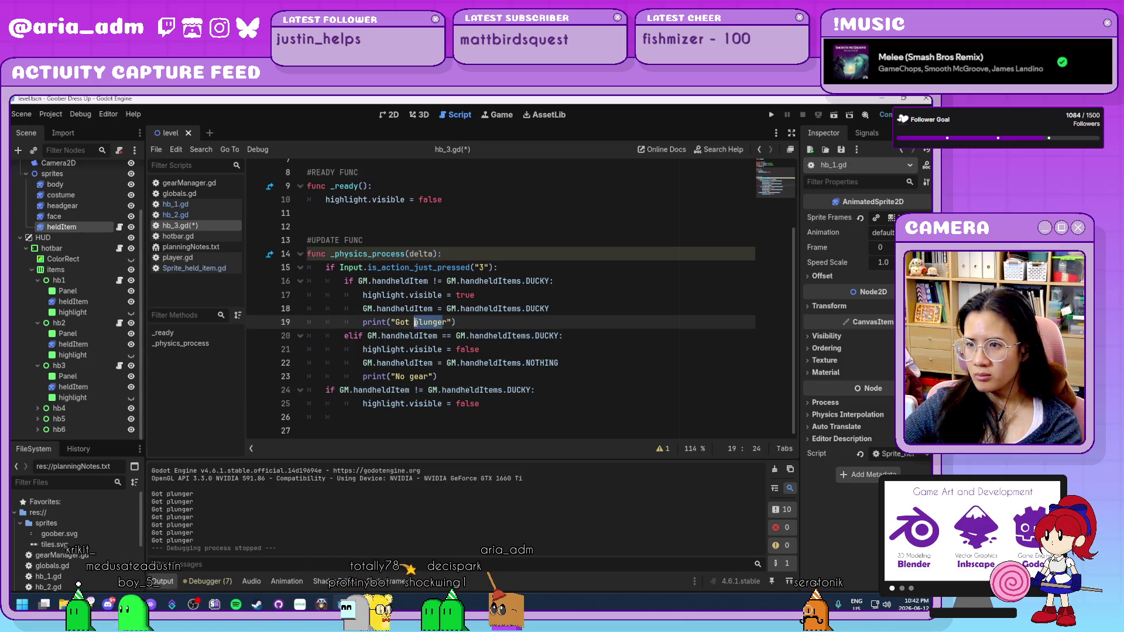
{"action": "key", "text": "Delete"}
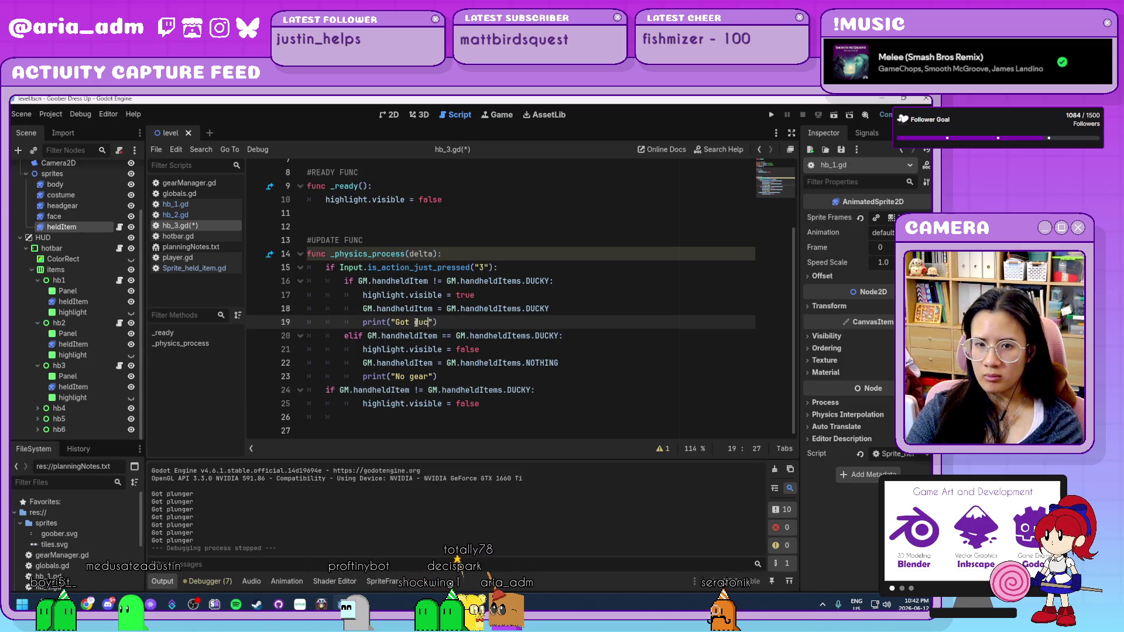
{"action": "type", "text": "ky"}
Change hb_2.gd's print message to "Got rainbow" and save all scripts
{"action": "left_click", "coordinate": [218, 216]}
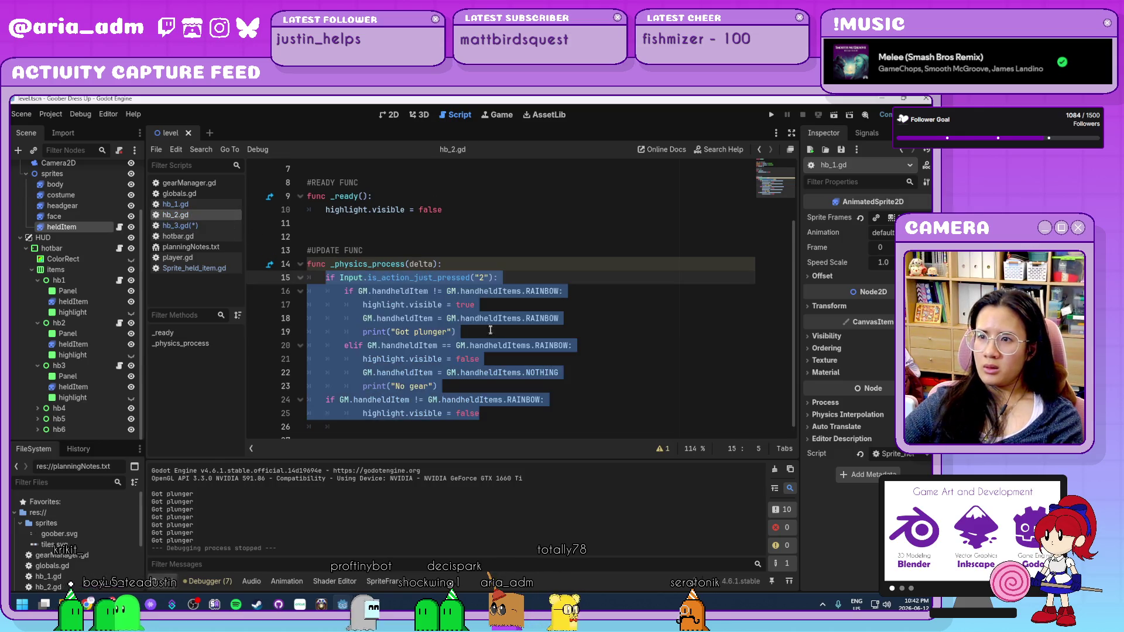
{"action": "left_click", "coordinate": [445, 332]}
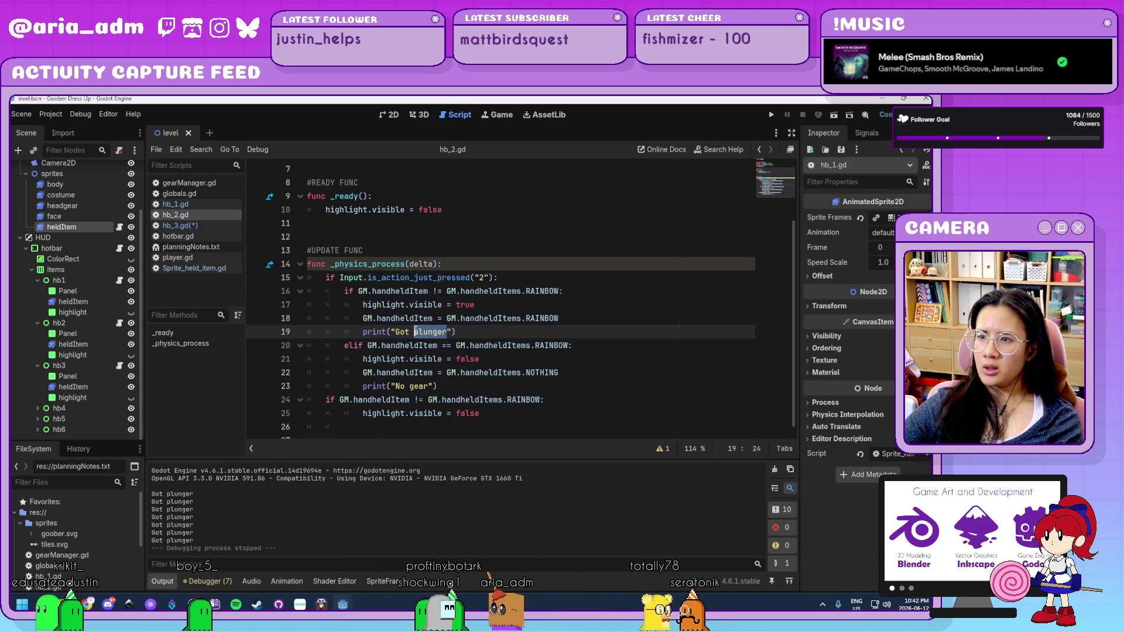
{"action": "type", "text": "nbow"}
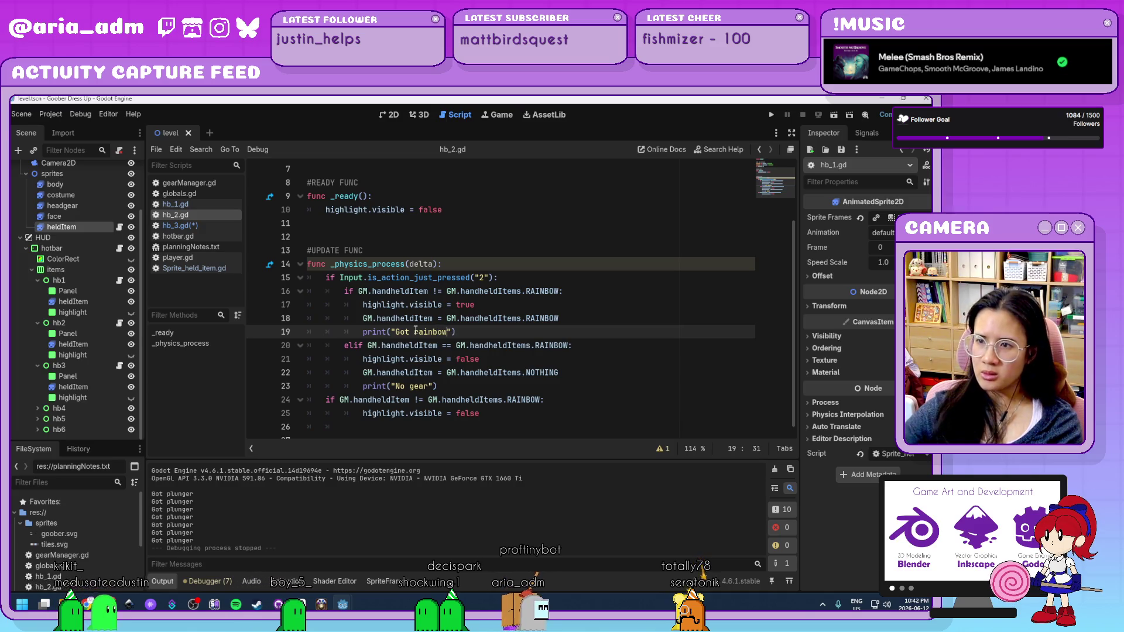
{"action": "left_click", "coordinate": [221, 203]}
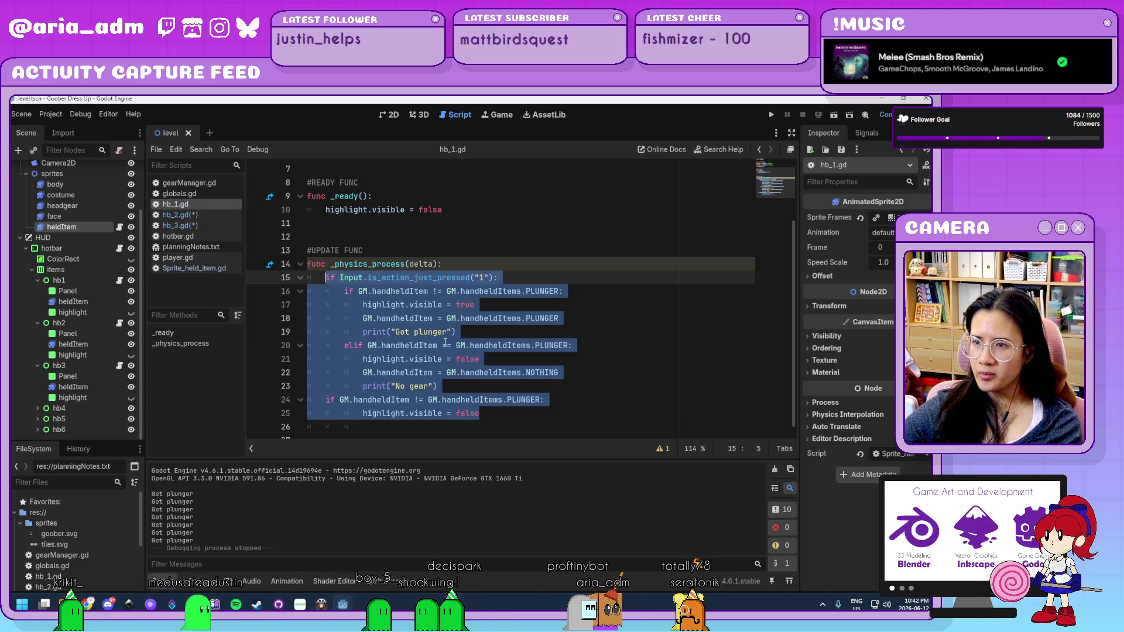
{"action": "left_click", "coordinate": [522, 411]}
{"action": "key", "text": "ctrl+s"}
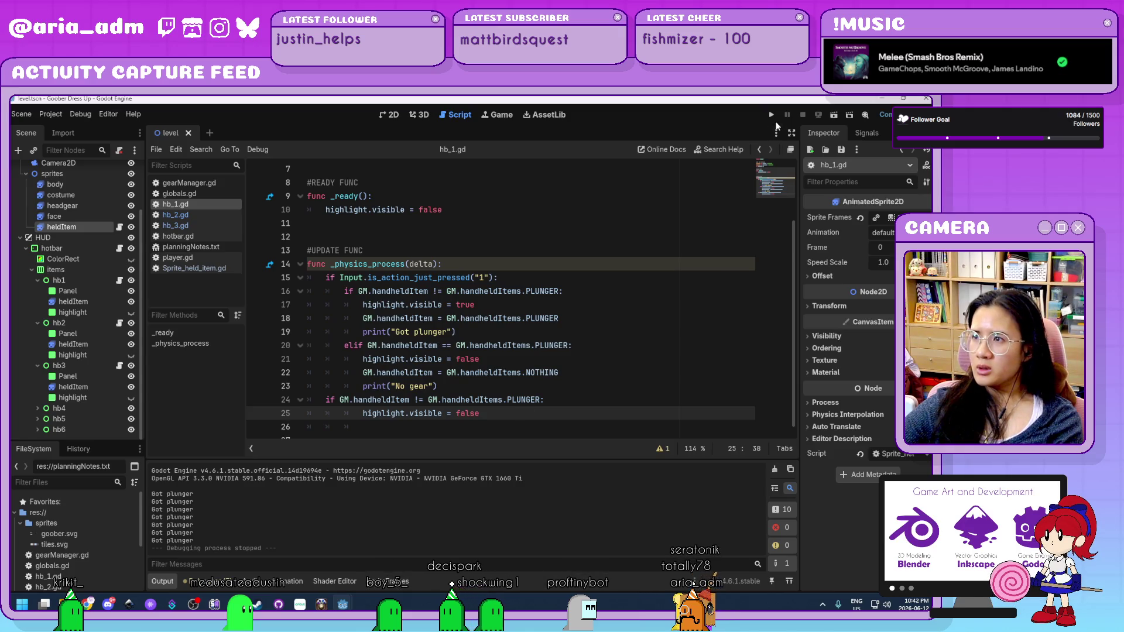
Run the game and cycle keys 1, 2, 3 three times through plunger, rainbow and ducky
{"action": "left_click", "coordinate": [772, 115]}
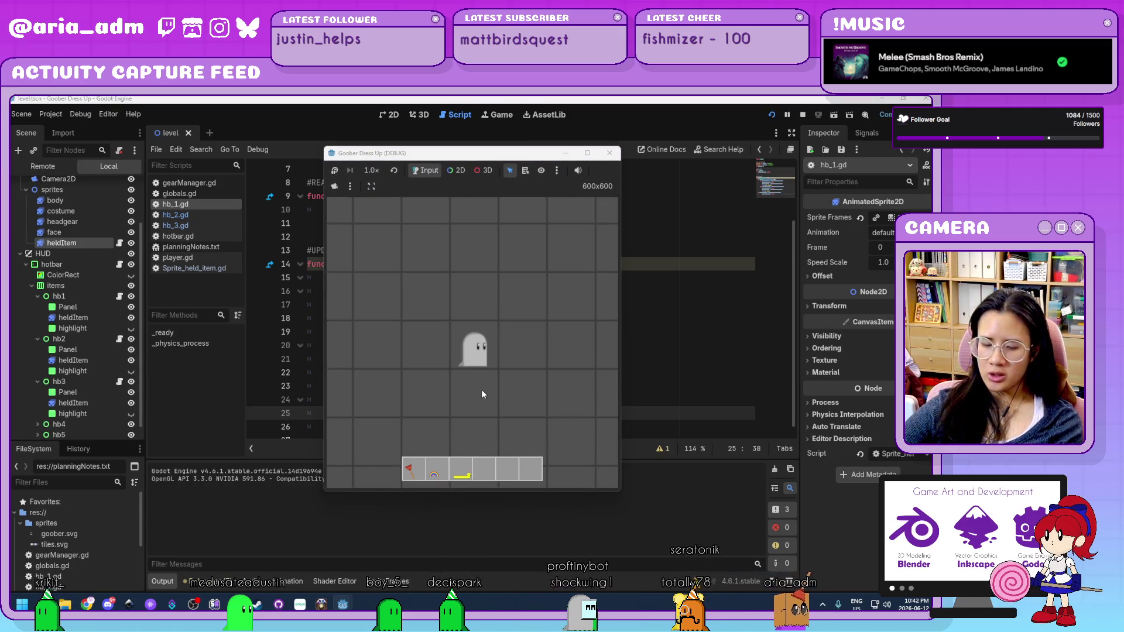
{"action": "left_click", "coordinate": [481, 388]}
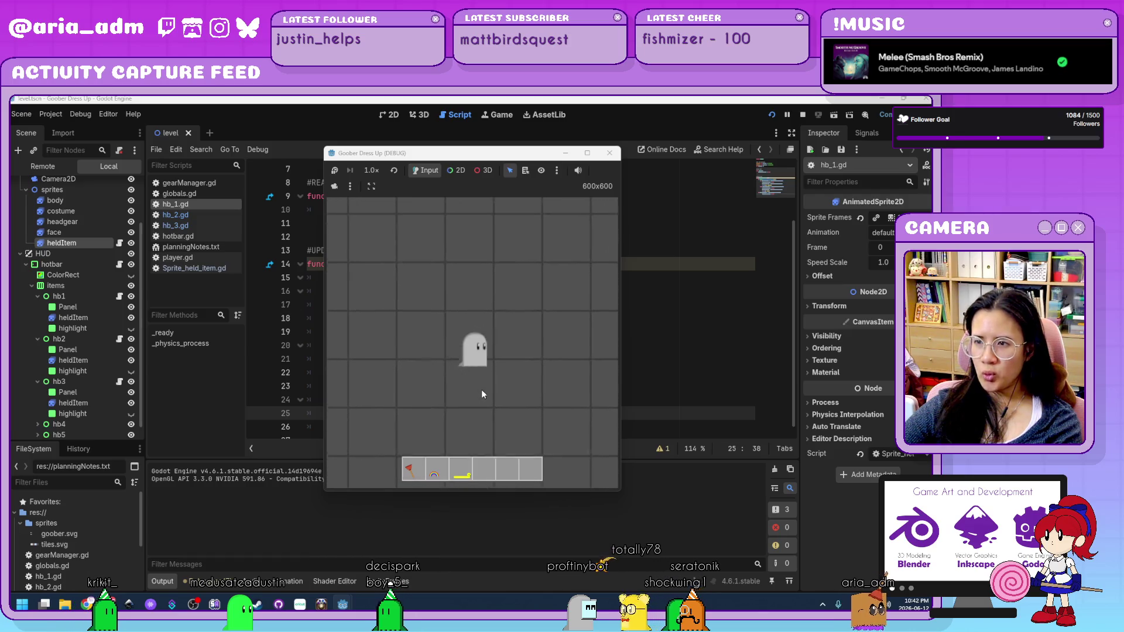
{"action": "key", "text": "1"}
{"action": "key", "text": "2"}
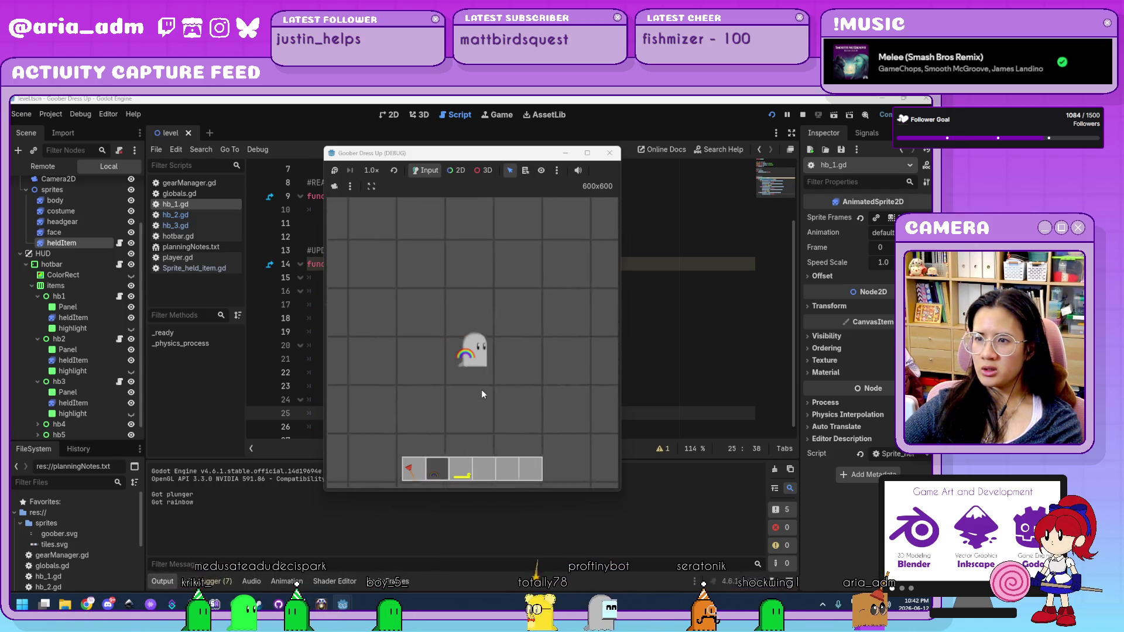
{"action": "key", "text": "3"}
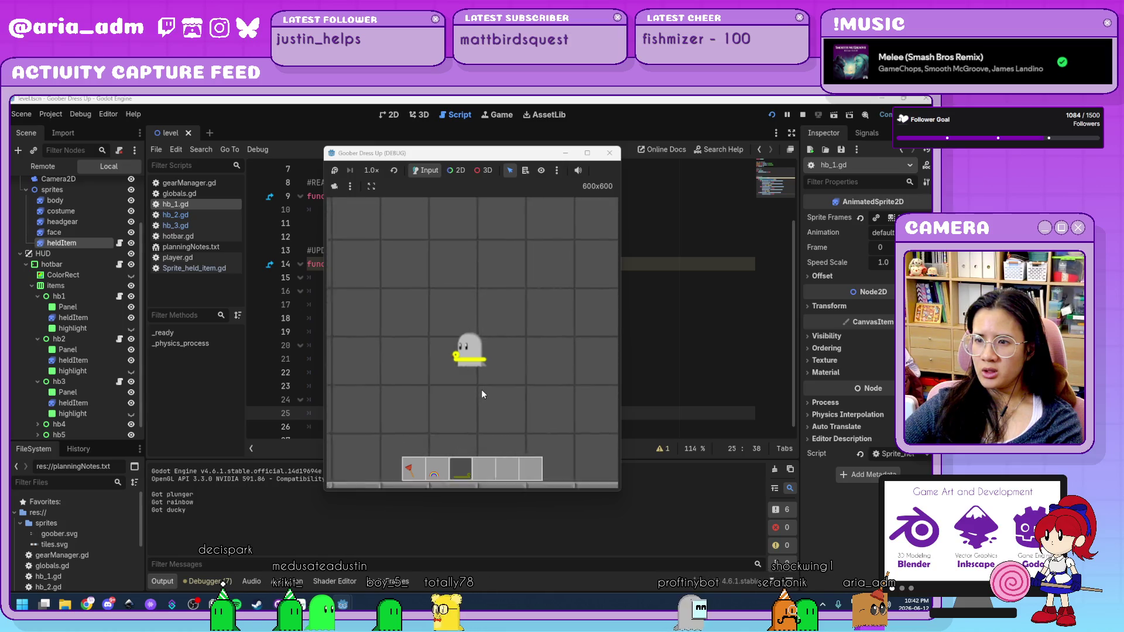
{"action": "key", "text": "1"}
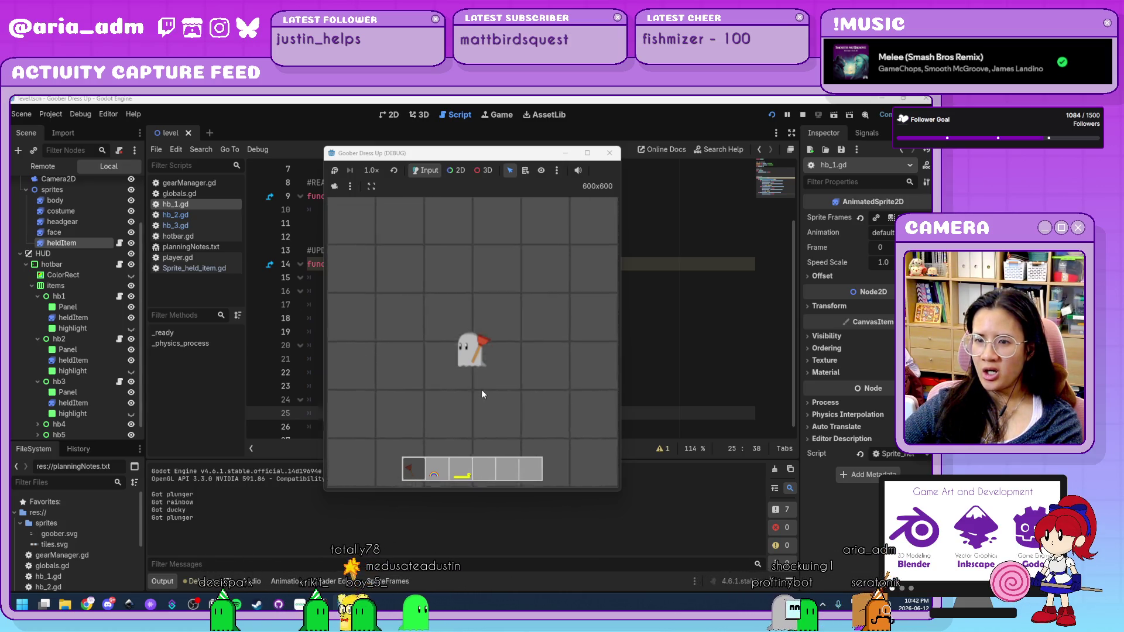
{"action": "key", "text": "2"}
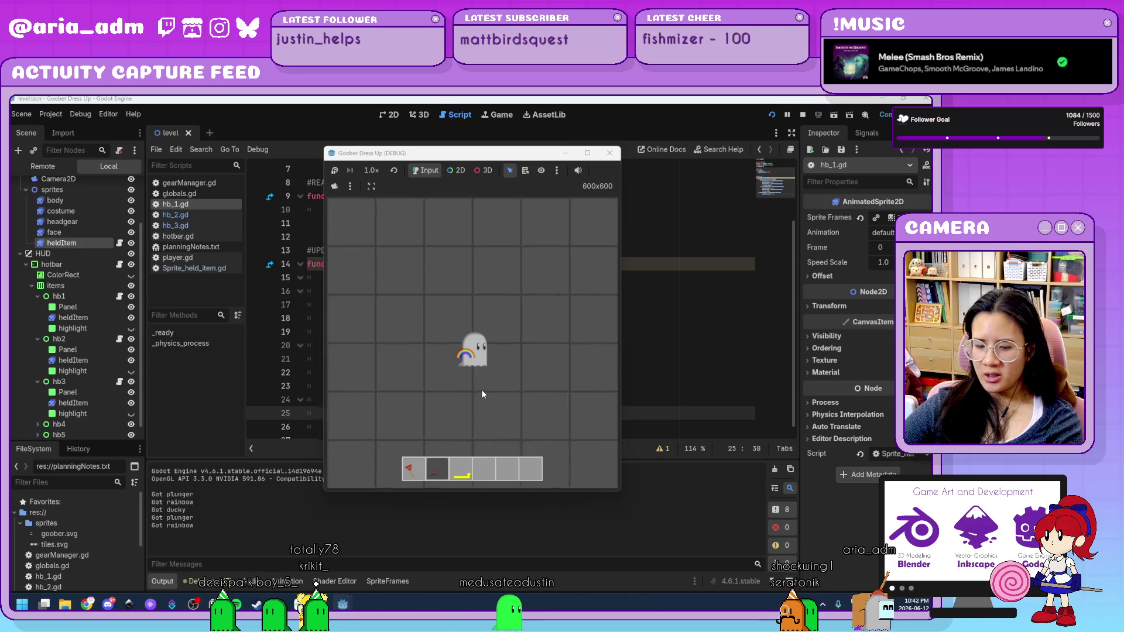
{"action": "key", "text": "3"}
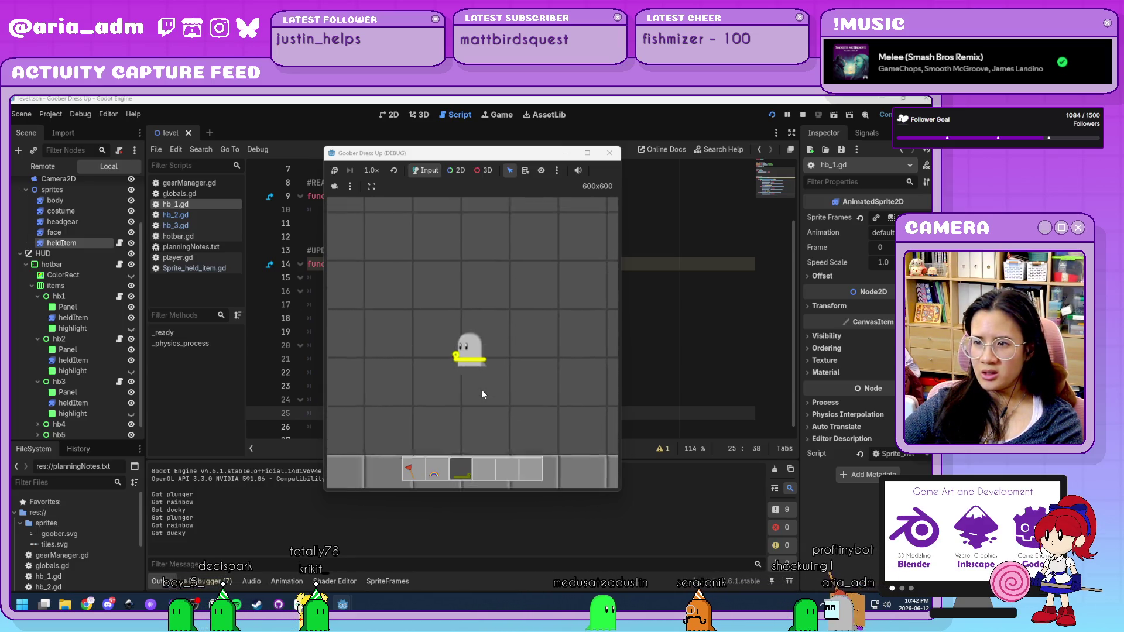
{"action": "key", "text": "1"}
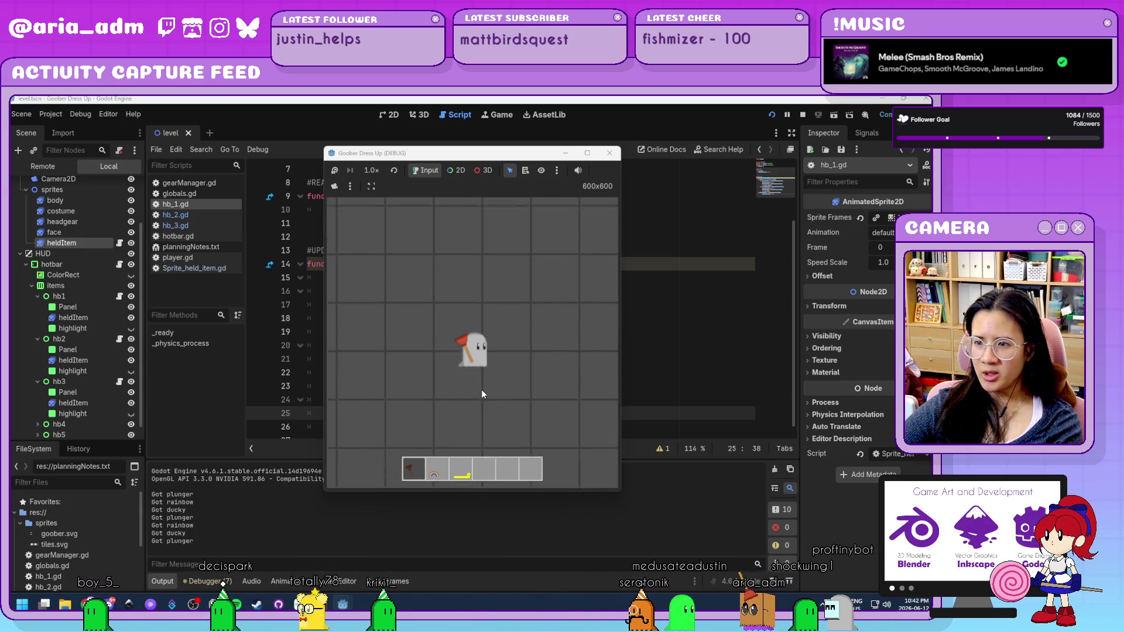
{"action": "key", "text": "2"}
{"action": "key", "text": "3"}
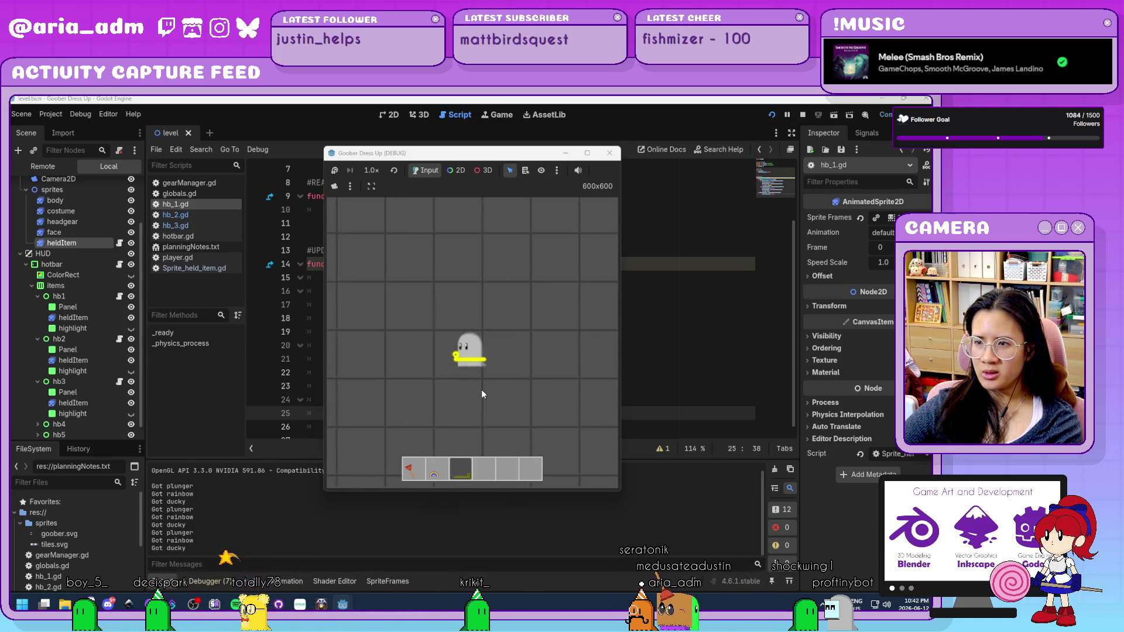
Walk the goober down, up-right and left, then close the game window
{"action": "key", "text": "s"}
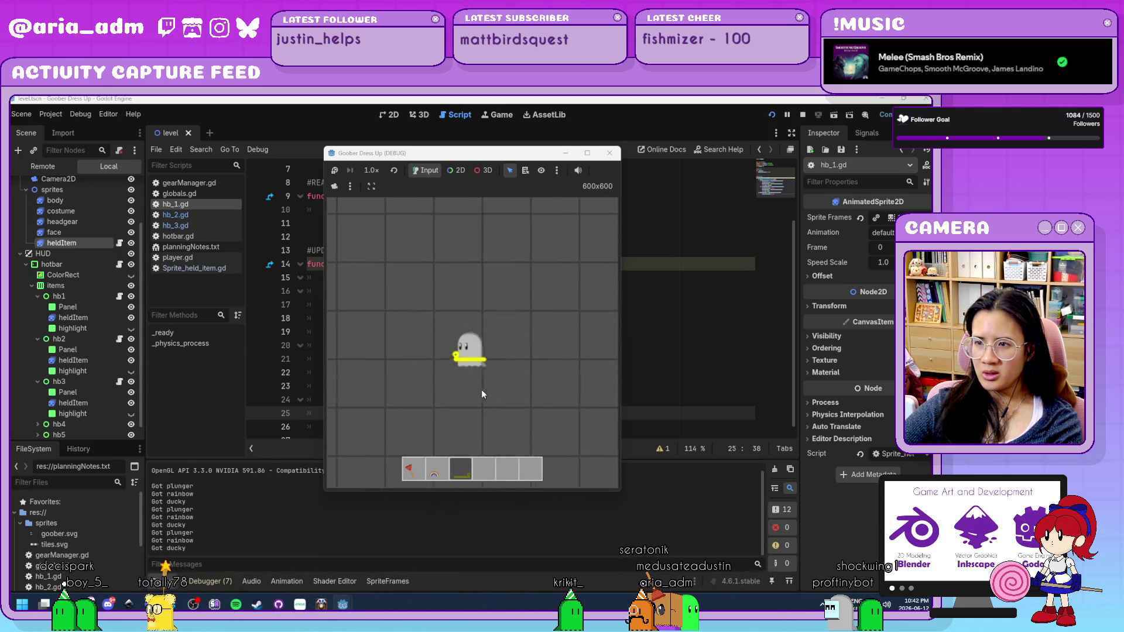
{"action": "key", "text": "w"}
{"action": "key", "text": "d"}
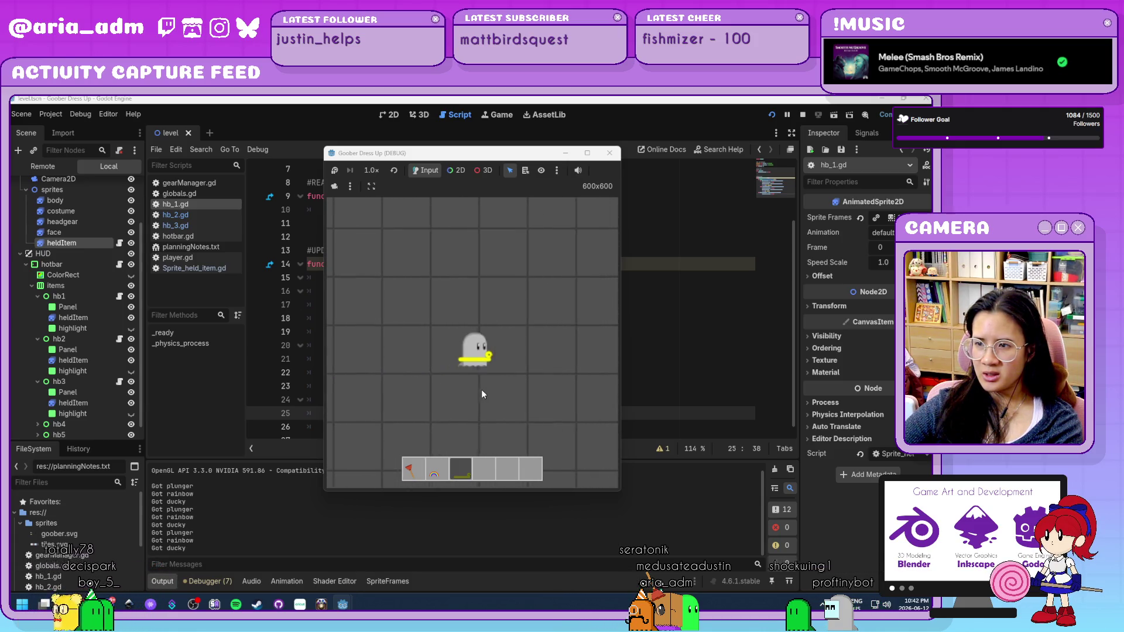
{"action": "key", "text": "a"}
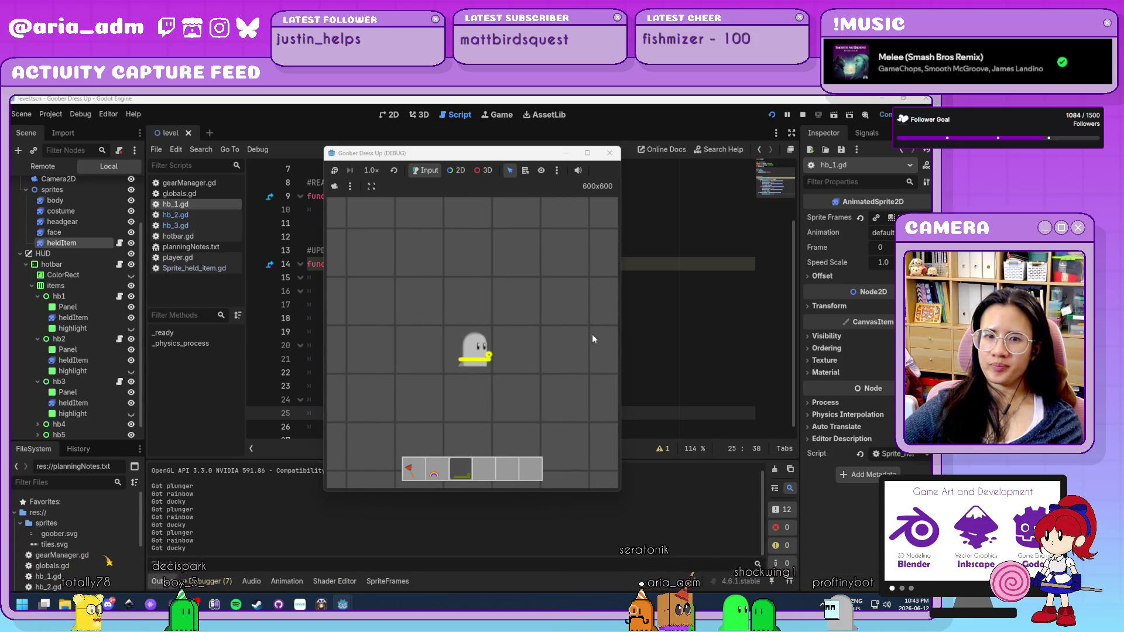
{"action": "left_click", "coordinate": [613, 156]}
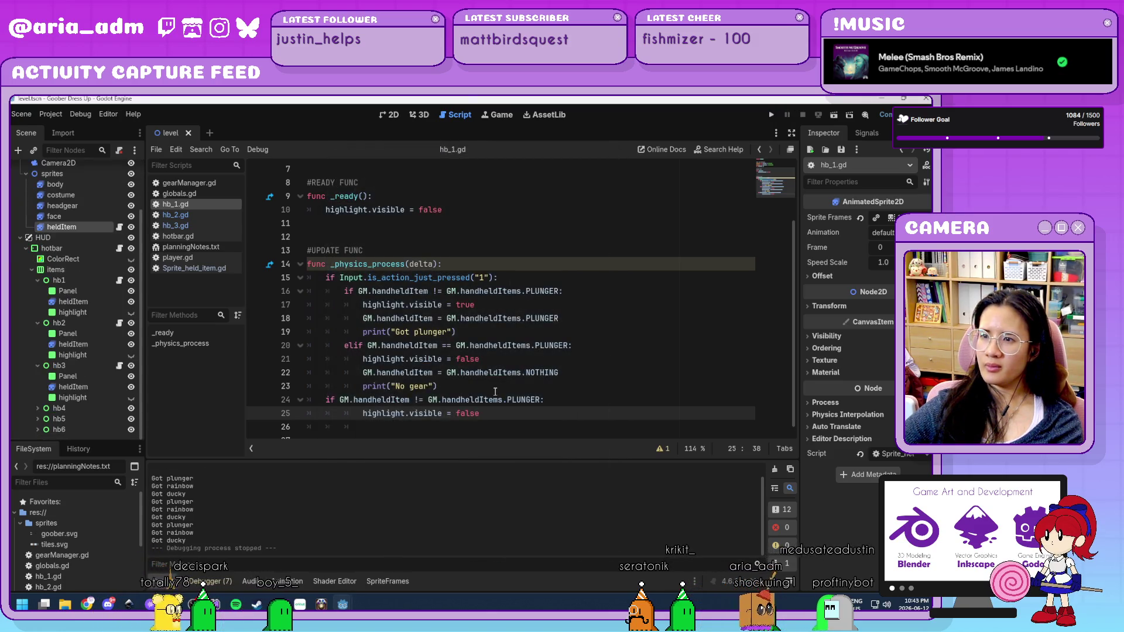
{"action": "left_click", "coordinate": [506, 417]}
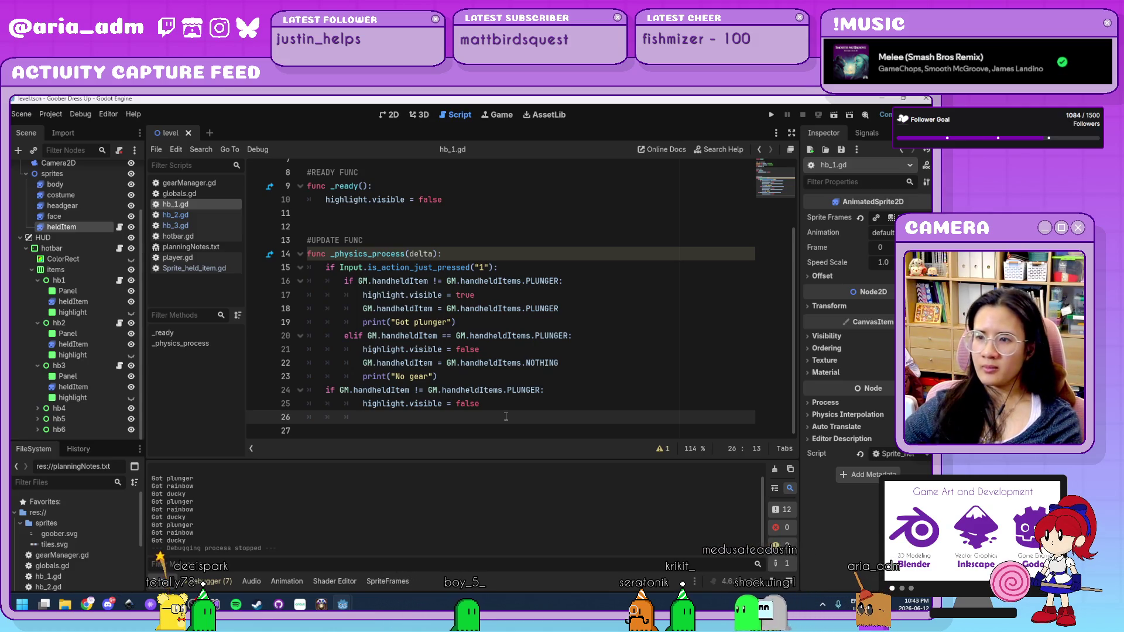
{"action": "scroll", "coordinate": [510, 413], "scroll_direction": "up", "scroll_amount": 3}
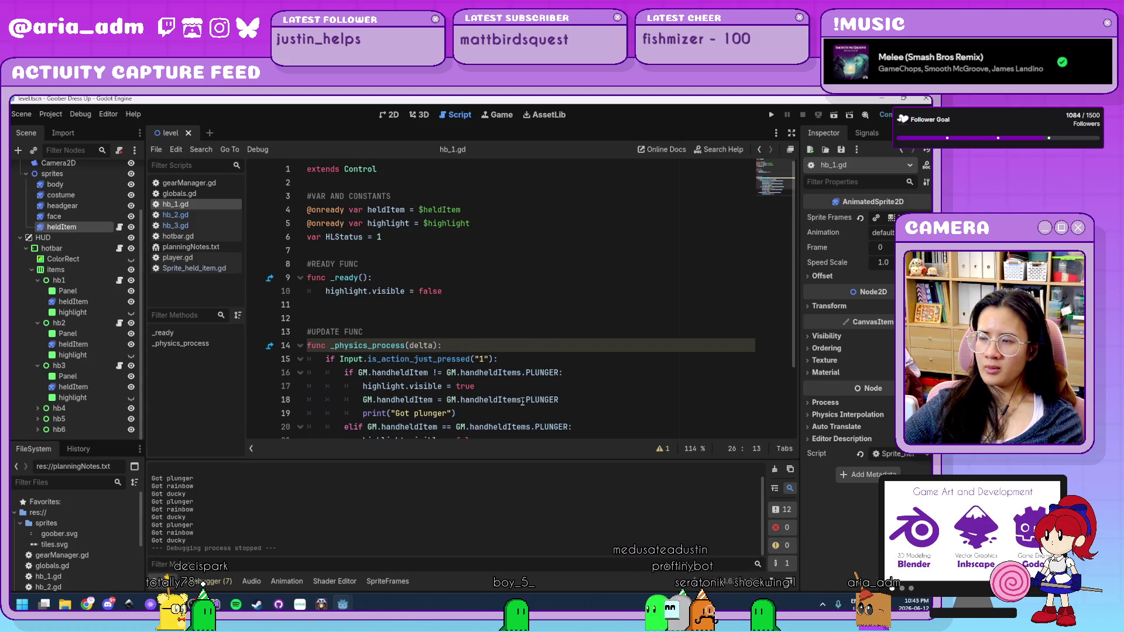
{"action": "scroll", "coordinate": [522, 402], "scroll_direction": "down", "scroll_amount": 3}
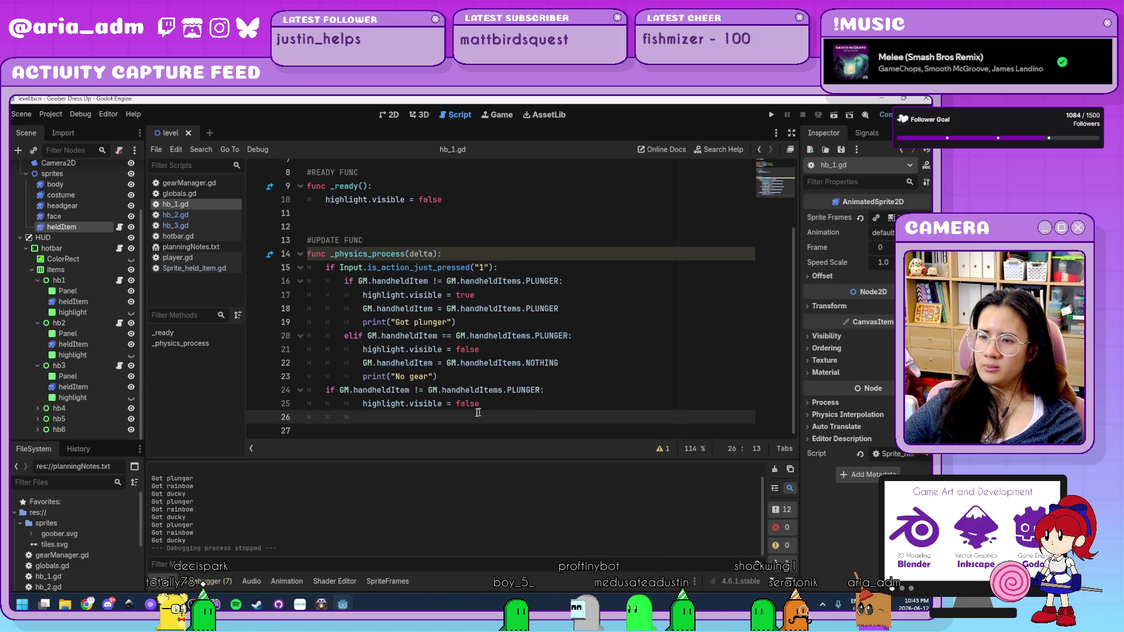